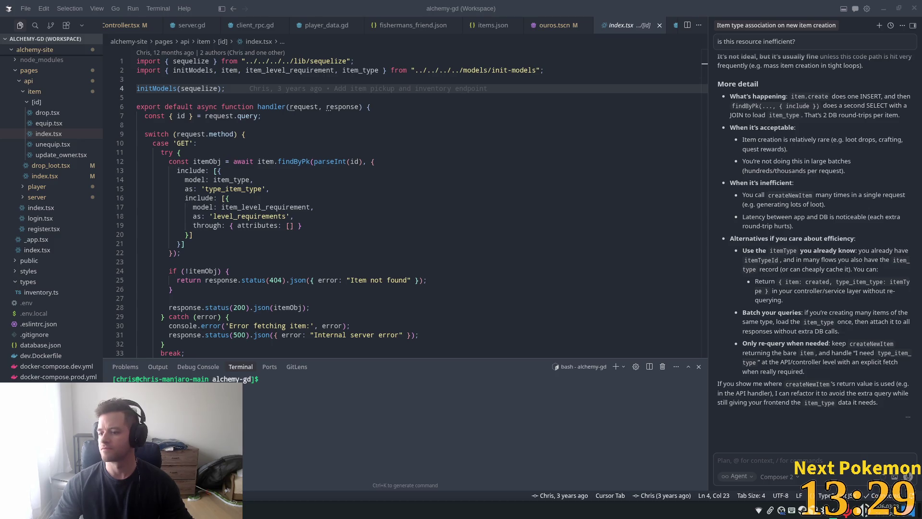
Leave the item API handler in index.tsx and switch to the Godot editor showing ouros.tscn.
{"action": "left_click", "coordinate": [340, 154]}
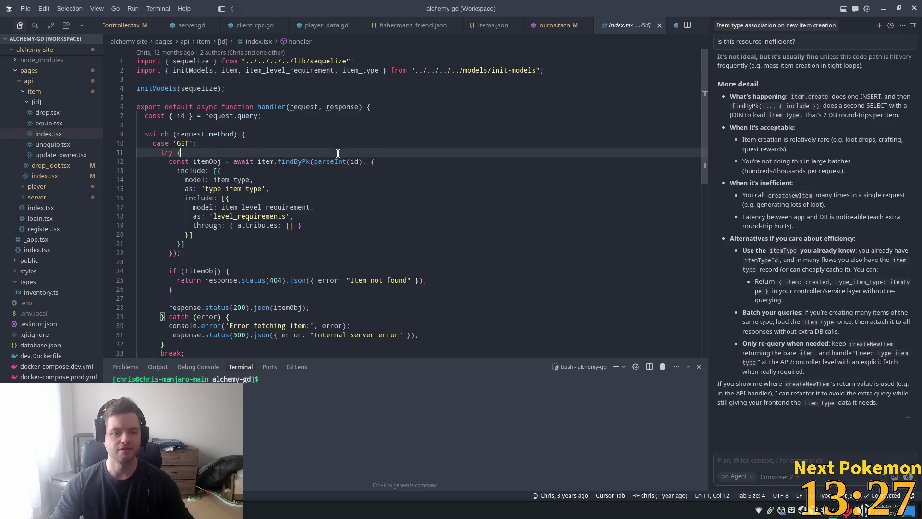
{"action": "key", "text": "alt+Tab"}
Zoom out on the Godot 2D canvas and bring the sprite customizer with Master Alchemist forward.
{"action": "scroll", "coordinate": [496, 217], "scroll_direction": "down", "scroll_amount": 4}
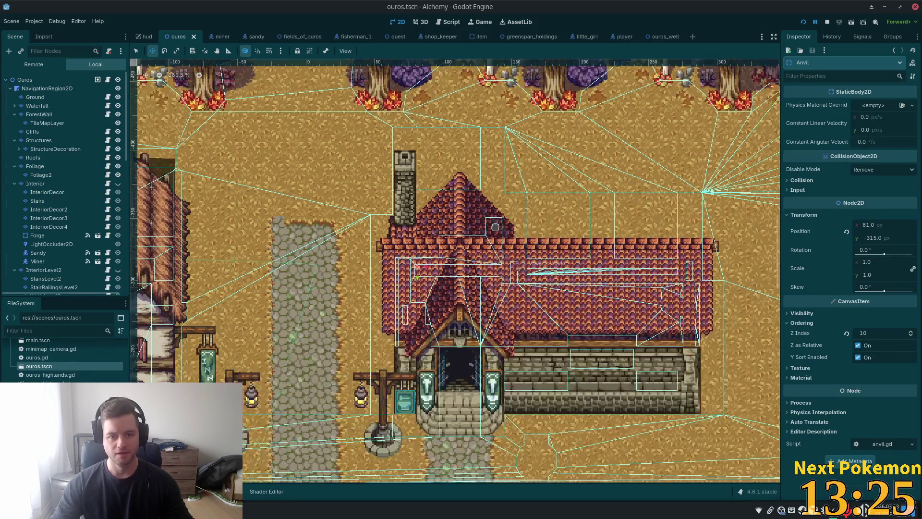
{"action": "scroll", "coordinate": [495, 232], "scroll_direction": "down", "scroll_amount": 6}
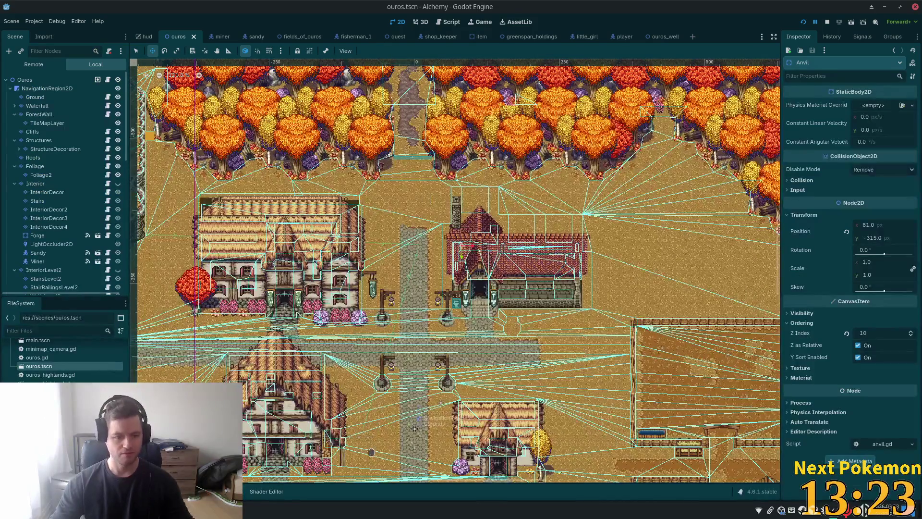
{"action": "key", "text": "alt+Tab"}
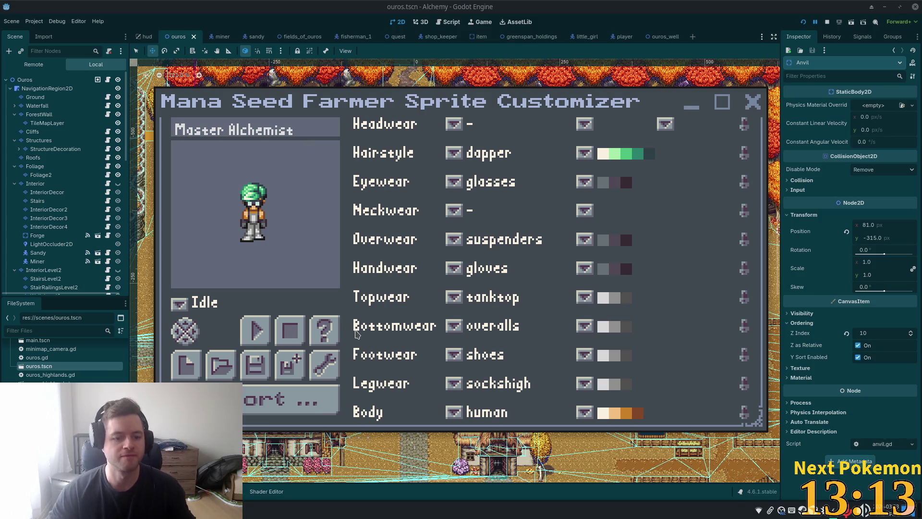
Rename the character to Barmaid.
{"action": "left_click", "coordinate": [297, 134]}
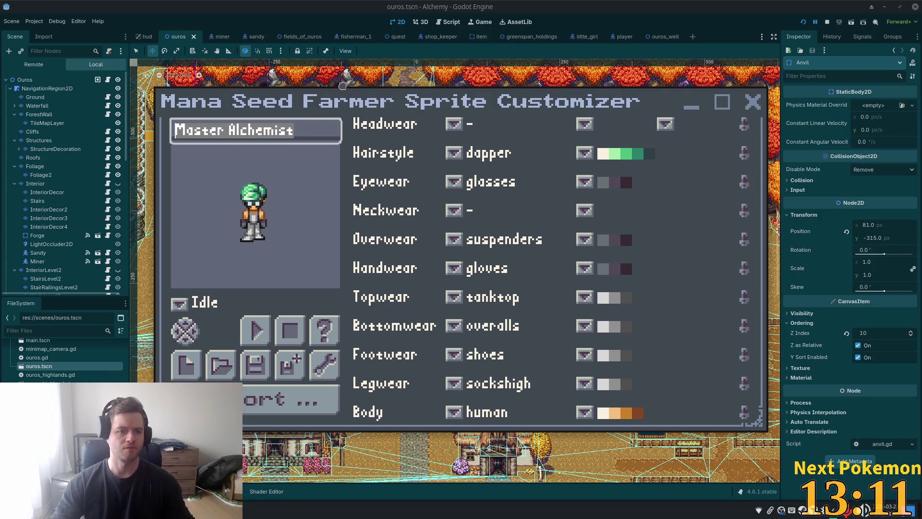
{"action": "type", "text": "BA"}
{"action": "key", "text": "BackSpace"}
{"action": "key", "text": "BackSpace"}
{"action": "type", "text": "ar"}
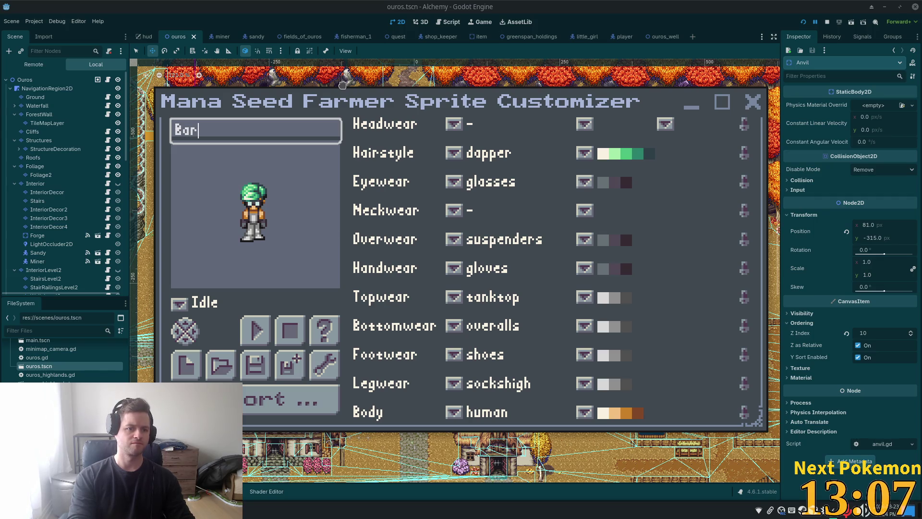
{"action": "type", "text": " maid"}
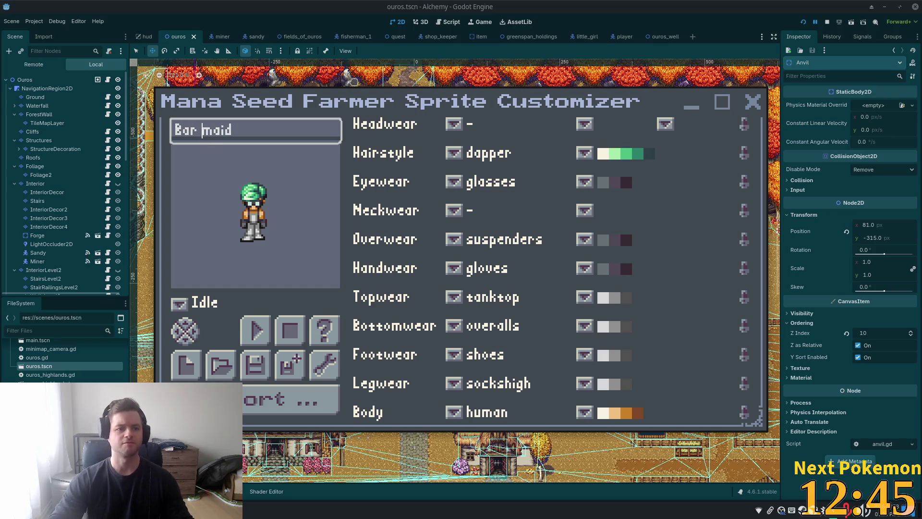
{"action": "key", "text": "BackSpace"}
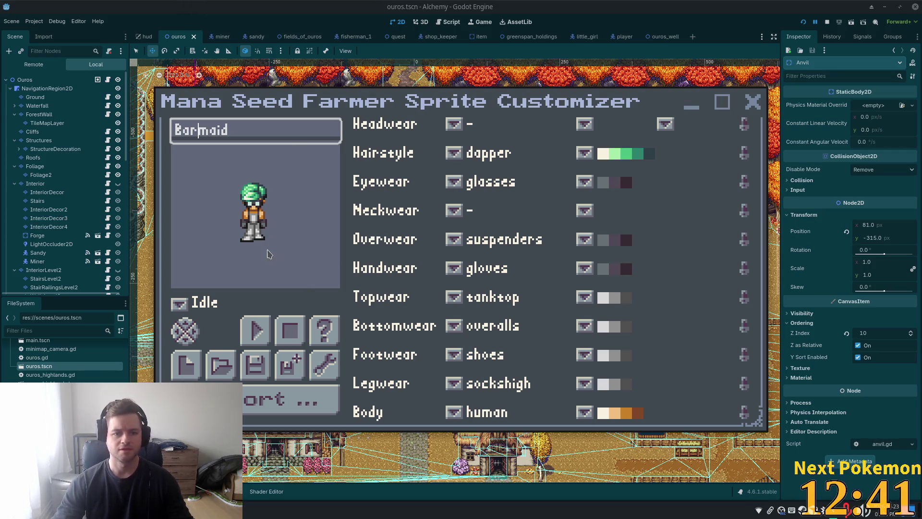
Save the character as Barmaid.msfbc in the Documents folder.
{"action": "left_click", "coordinate": [295, 368]}
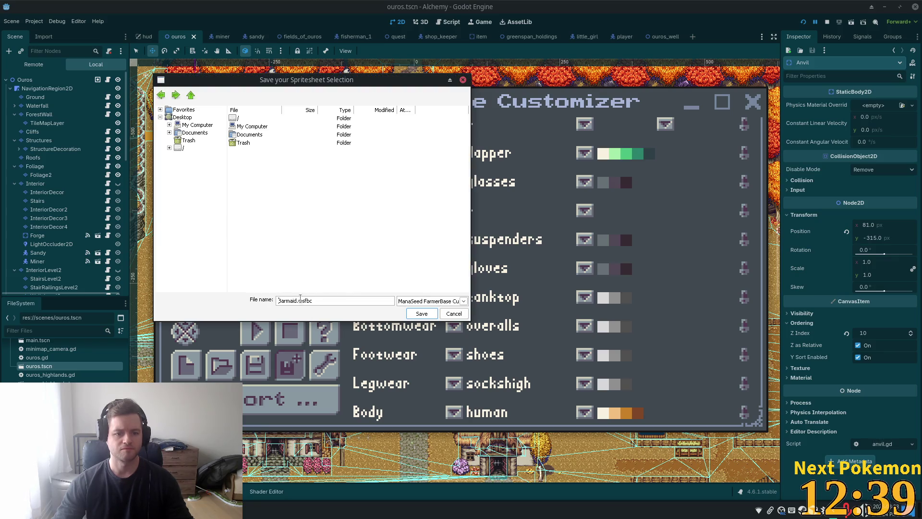
{"action": "double_click", "coordinate": [250, 135]}
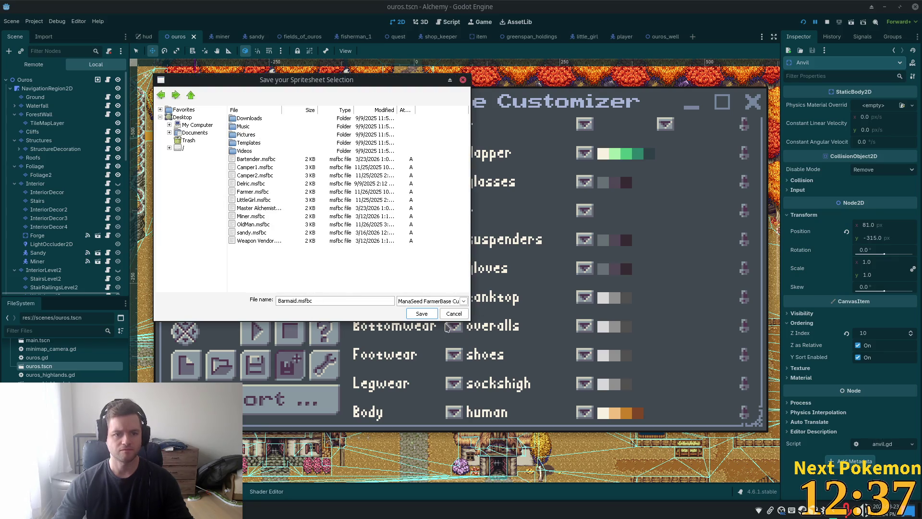
{"action": "left_click", "coordinate": [421, 314]}
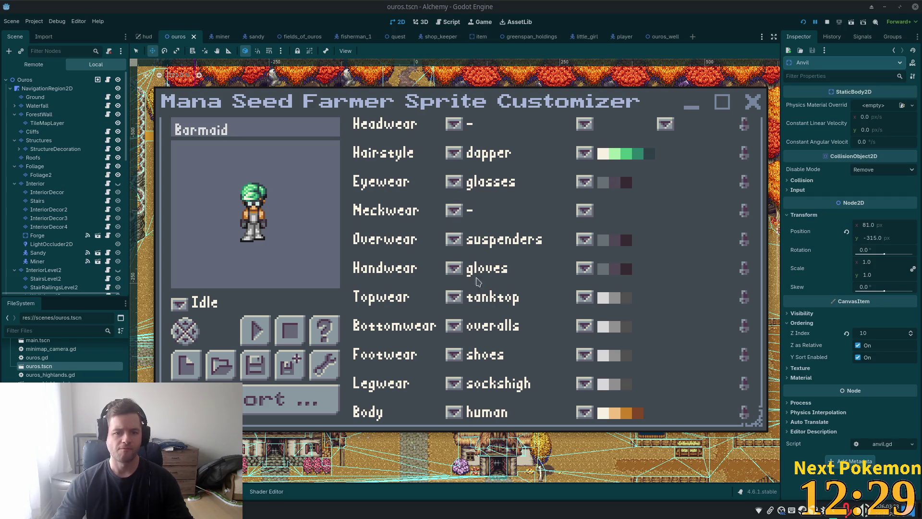
Try the ponytail1, twintail and twists hairstyles, glancing at the eyewear options.
{"action": "left_click", "coordinate": [452, 152]}
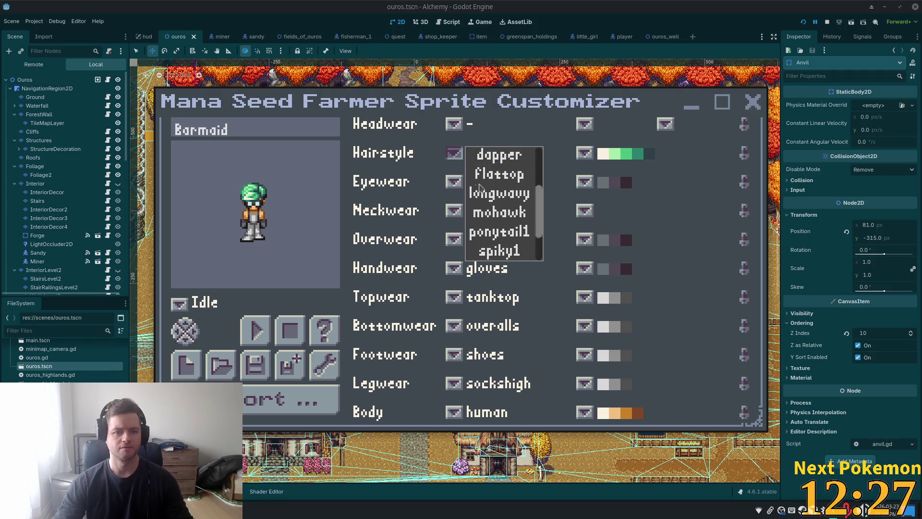
{"action": "left_click", "coordinate": [499, 232]}
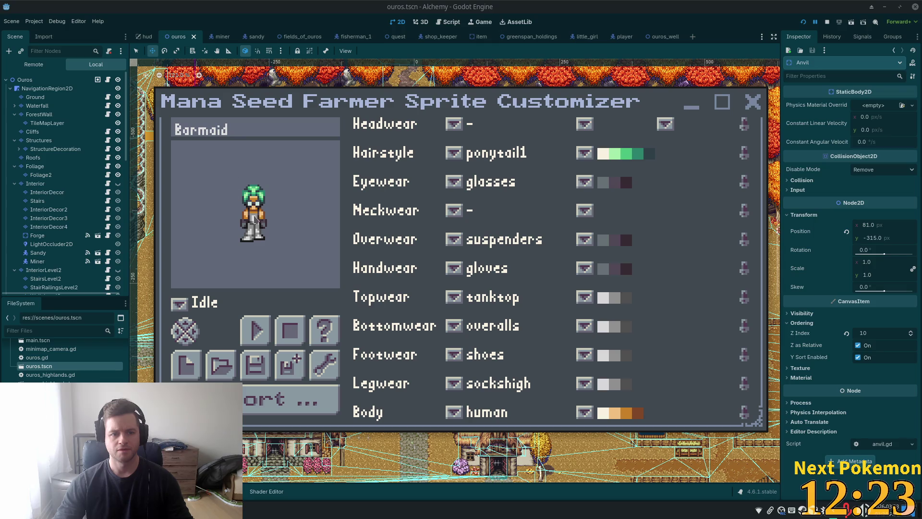
{"action": "left_click", "coordinate": [196, 337]}
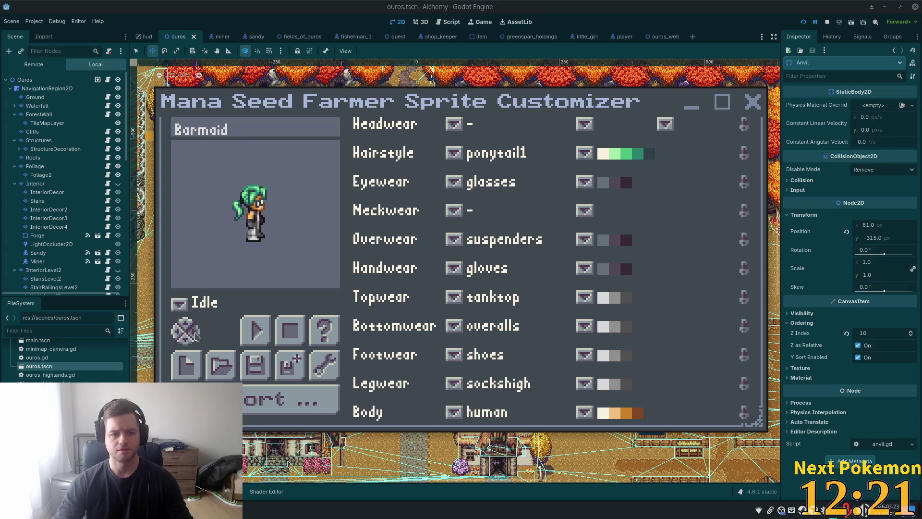
{"action": "left_click", "coordinate": [454, 182]}
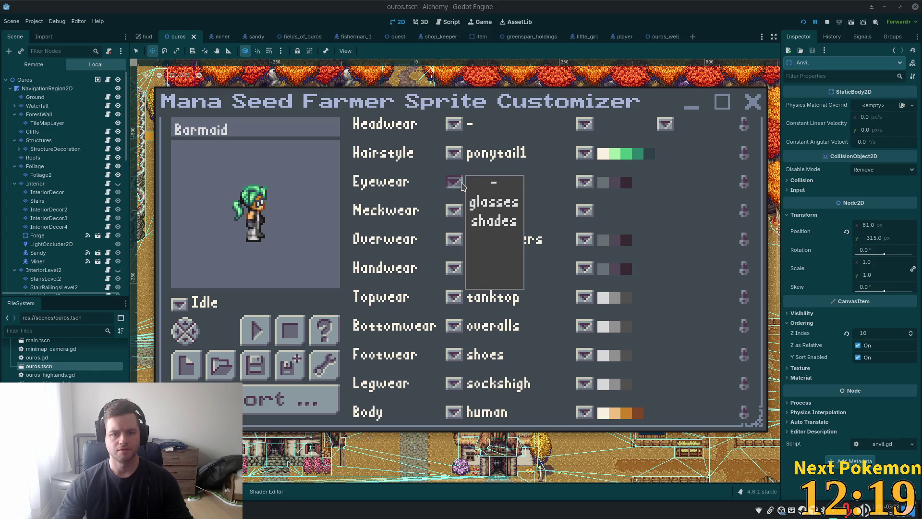
{"action": "left_click", "coordinate": [459, 158]}
{"action": "left_click", "coordinate": [459, 157]}
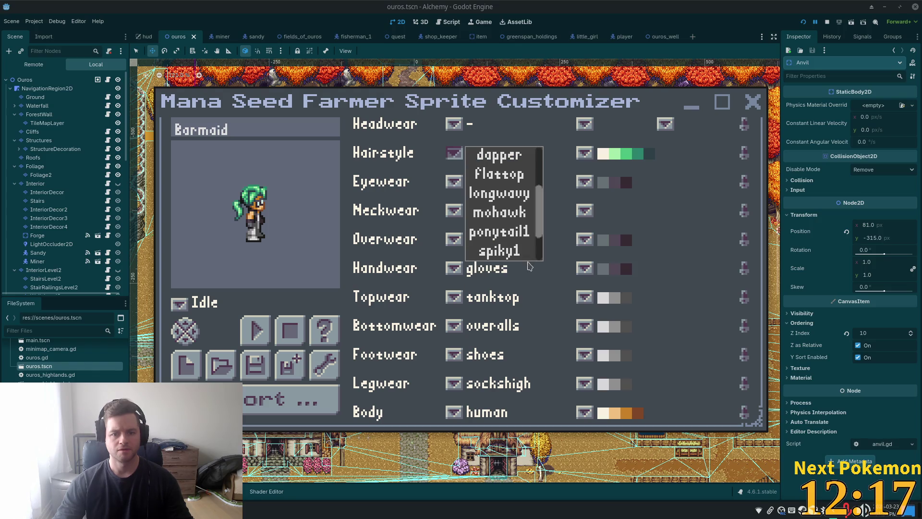
{"action": "scroll", "coordinate": [540, 232], "scroll_direction": "down", "scroll_amount": 2}
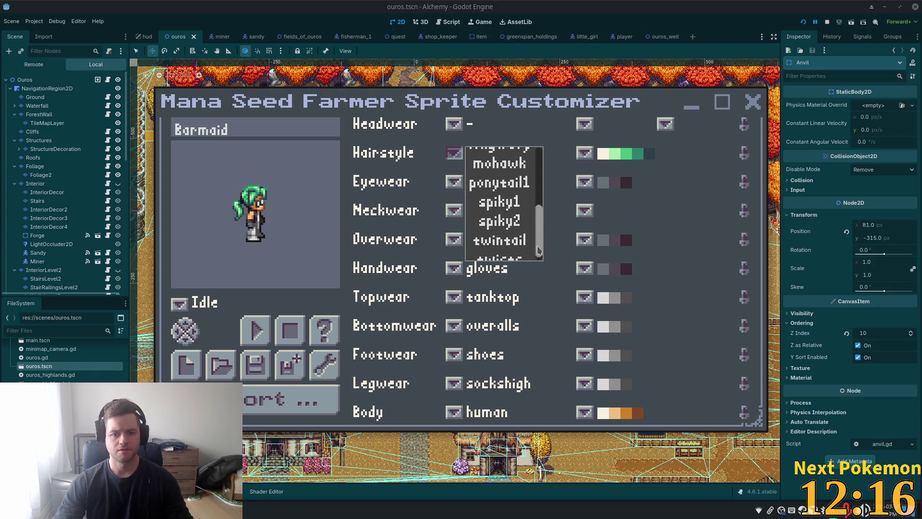
{"action": "left_click", "coordinate": [504, 232]}
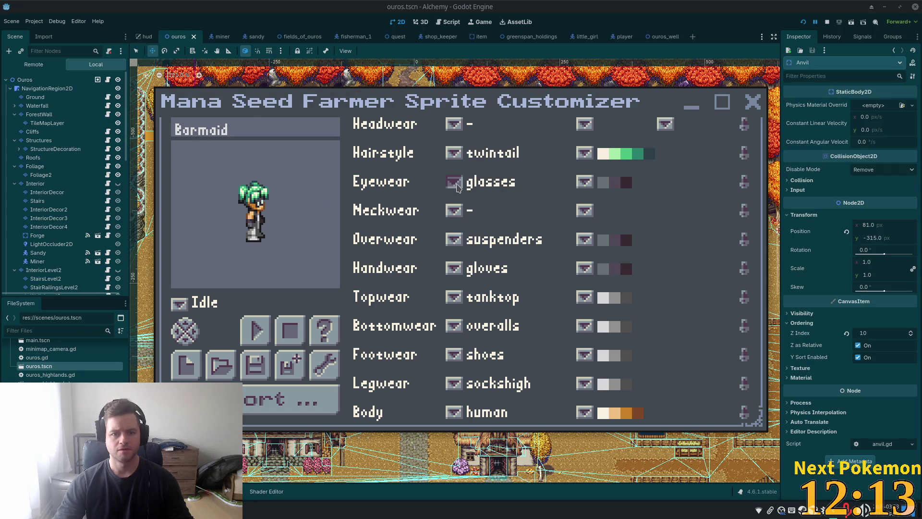
{"action": "left_click", "coordinate": [455, 154]}
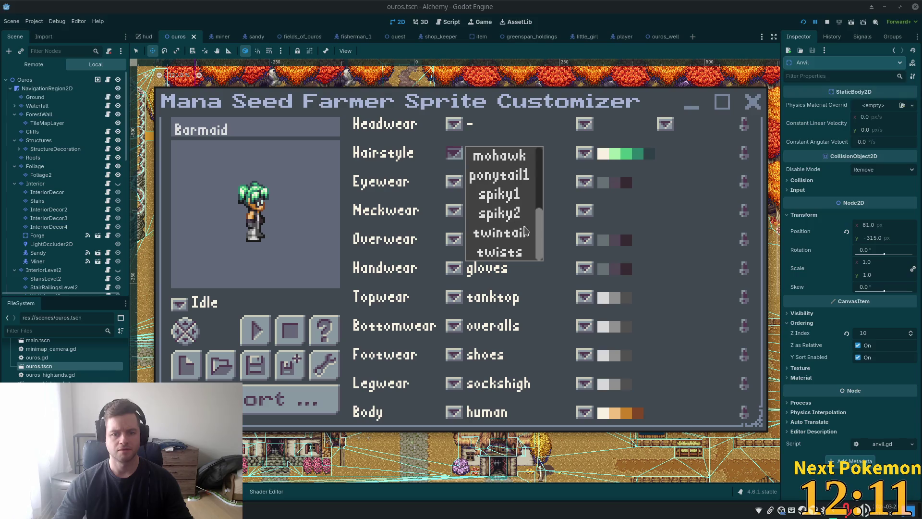
{"action": "left_click", "coordinate": [499, 252]}
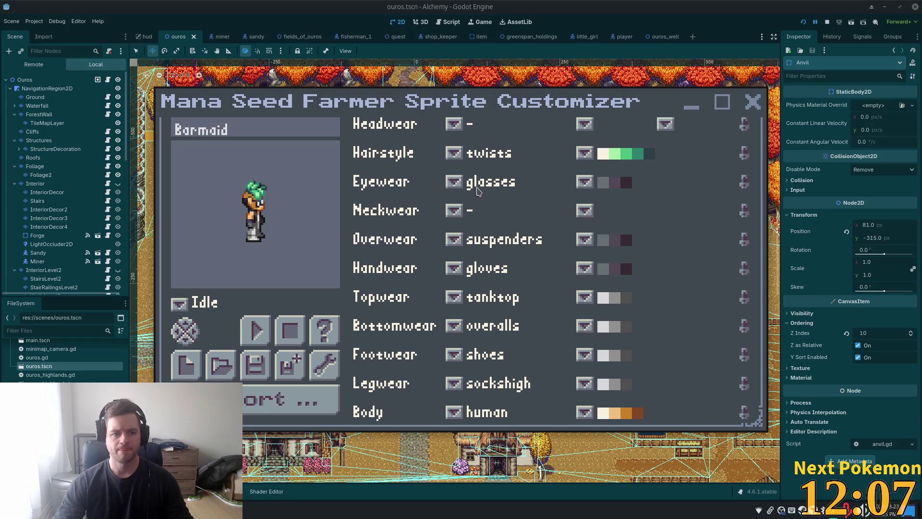
Switch the hairstyle to bob1, then back to bob2.
{"action": "left_click", "coordinate": [454, 153]}
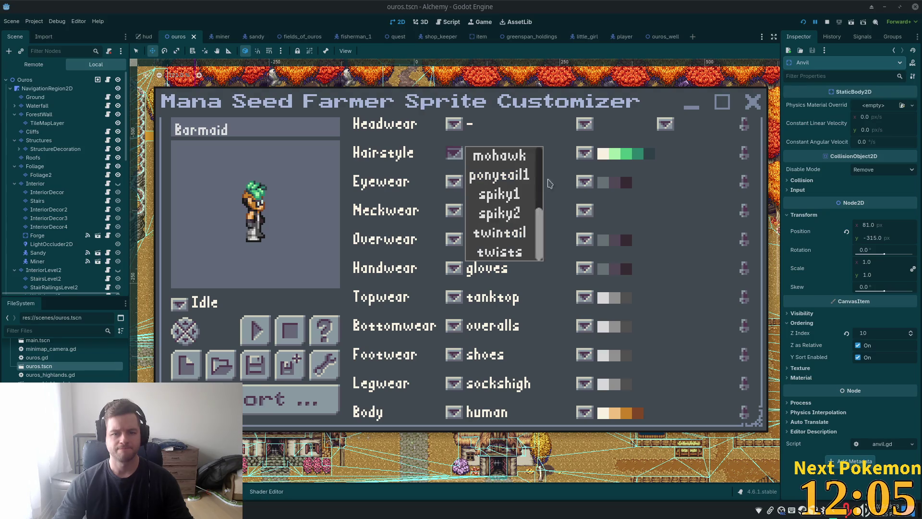
{"action": "scroll", "coordinate": [548, 182], "scroll_direction": "up", "scroll_amount": 5}
{"action": "scroll", "coordinate": [538, 182], "scroll_direction": "up", "scroll_amount": 1}
{"action": "left_click", "coordinate": [511, 209]}
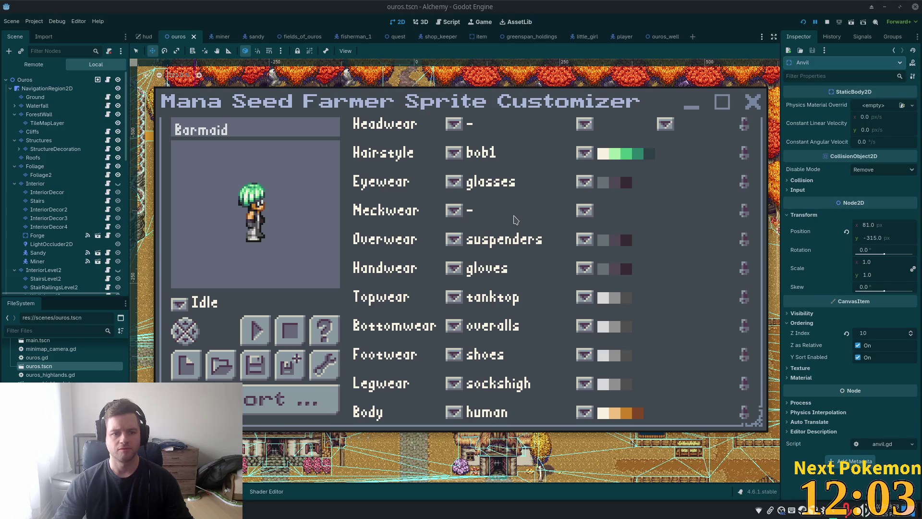
{"action": "left_click", "coordinate": [454, 153]}
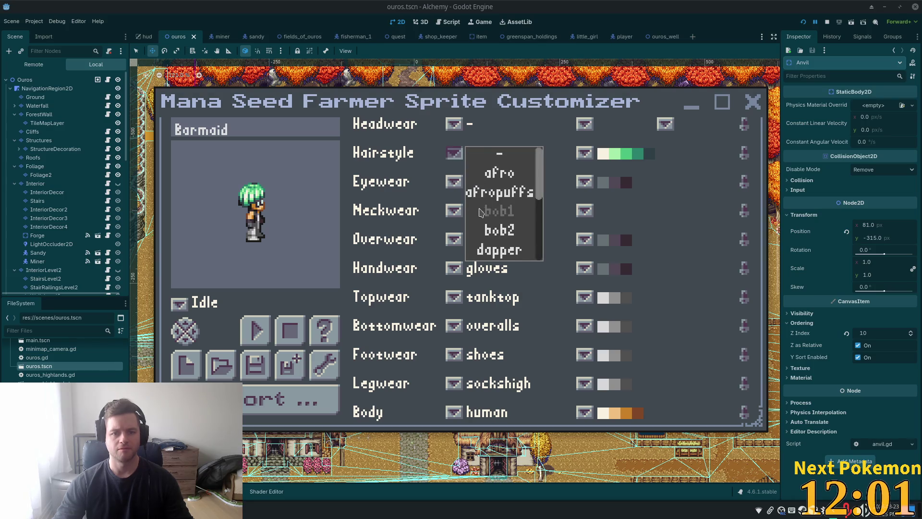
{"action": "left_click", "coordinate": [500, 230]}
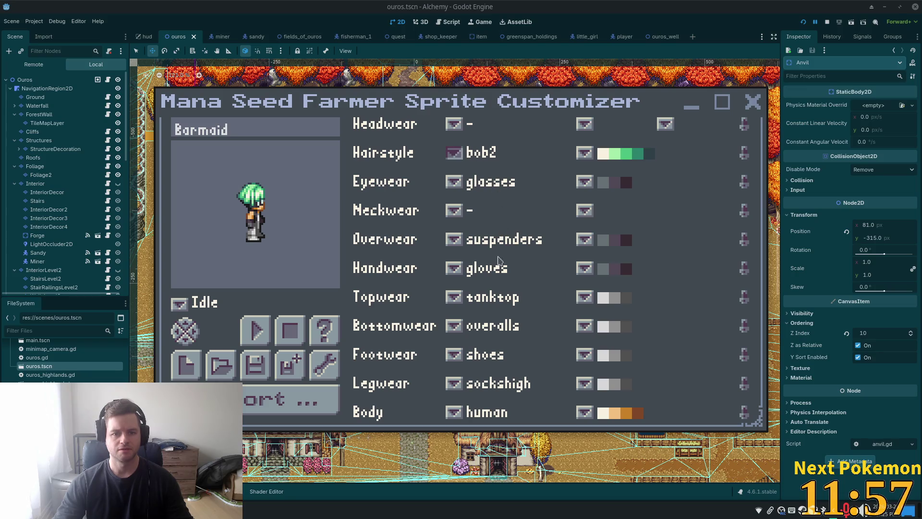
Give the hair a blonde palette, then a pale-yellow-to-maroon palette.
{"action": "left_click", "coordinate": [585, 153]}
{"action": "mouse_move", "coordinate": [652, 191]}
{"action": "left_mouse_down"}
{"action": "mouse_move", "coordinate": [647, 156]}
{"action": "mouse_move", "coordinate": [648, 219]}
{"action": "left_mouse_up"}
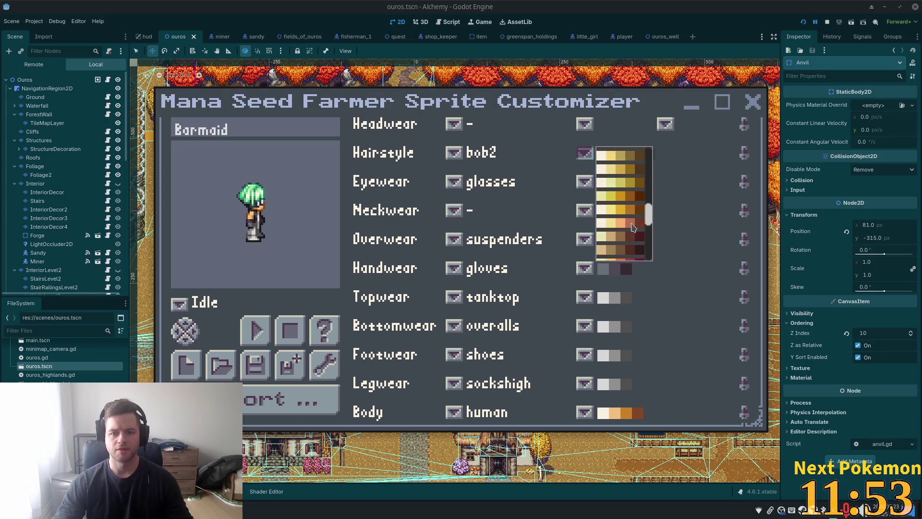
{"action": "left_click", "coordinate": [613, 244]}
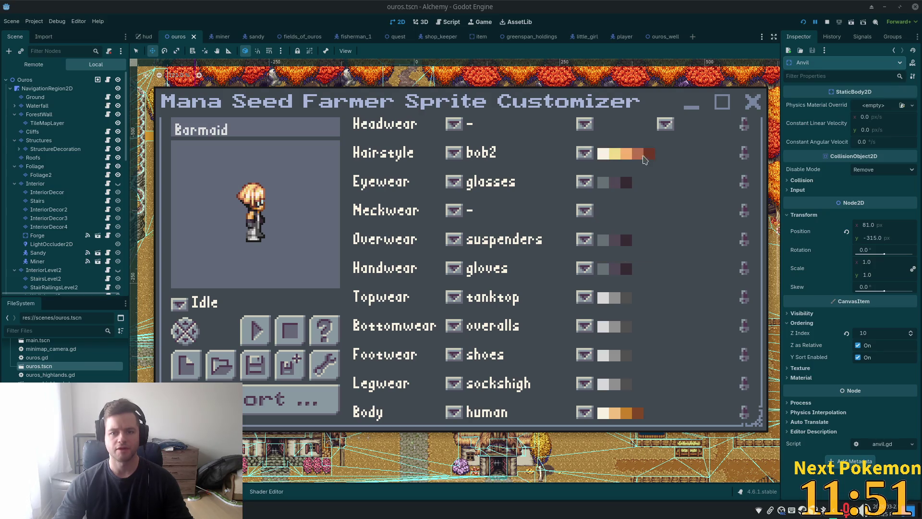
{"action": "left_click", "coordinate": [584, 154]}
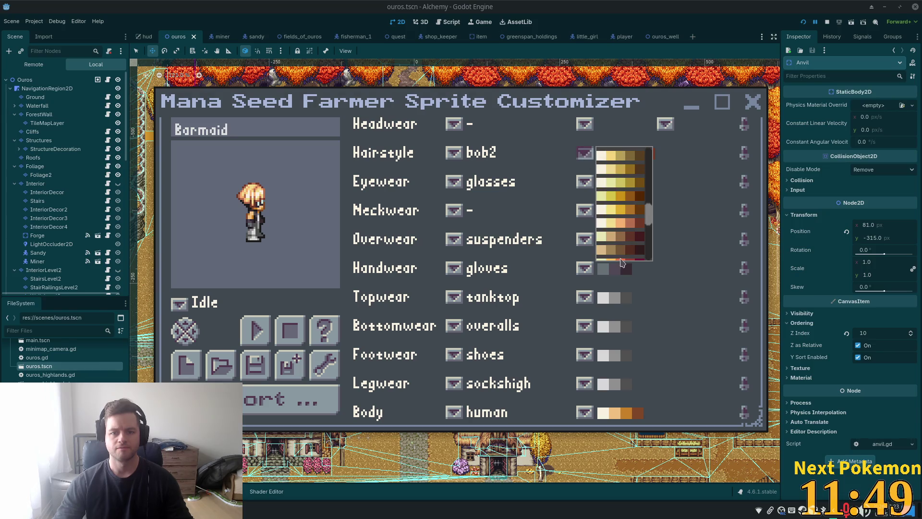
{"action": "left_click", "coordinate": [619, 243]}
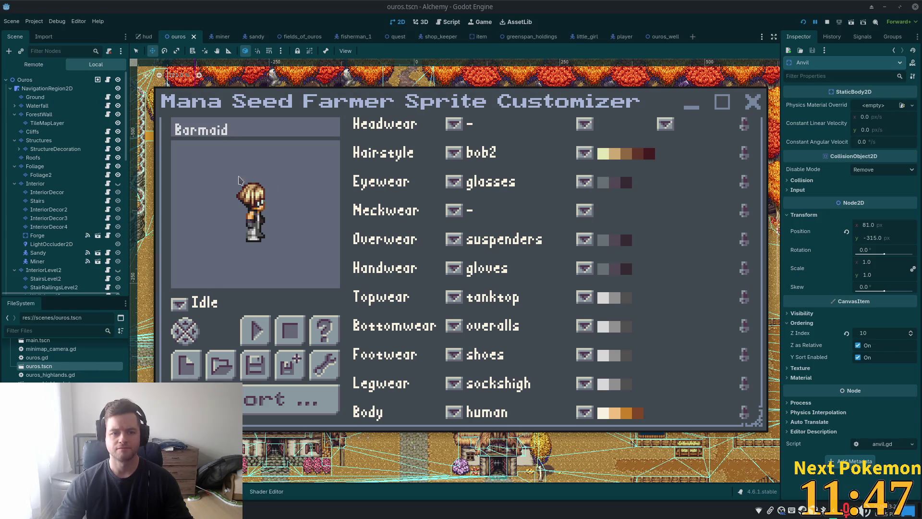
Remove the glasses and check the preview facing front and left.
{"action": "left_click", "coordinate": [454, 182]}
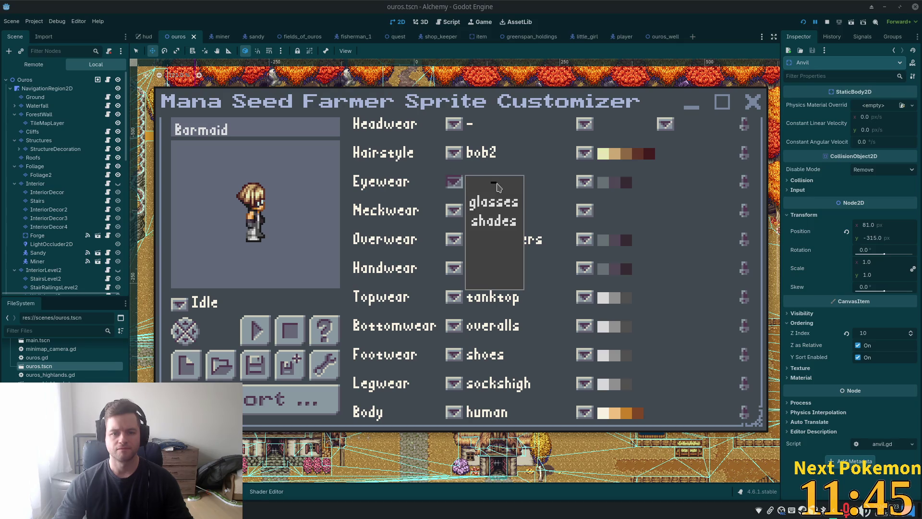
{"action": "left_click", "coordinate": [495, 186]}
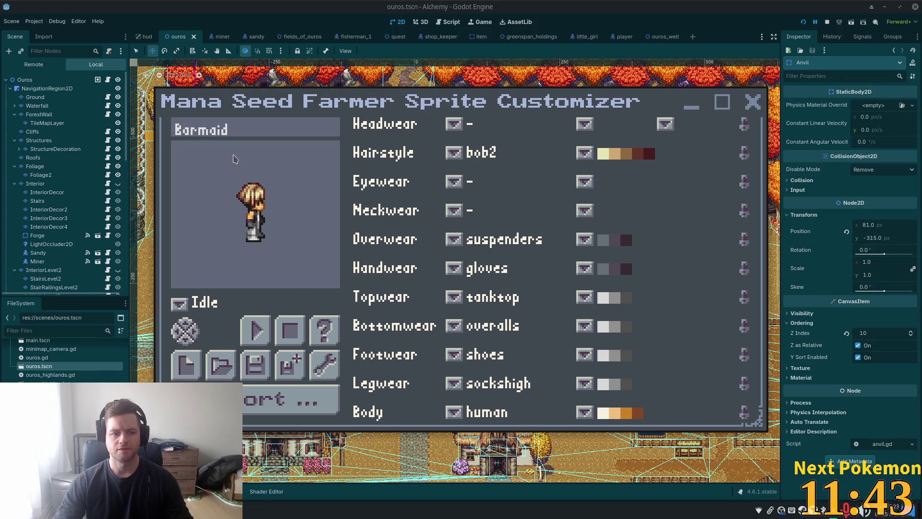
{"action": "left_click", "coordinate": [188, 341]}
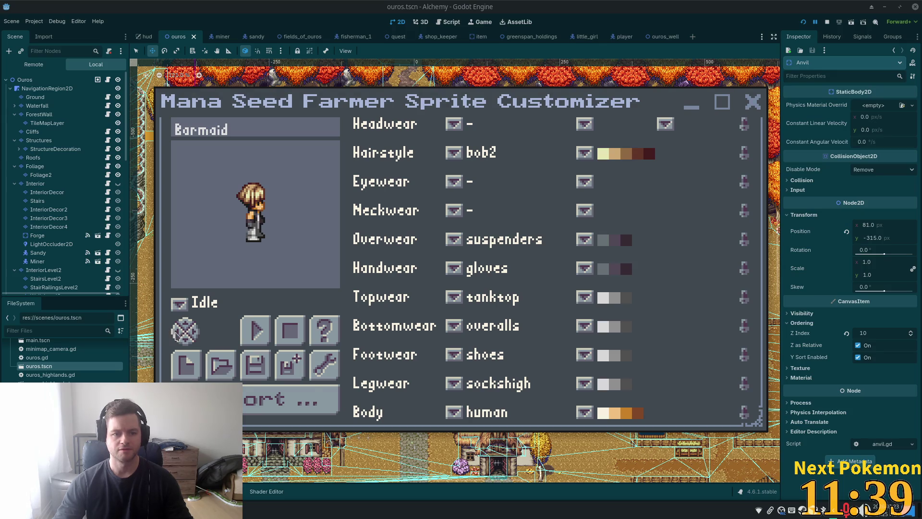
{"action": "left_click", "coordinate": [177, 336]}
Set the hairstyle to longwavy.
{"action": "left_click", "coordinate": [459, 152]}
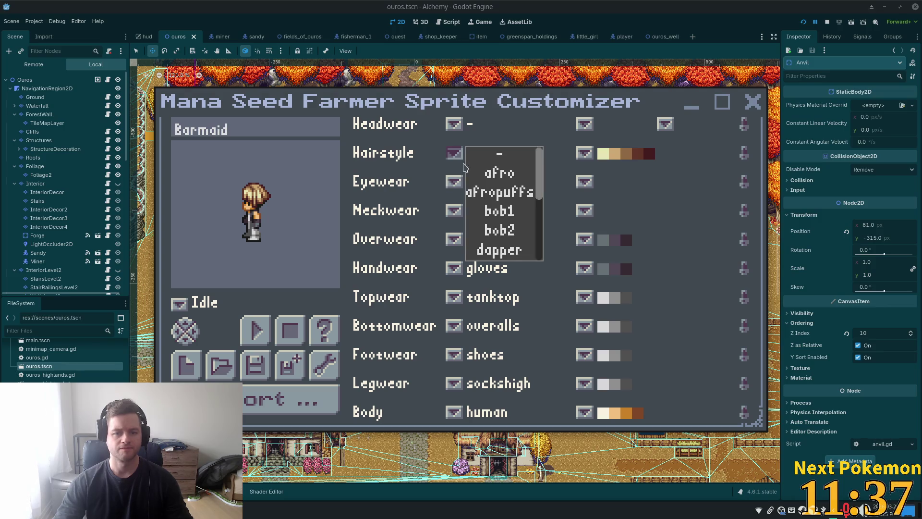
{"action": "scroll", "coordinate": [527, 209], "scroll_direction": "down", "scroll_amount": 3}
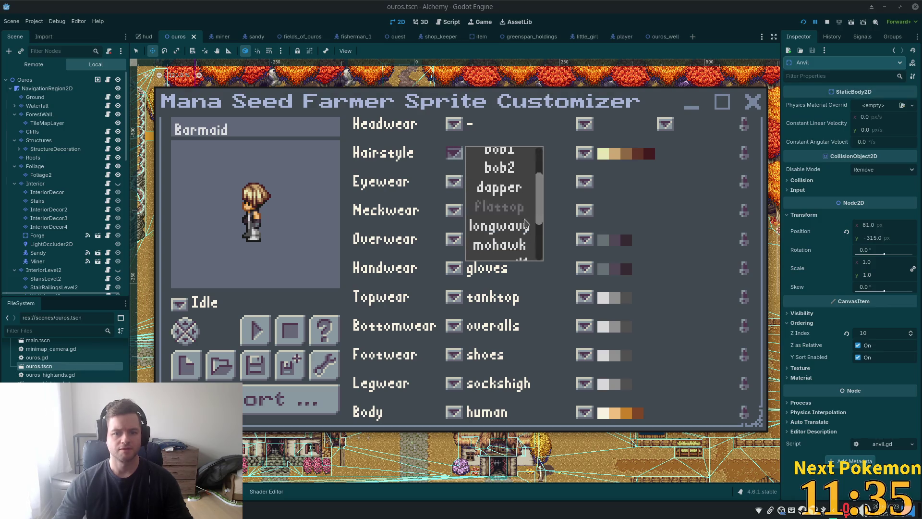
{"action": "left_click", "coordinate": [519, 232]}
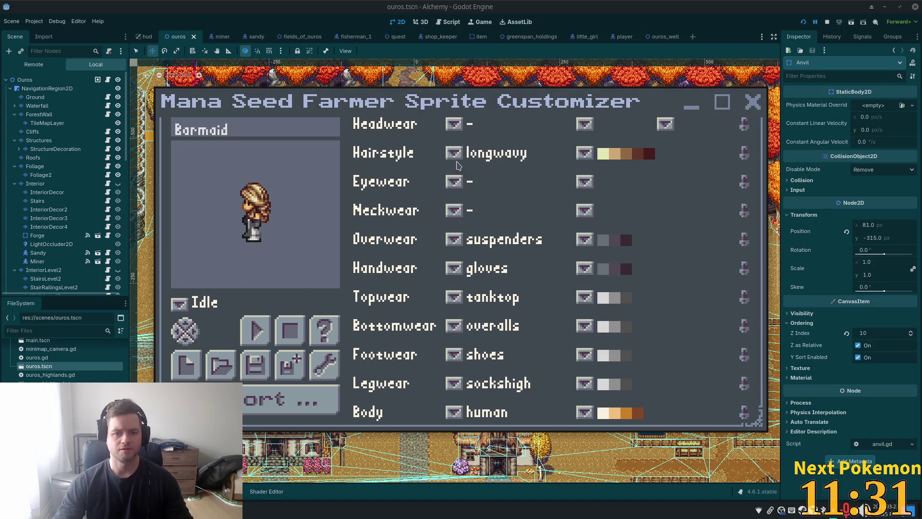
{"action": "left_click", "coordinate": [455, 154]}
{"action": "left_click_drag", "start_coordinate": [543, 208], "coordinate": [541, 229]}
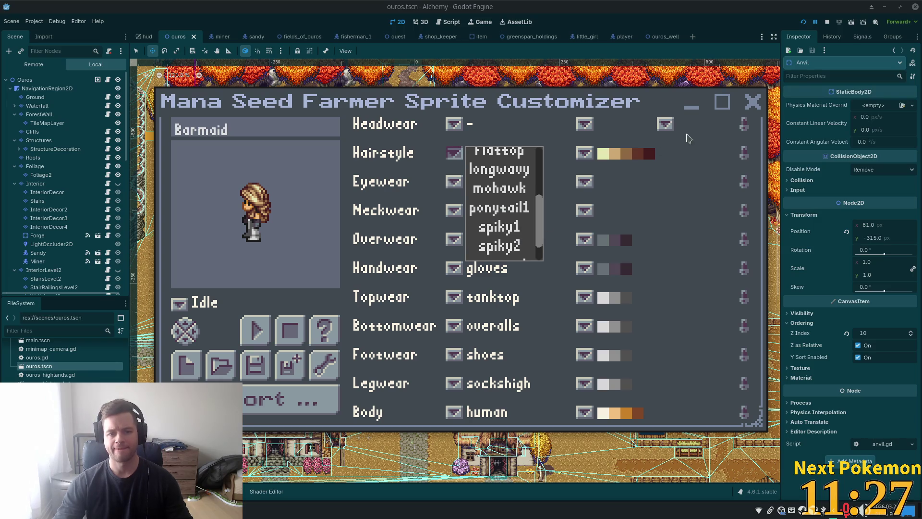
{"action": "left_click", "coordinate": [611, 185]}
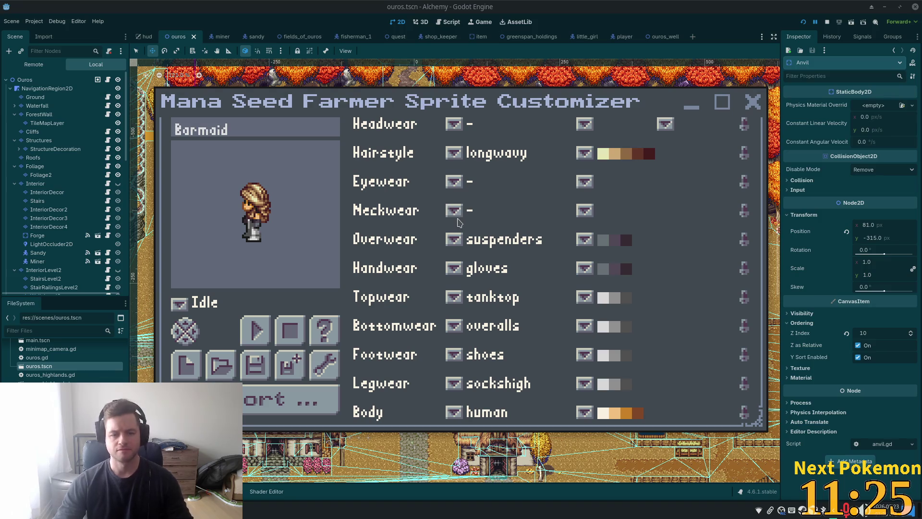
Remove the suspenders by setting Overwear to -, leaving neckwear unchanged.
{"action": "left_click", "coordinate": [456, 215]}
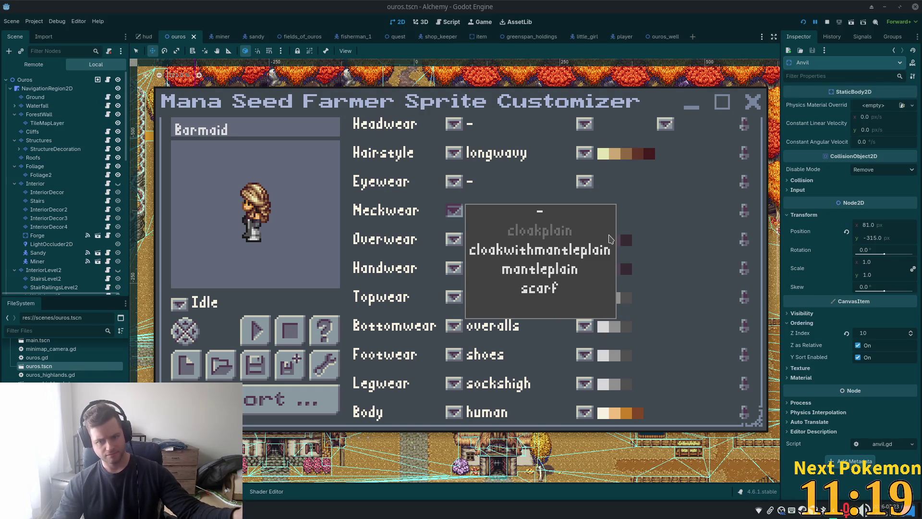
{"action": "left_click", "coordinate": [705, 237]}
{"action": "left_click", "coordinate": [455, 246]}
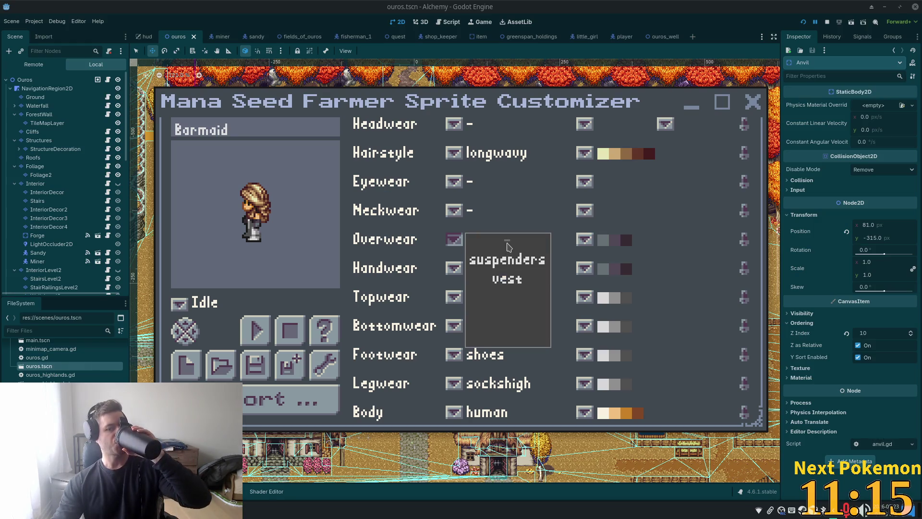
{"action": "left_click", "coordinate": [509, 246]}
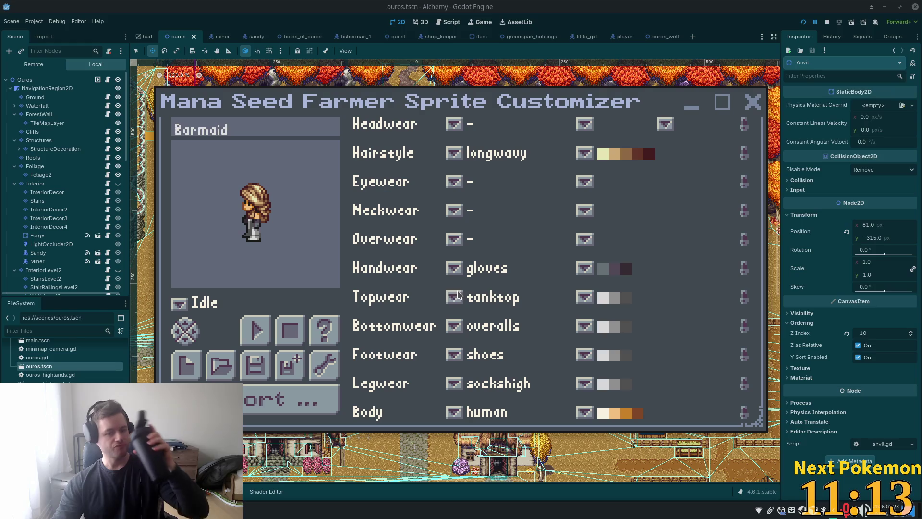
Set Topwear to shortshirtboobs and Bottomwear to onepieceboobs.
{"action": "left_click", "coordinate": [454, 297]}
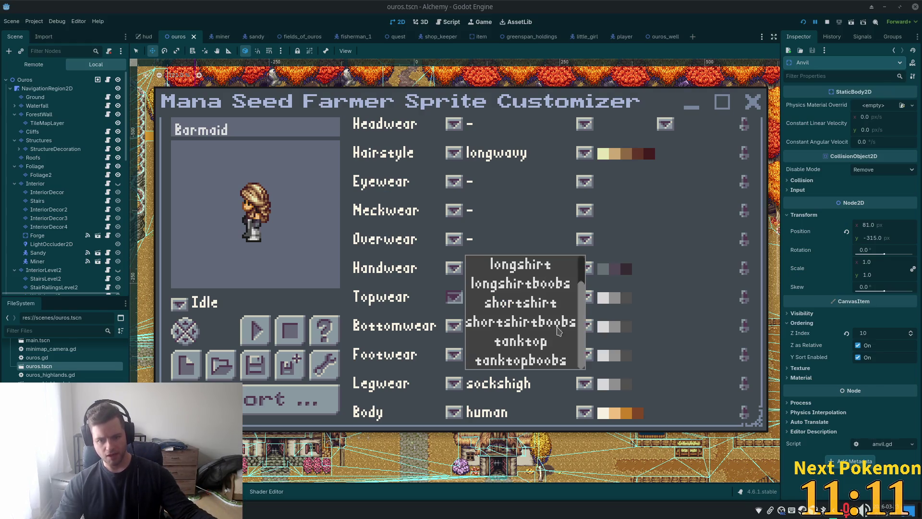
{"action": "left_click", "coordinate": [553, 328]}
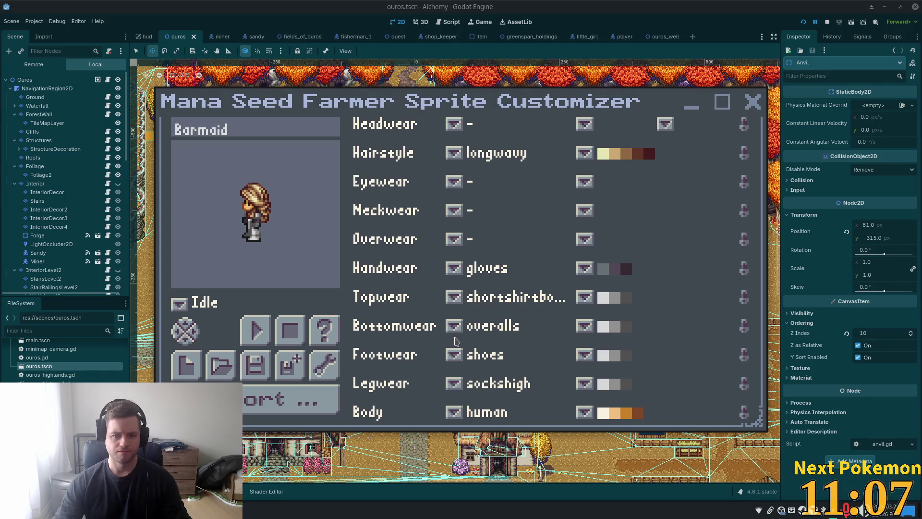
{"action": "left_click", "coordinate": [456, 330]}
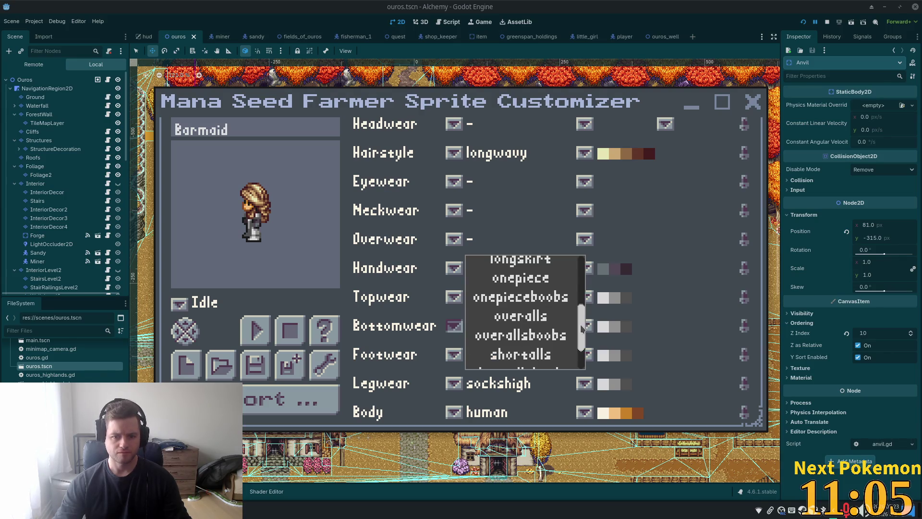
{"action": "left_click", "coordinate": [545, 306]}
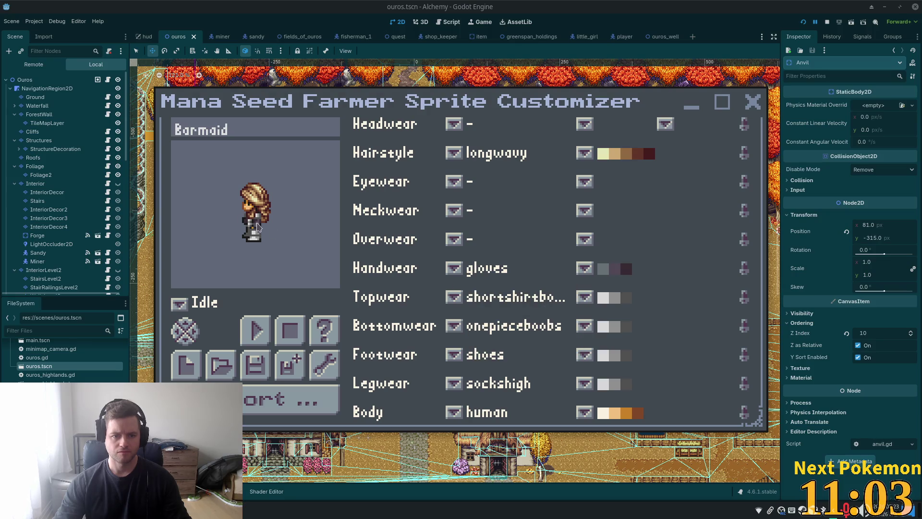
{"action": "left_click", "coordinate": [186, 338]}
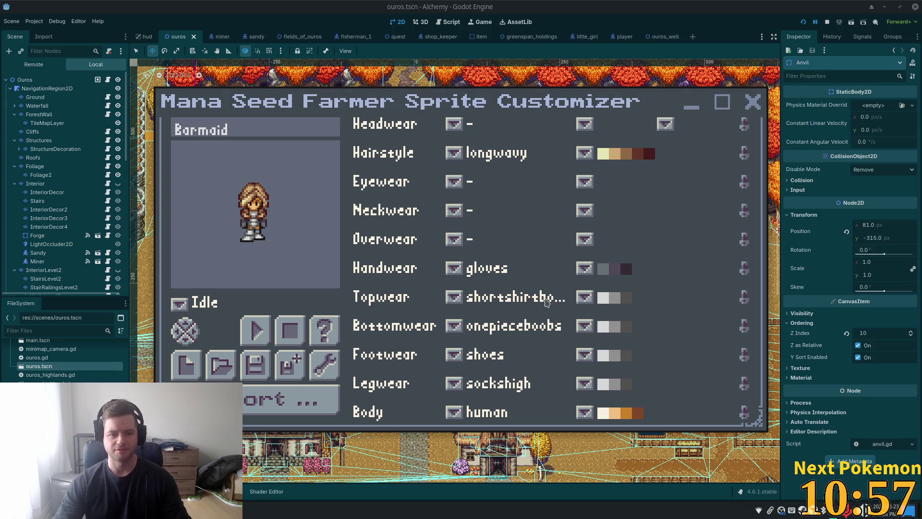
Colour both the top and the bottomwear in the tan-olive palette.
{"action": "left_click", "coordinate": [592, 296]}
{"action": "left_click_drag", "start_coordinate": [631, 273], "coordinate": [629, 308]}
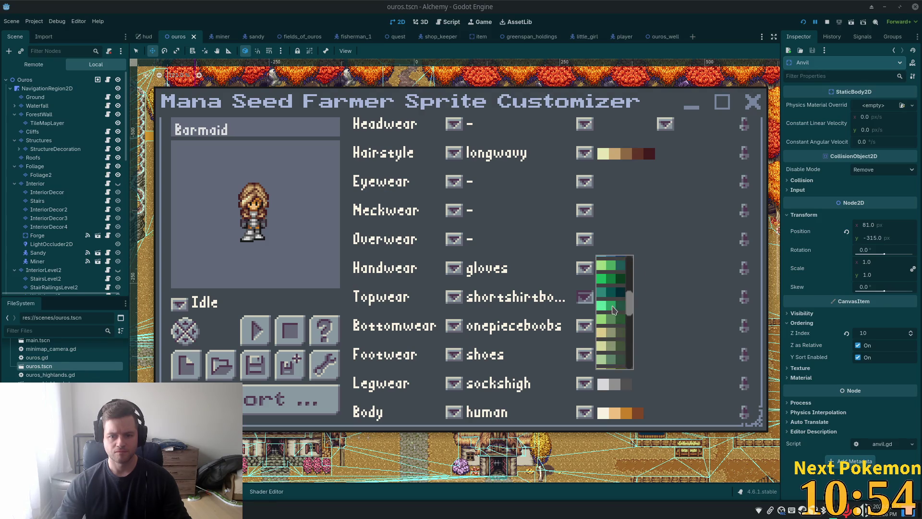
{"action": "left_click", "coordinate": [618, 334]}
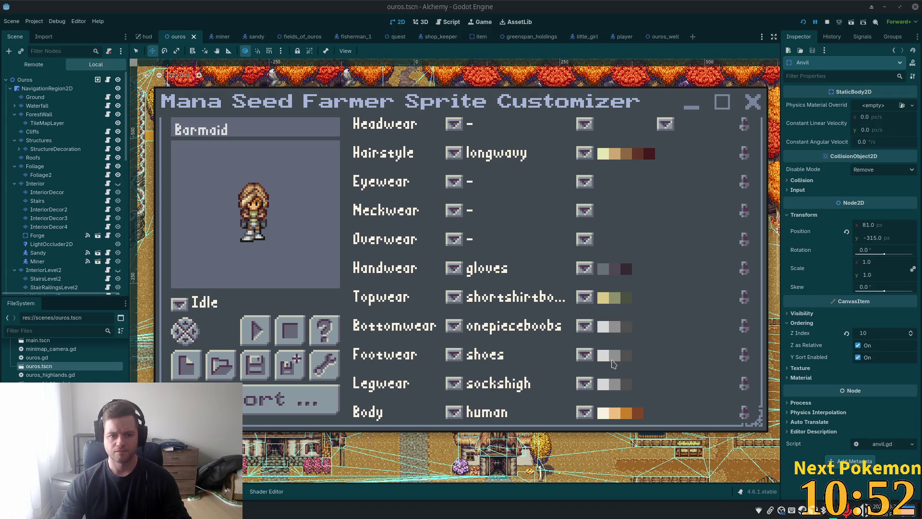
{"action": "left_click", "coordinate": [592, 331]}
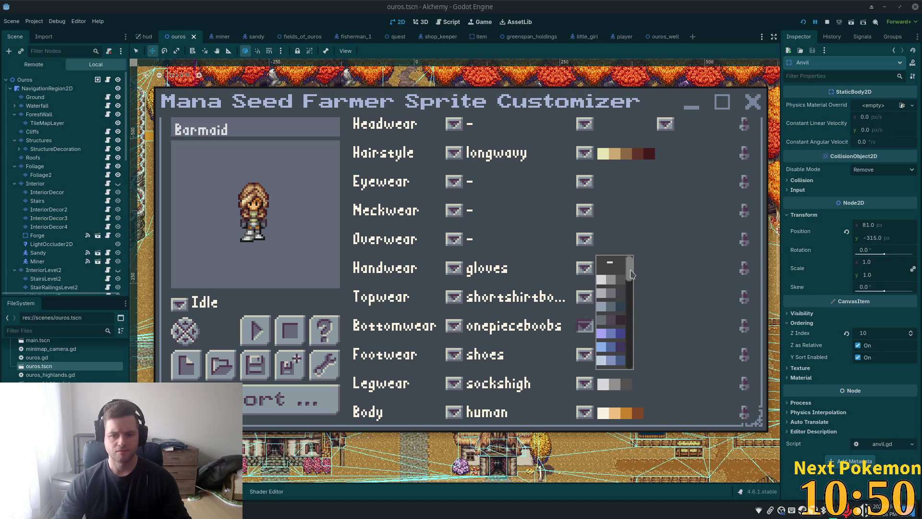
{"action": "mouse_move", "coordinate": [631, 273]}
{"action": "left_mouse_down"}
{"action": "mouse_move", "coordinate": [629, 301]}
{"action": "mouse_move", "coordinate": [616, 309]}
{"action": "left_mouse_up"}
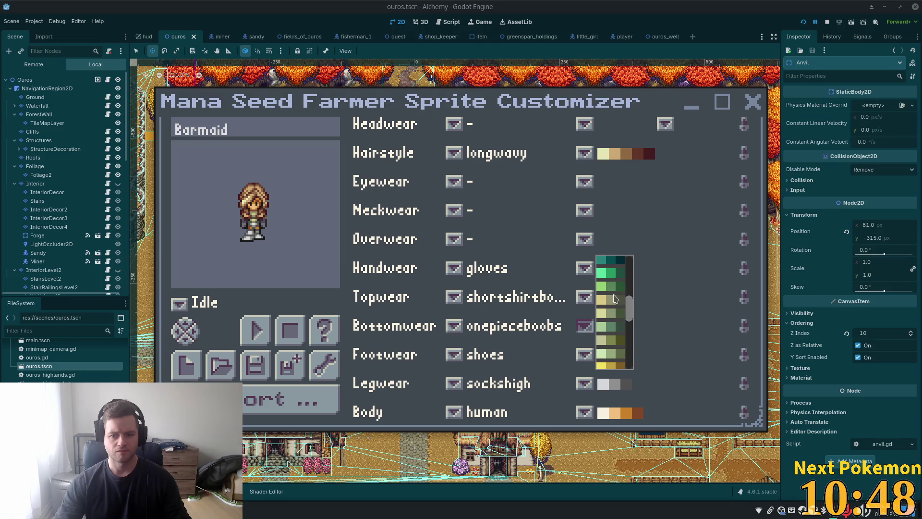
{"action": "left_click", "coordinate": [614, 299]}
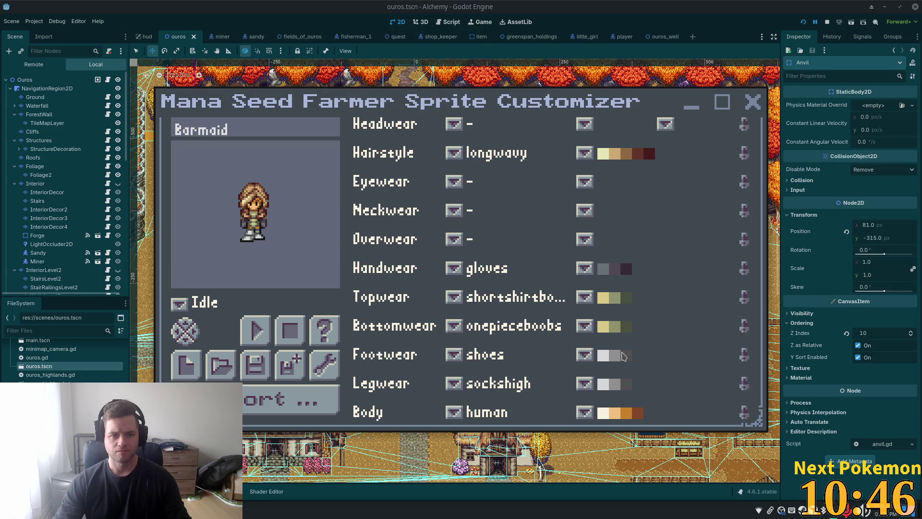
Give the shoes a grey-dark palette and switch Legwear to sockslow.
{"action": "left_click", "coordinate": [585, 358]}
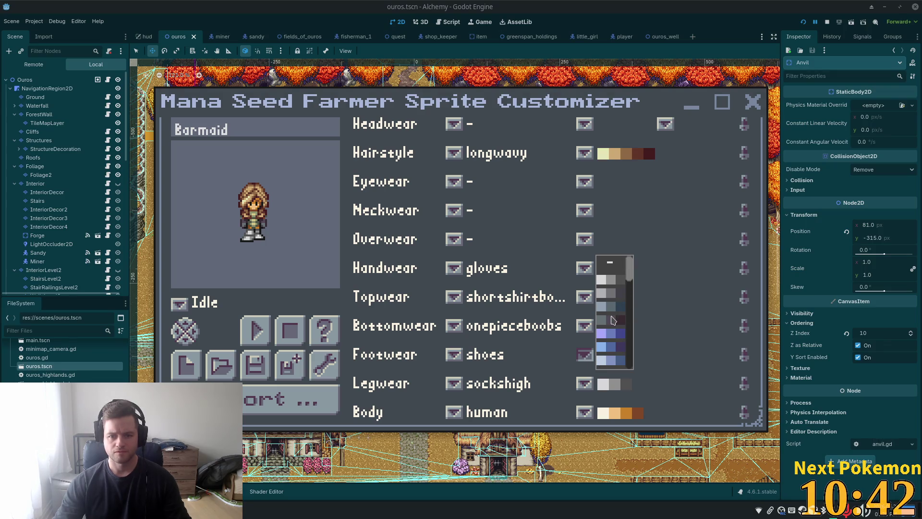
{"action": "left_click", "coordinate": [613, 321]}
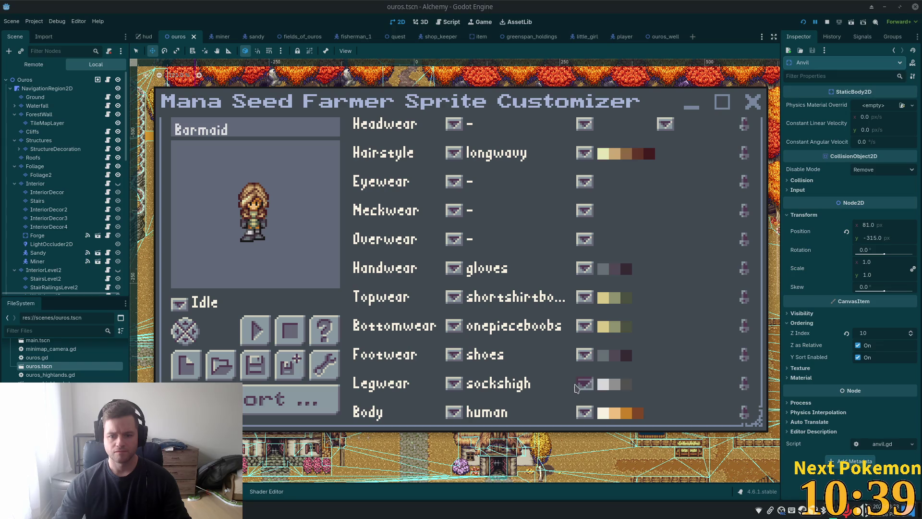
{"action": "left_click", "coordinate": [454, 384]}
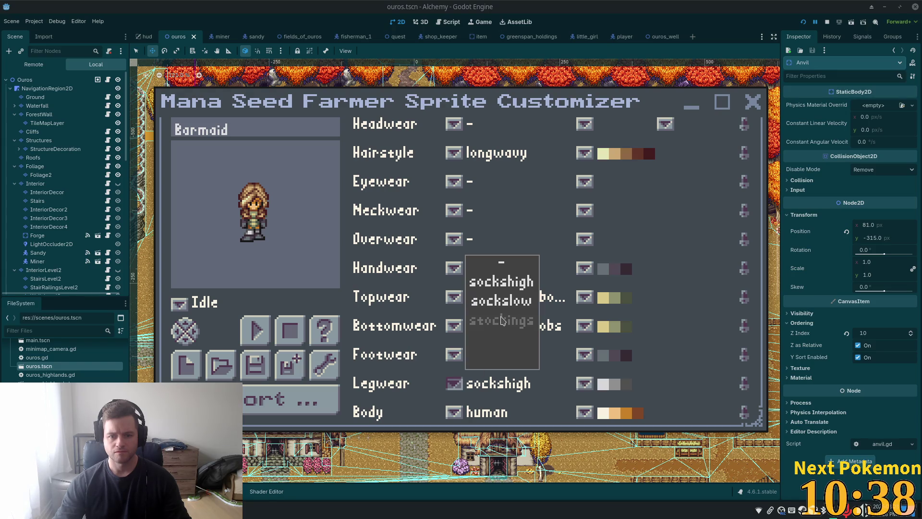
{"action": "left_click", "coordinate": [498, 301]}
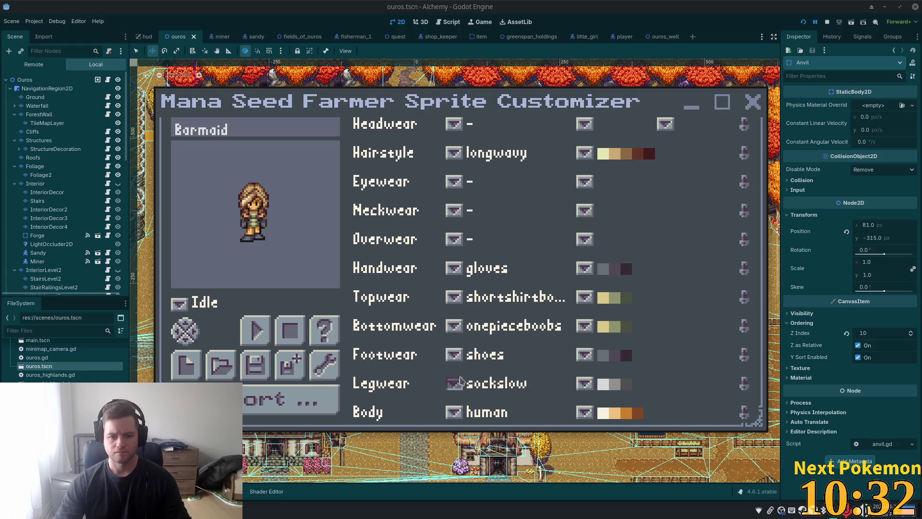
Remove the Barmaid's gloves, checking her from side, back and front.
{"action": "left_click", "coordinate": [187, 331]}
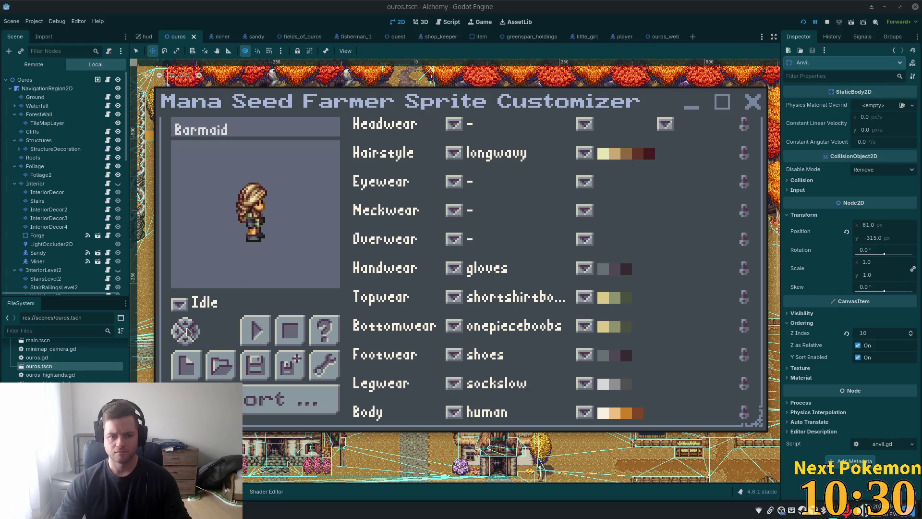
{"action": "left_click", "coordinate": [186, 330]}
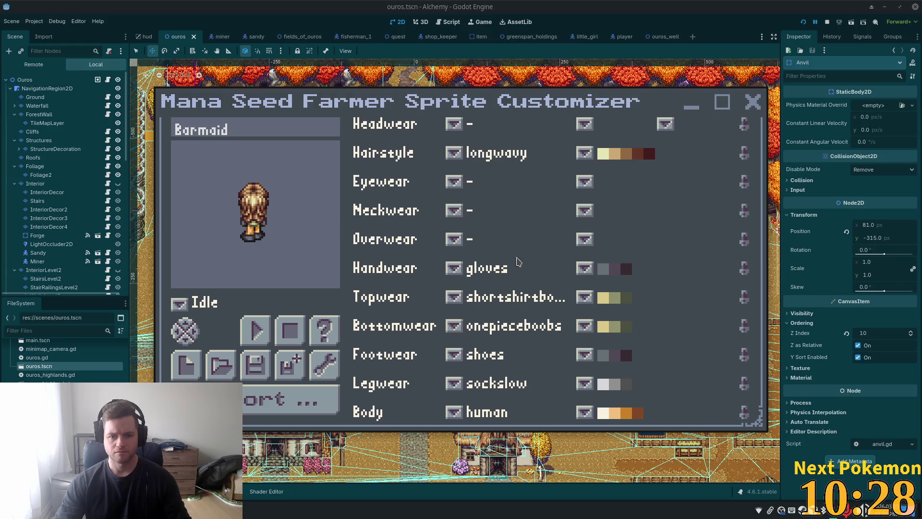
{"action": "left_click", "coordinate": [454, 267]}
{"action": "left_click", "coordinate": [485, 262]}
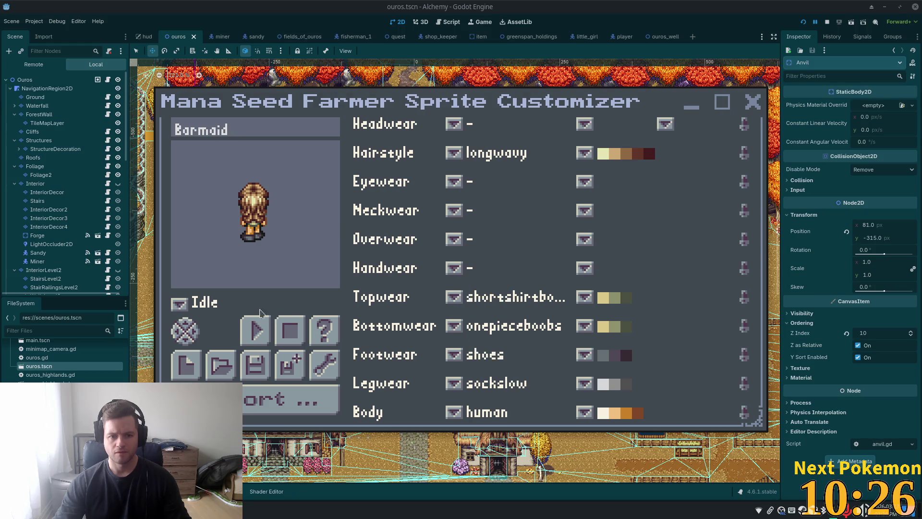
{"action": "left_click", "coordinate": [195, 333]}
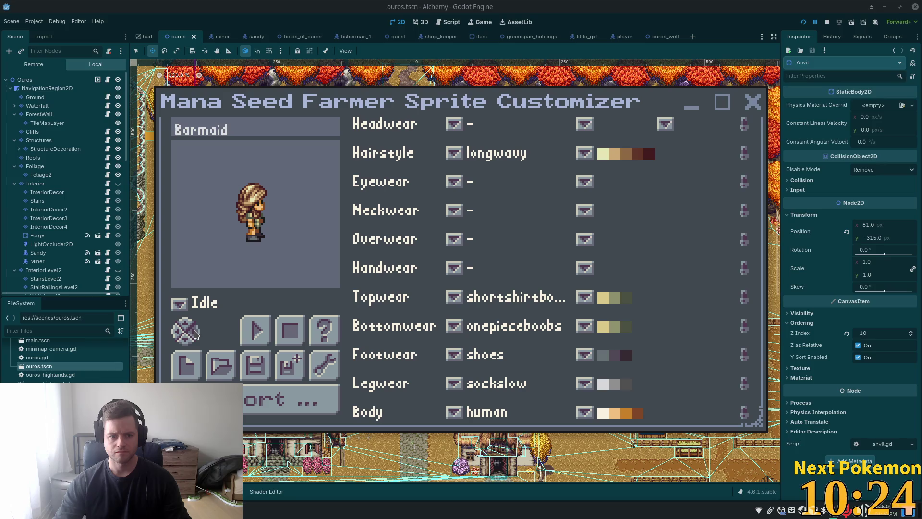
{"action": "left_click", "coordinate": [192, 337]}
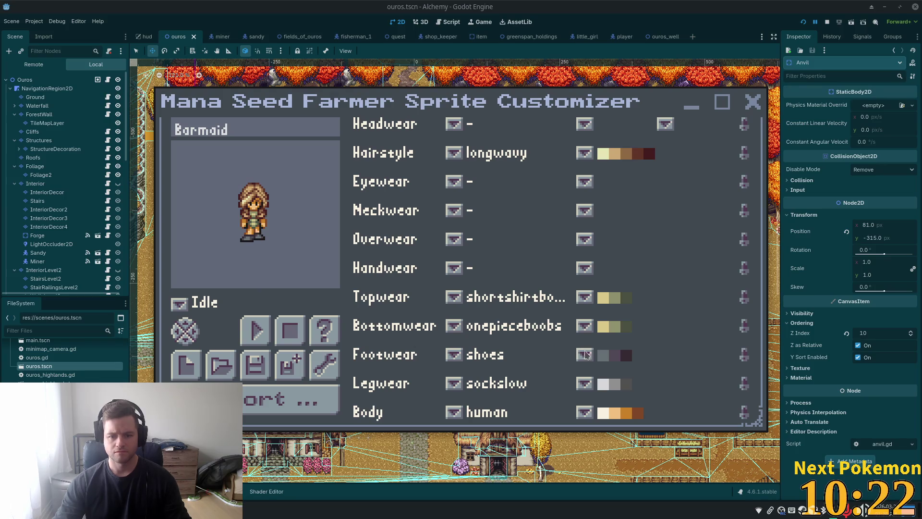
Recolour the shoes in a green palette and leave the preview facing front.
{"action": "left_click", "coordinate": [585, 354]}
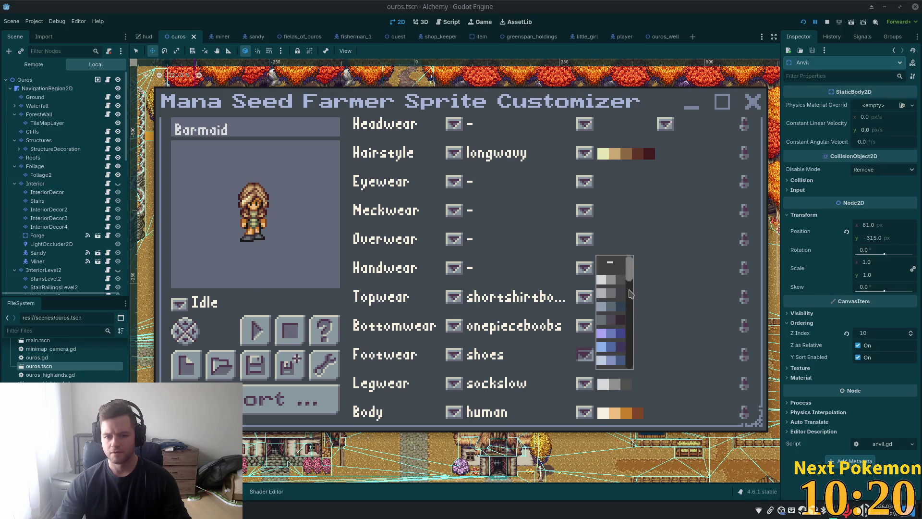
{"action": "scroll", "coordinate": [625, 302], "scroll_direction": "down", "scroll_amount": 10}
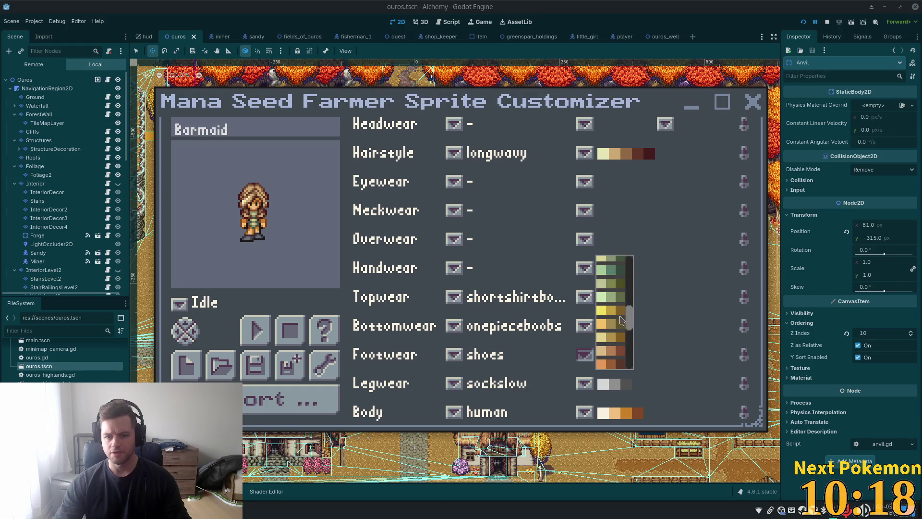
{"action": "left_click", "coordinate": [617, 299]}
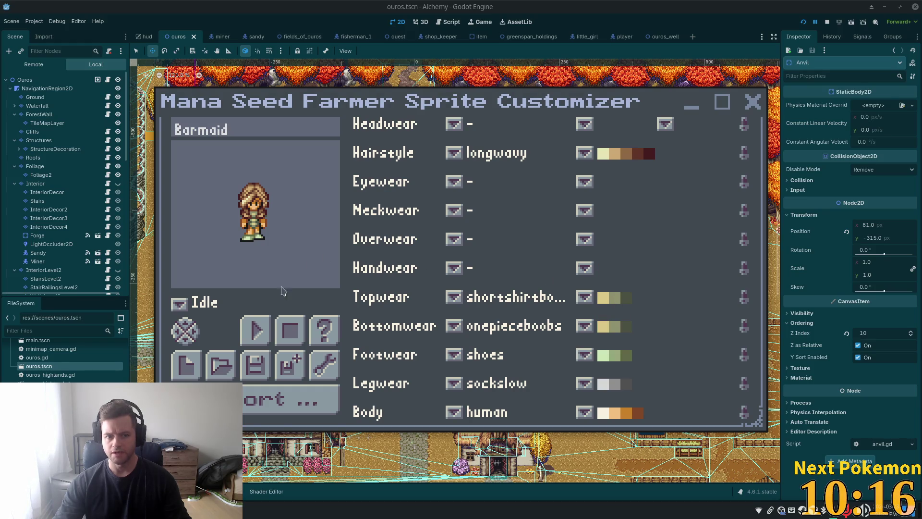
{"action": "left_click", "coordinate": [192, 332]}
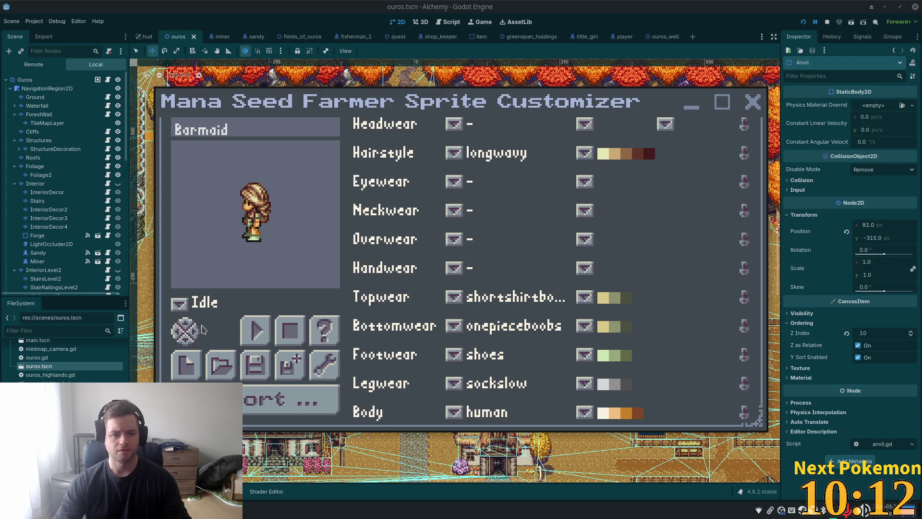
{"action": "left_click", "coordinate": [185, 336]}
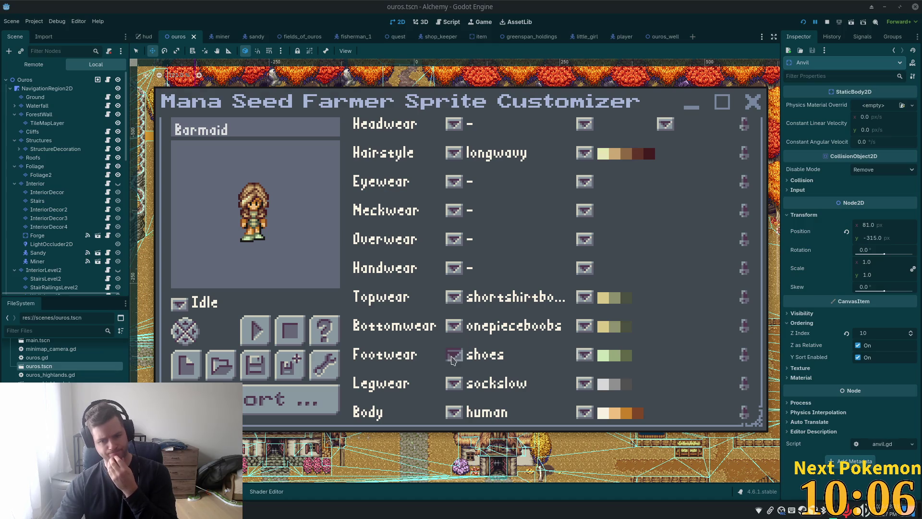
Change Legwear to stockings with the orange-tan palette.
{"action": "left_click", "coordinate": [452, 387]}
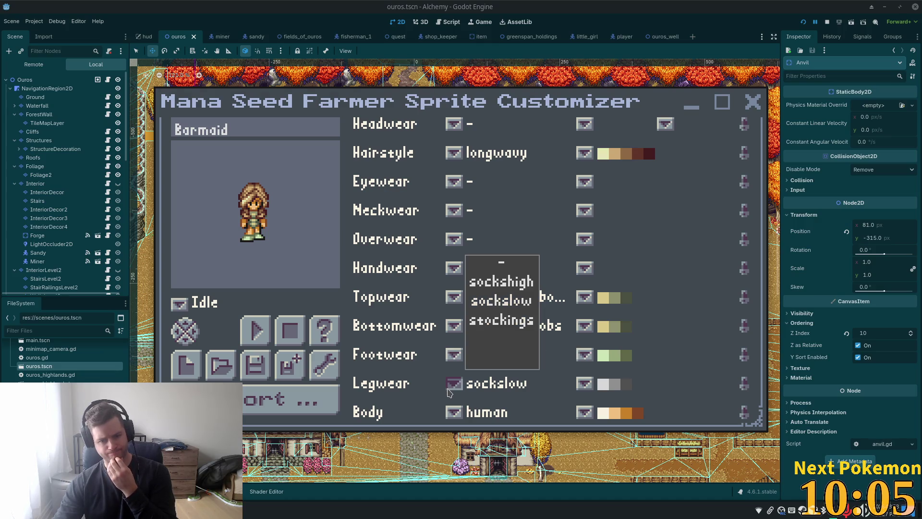
{"action": "left_click", "coordinate": [522, 326]}
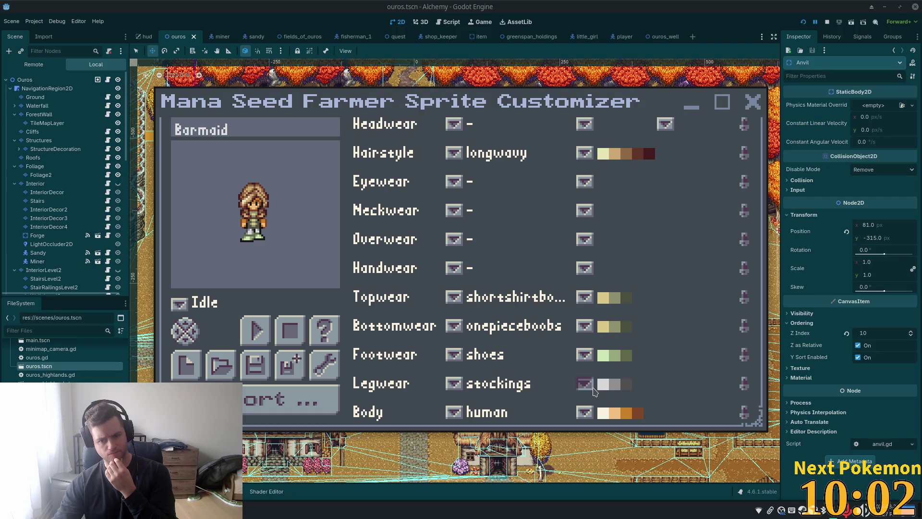
{"action": "left_click", "coordinate": [589, 386]}
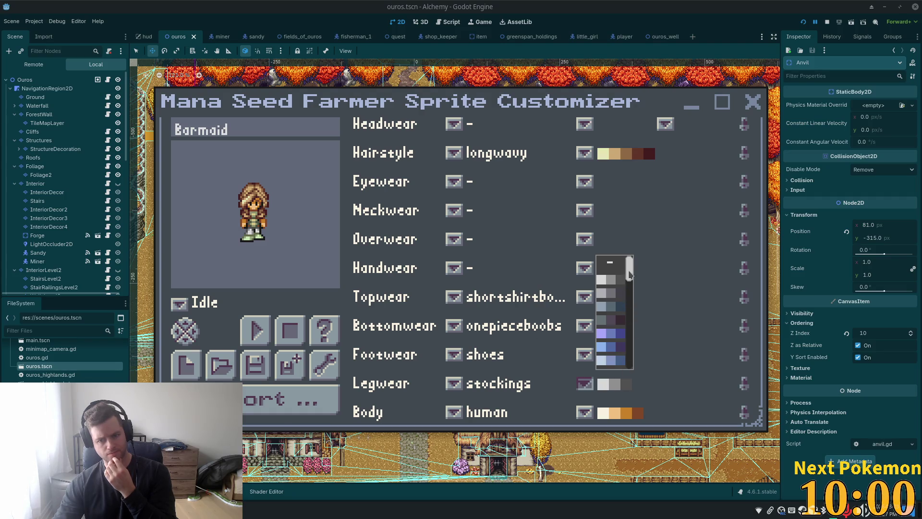
{"action": "scroll", "coordinate": [623, 355], "scroll_direction": "down", "scroll_amount": 5}
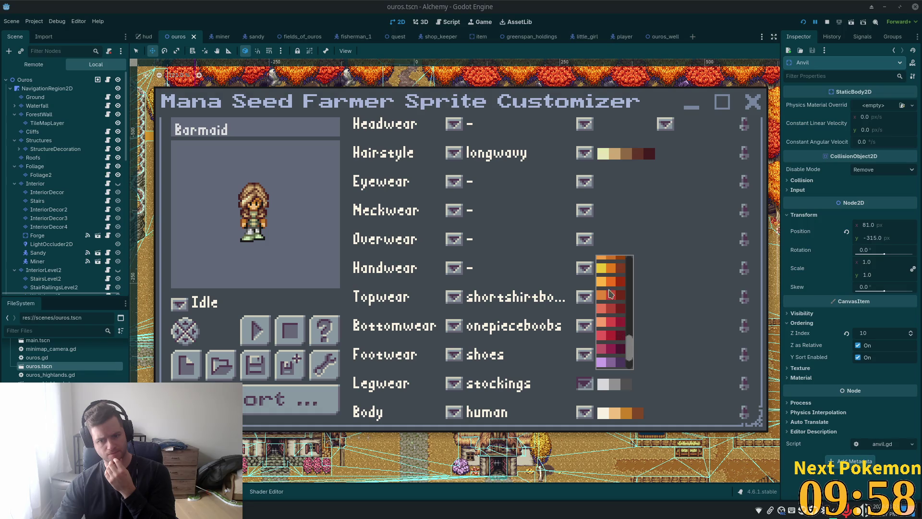
{"action": "scroll", "coordinate": [609, 294], "scroll_direction": "up", "scroll_amount": 4}
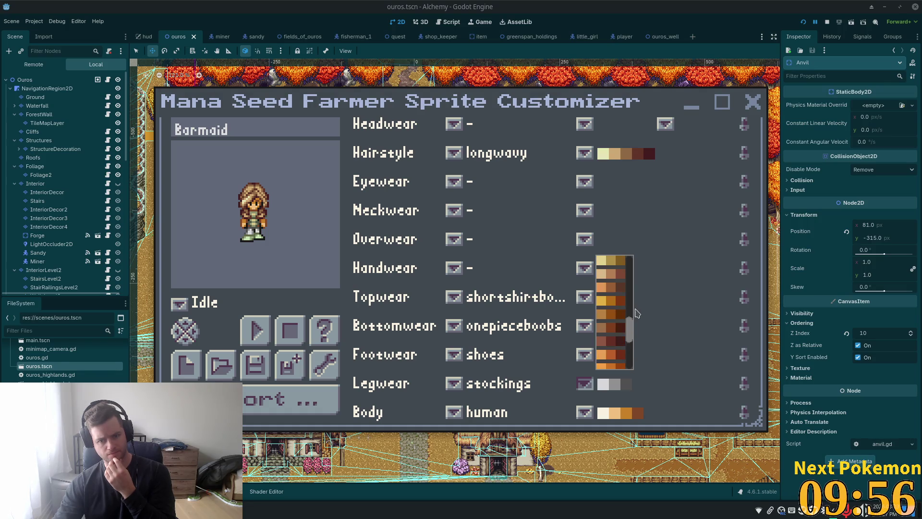
{"action": "scroll", "coordinate": [628, 322], "scroll_direction": "up", "scroll_amount": 3}
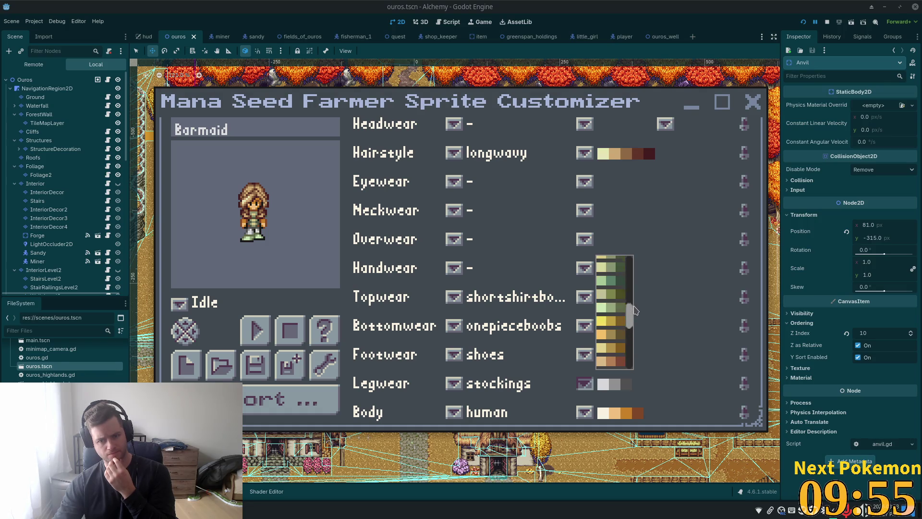
{"action": "left_click", "coordinate": [615, 342]}
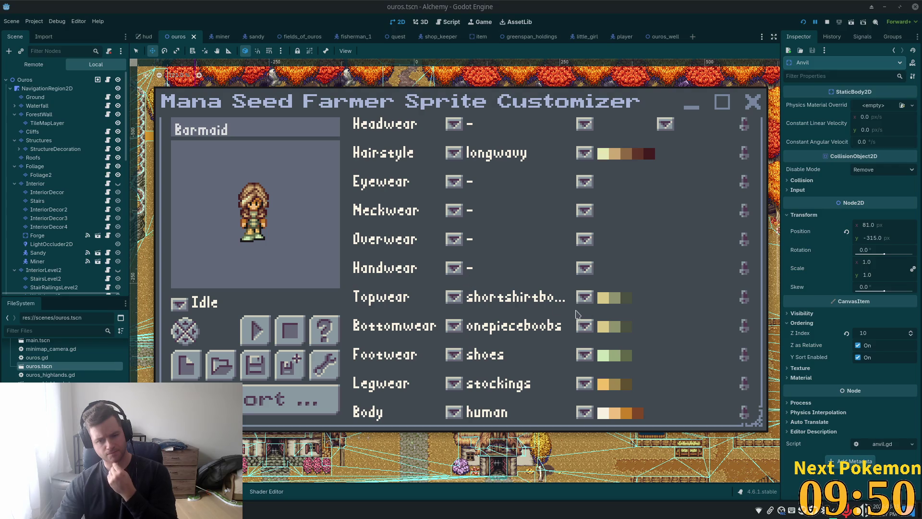
Pick a different body skin tone and change Bottomwear to longdressboobs.
{"action": "left_click", "coordinate": [584, 412]}
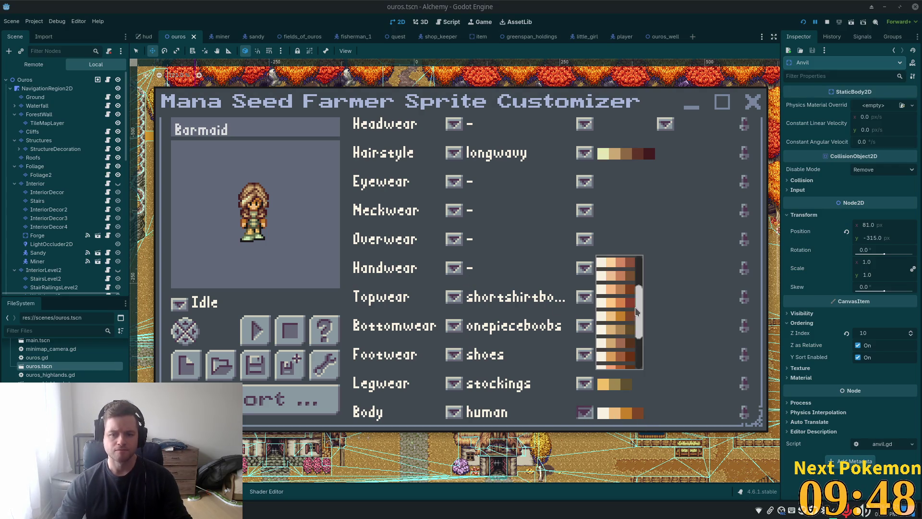
{"action": "left_click", "coordinate": [613, 317]}
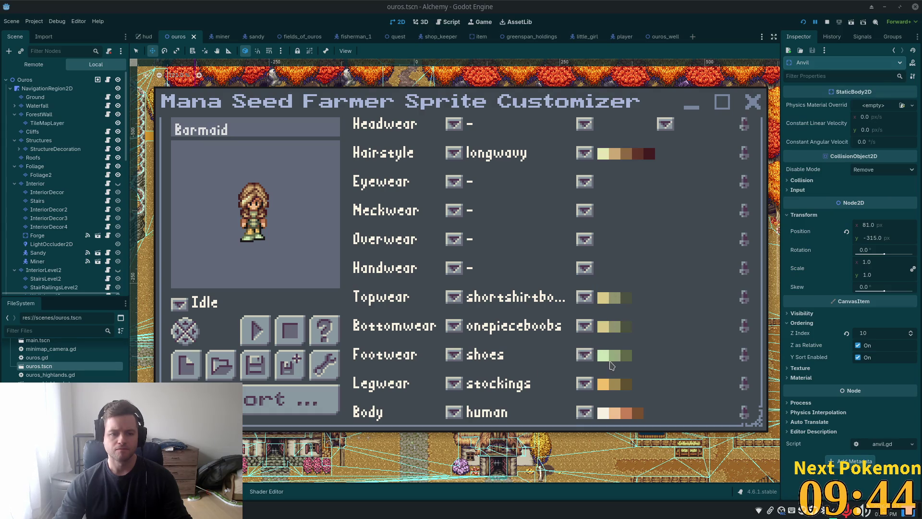
{"action": "left_click", "coordinate": [455, 328]}
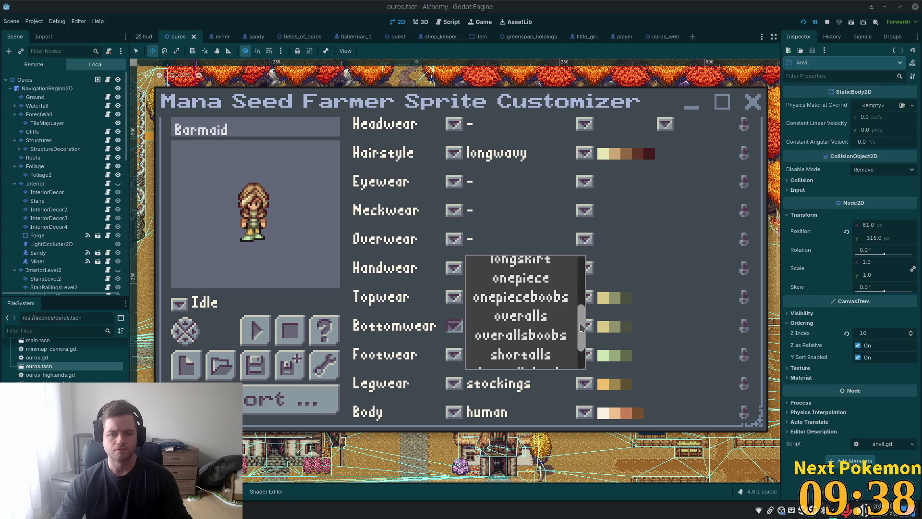
{"action": "scroll", "coordinate": [581, 328], "scroll_direction": "up", "scroll_amount": 5}
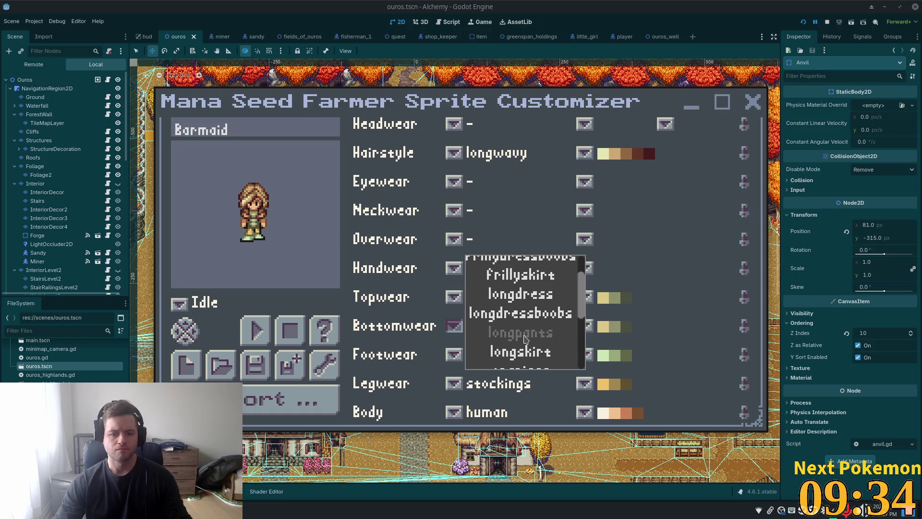
{"action": "left_click", "coordinate": [525, 317]}
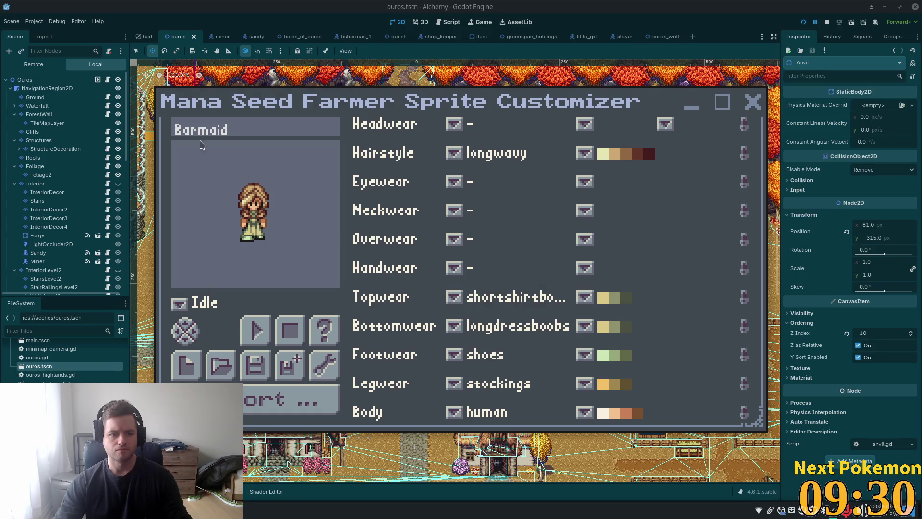
{"action": "left_click", "coordinate": [197, 332]}
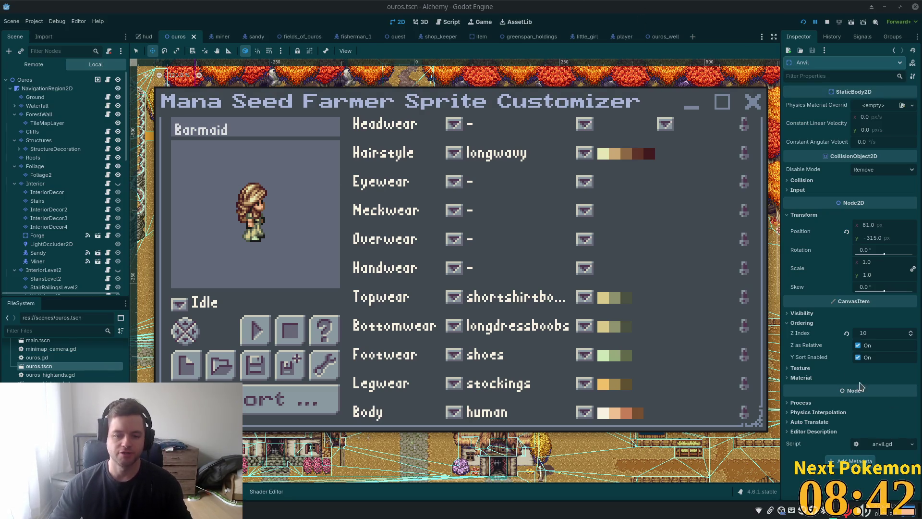
{"action": "left_click", "coordinate": [187, 339]}
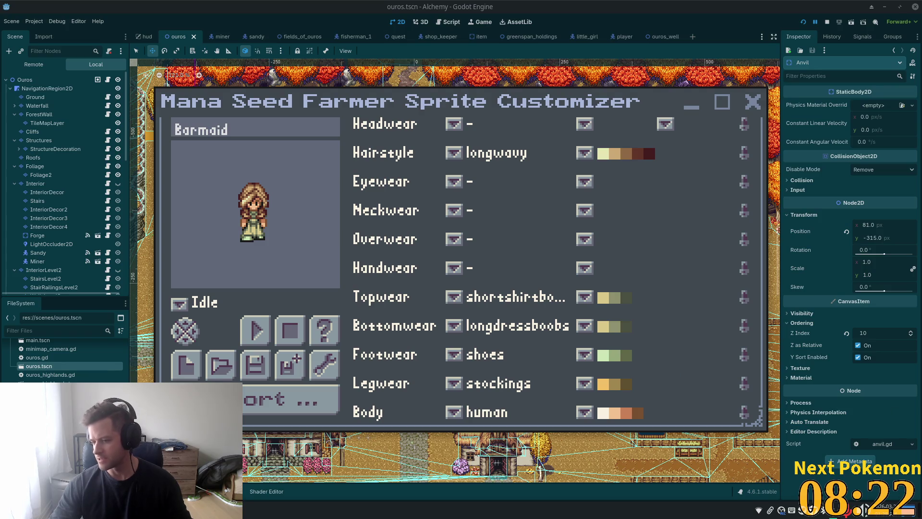
Enable the microphone in the tray volume popup and drag its input slider higher.
{"action": "left_click", "coordinate": [863, 510]}
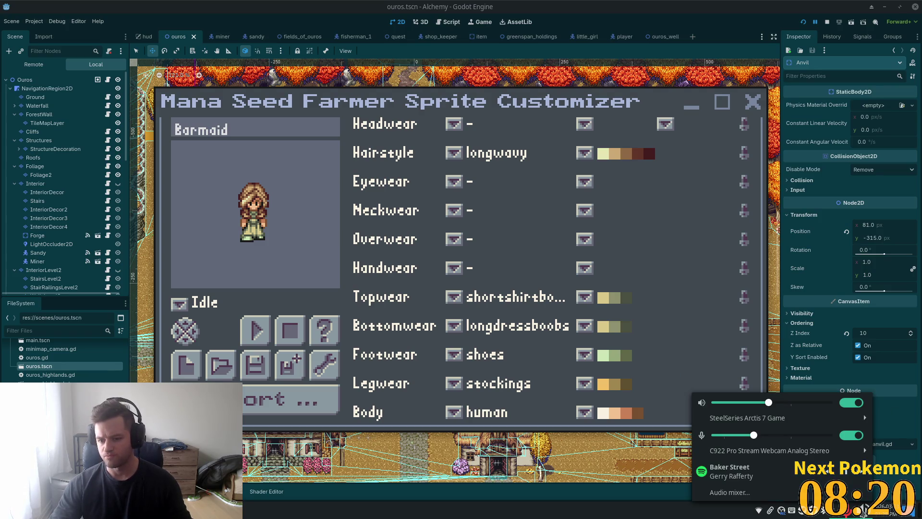
{"action": "left_click", "coordinate": [754, 435]}
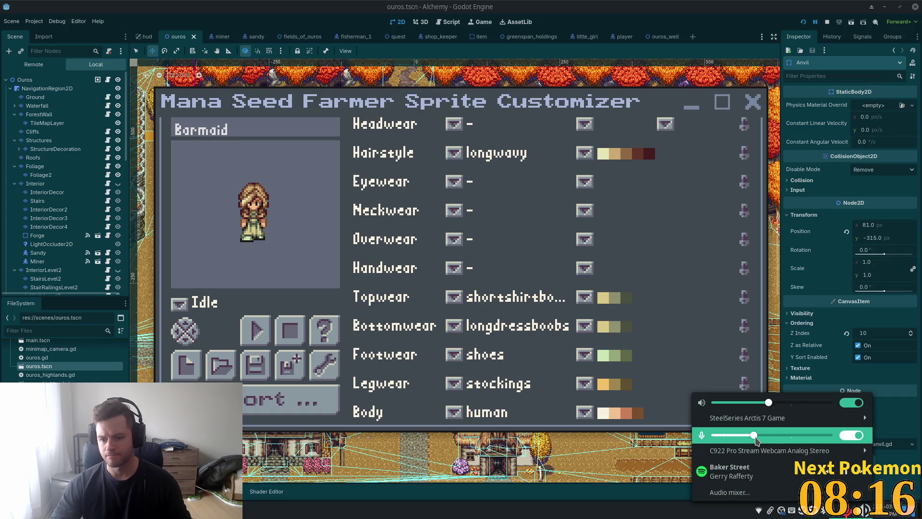
{"action": "left_click_drag", "start_coordinate": [755, 437], "coordinate": [790, 436]}
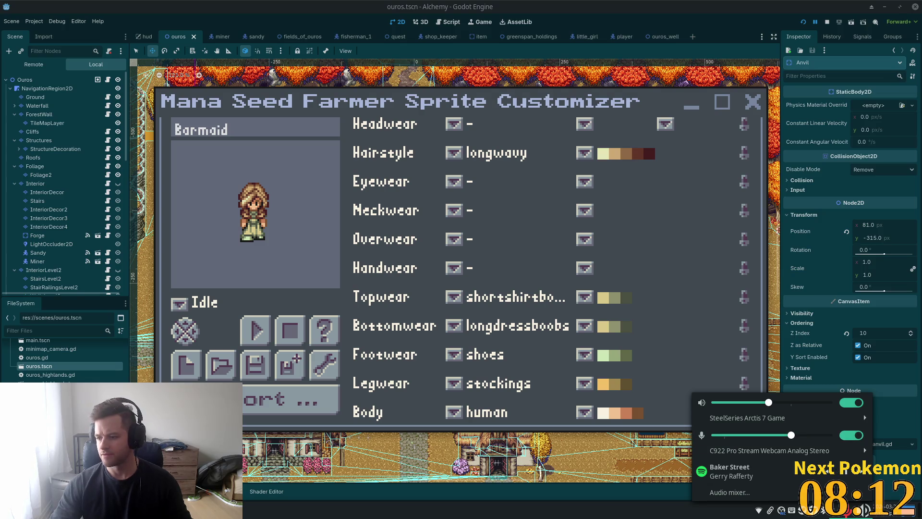
{"action": "key", "text": "Escape"}
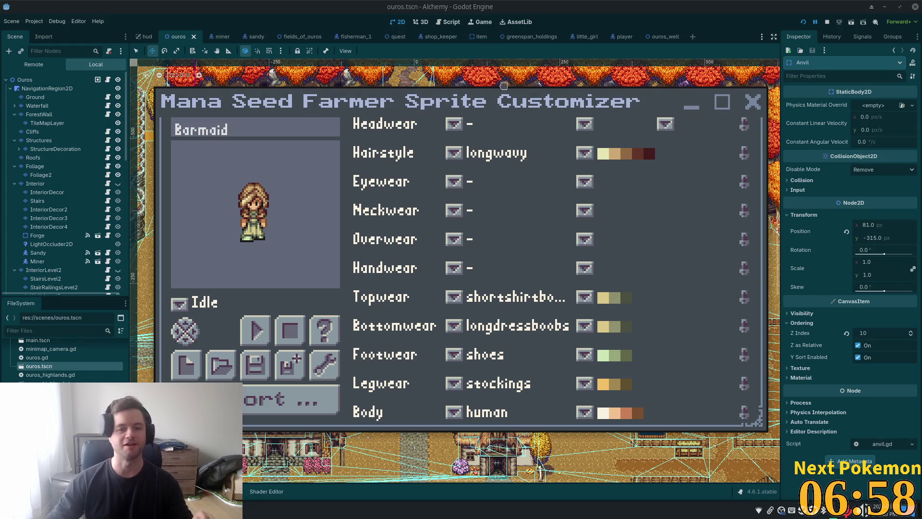
Export the Barmaid character as a Spritesheet PNG named Barmaid.png.
{"action": "left_click", "coordinate": [263, 407]}
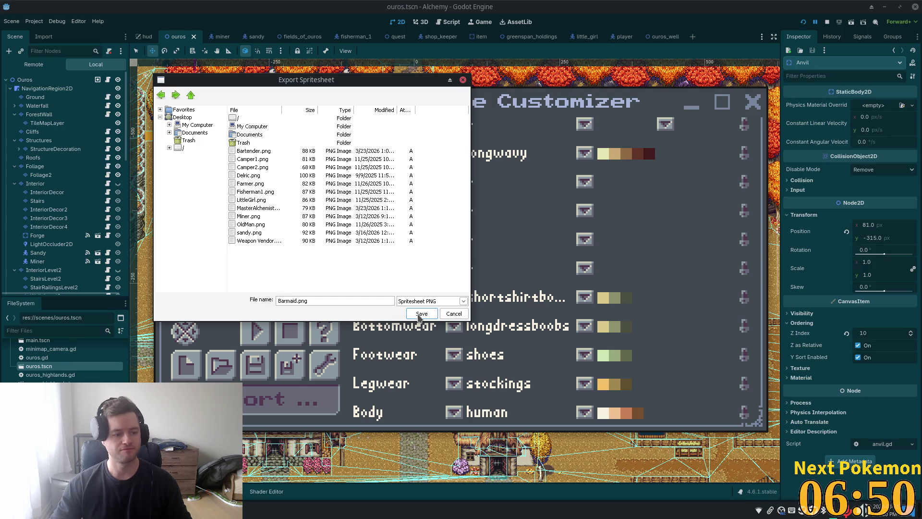
{"action": "left_click", "coordinate": [421, 314]}
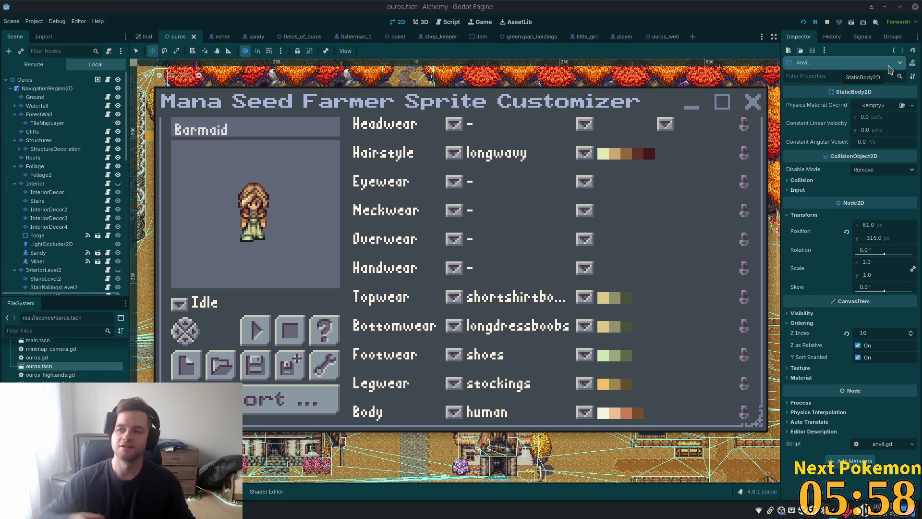
Search the Steam library for 'far' and play MR FARMBOY, skipping shader processing.
{"action": "key", "text": "alt+Tab"}
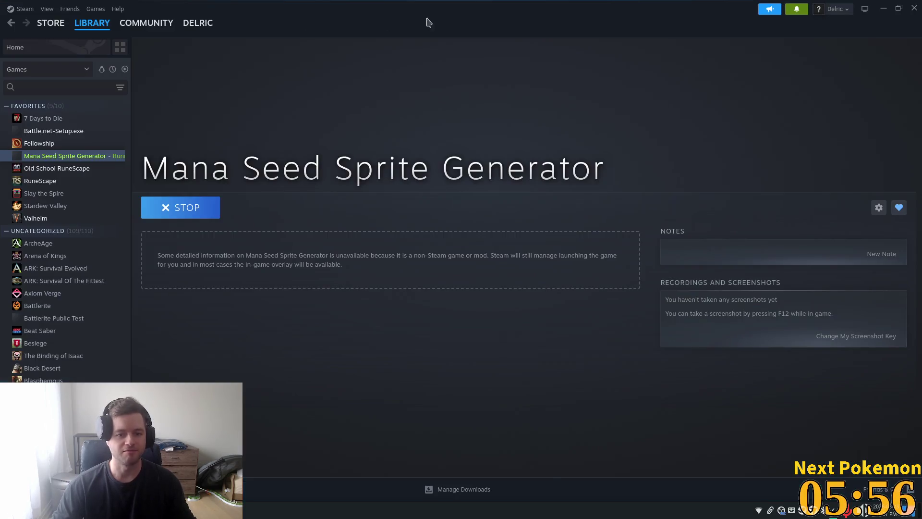
{"action": "left_click", "coordinate": [45, 87]}
{"action": "type", "text": "far"}
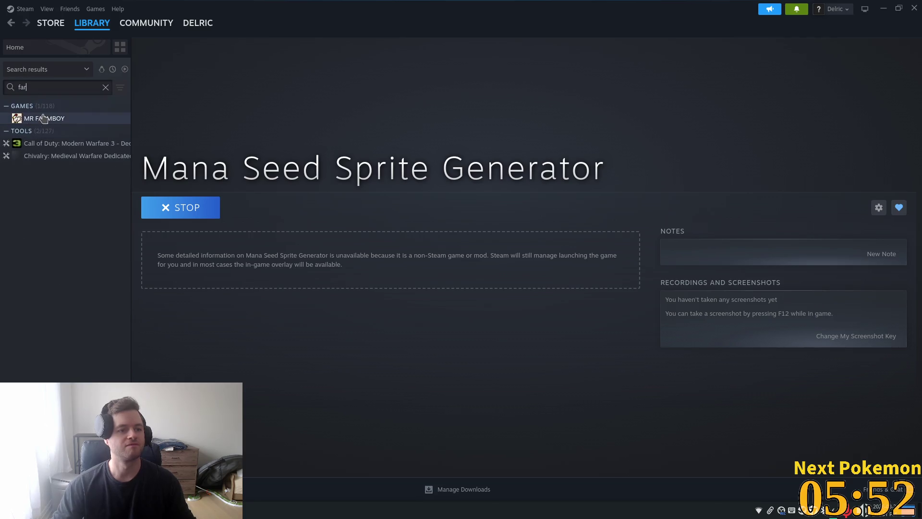
{"action": "left_click", "coordinate": [45, 119]}
{"action": "left_click", "coordinate": [182, 207]}
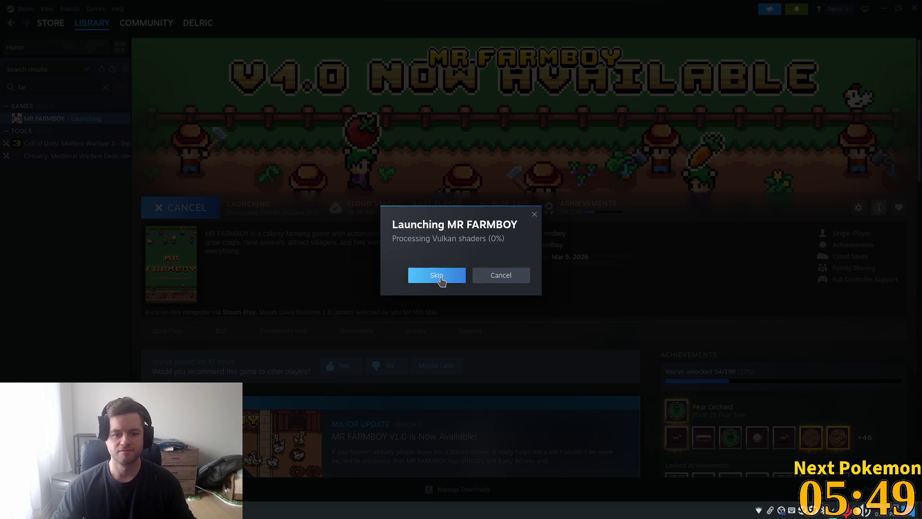
{"action": "left_click", "coordinate": [454, 275]}
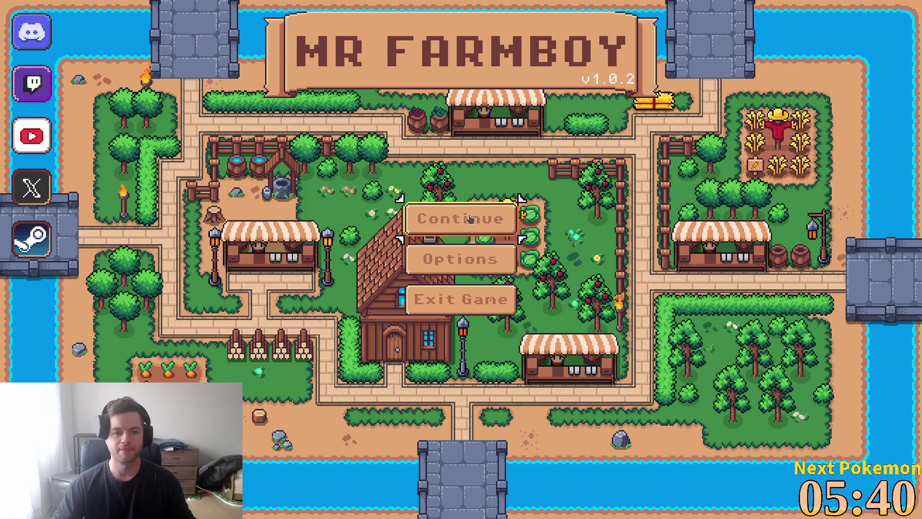
Lower the game's master volume to 2 in the audio options.
{"action": "left_click", "coordinate": [457, 215]}
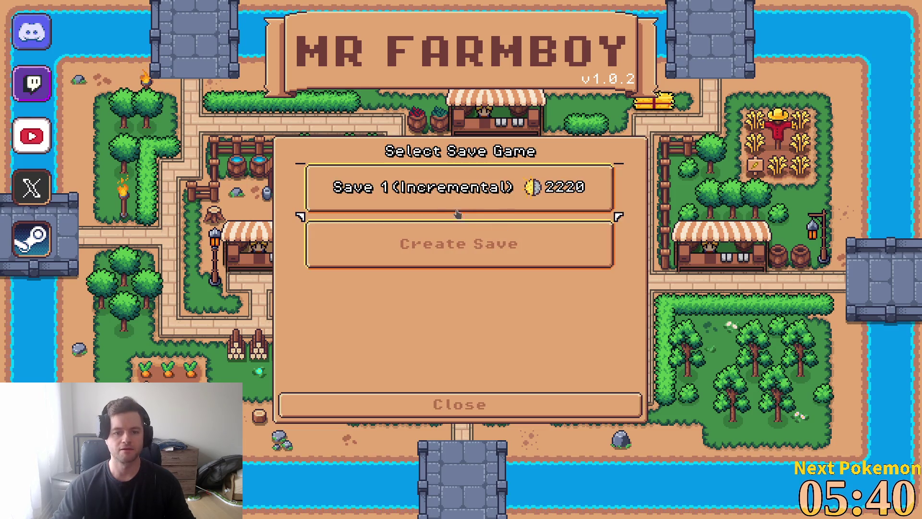
{"action": "left_click", "coordinate": [418, 404]}
{"action": "left_click", "coordinate": [453, 253]}
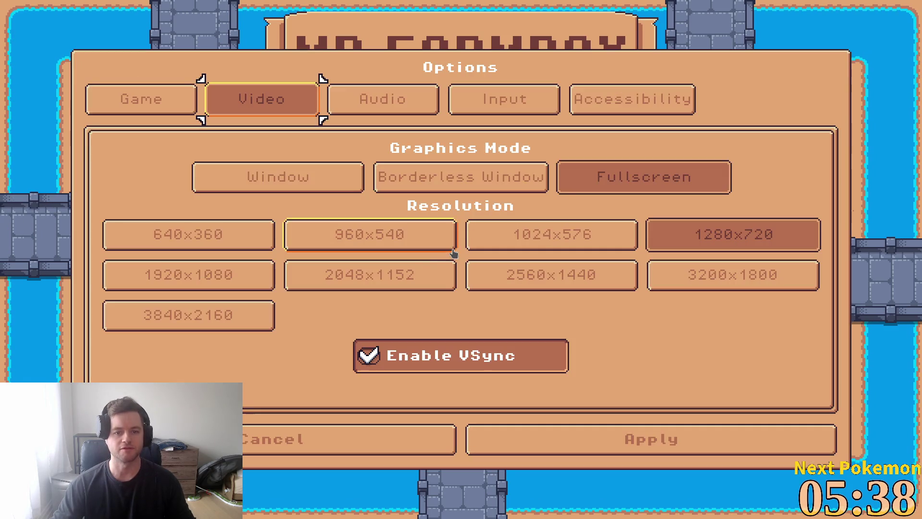
{"action": "left_click", "coordinate": [383, 99]}
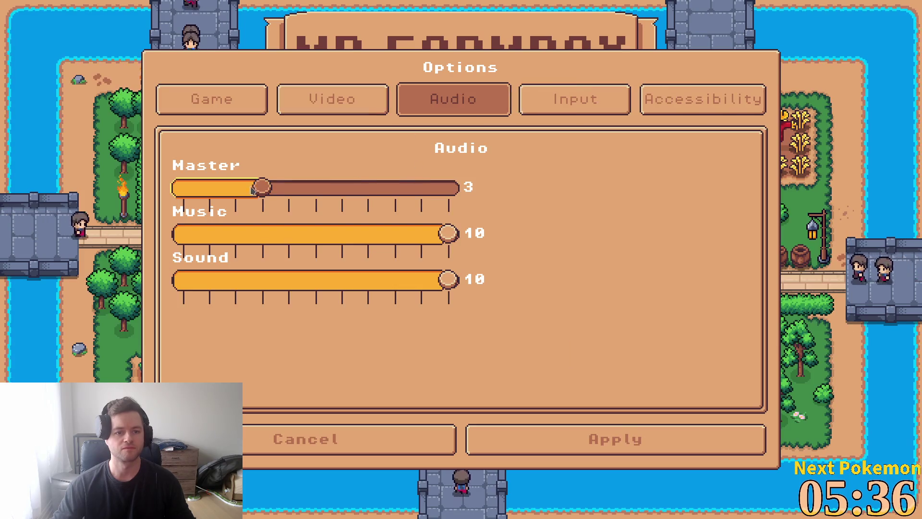
{"action": "left_click_drag", "start_coordinate": [245, 190], "coordinate": [235, 189]}
{"action": "left_click", "coordinate": [576, 439]}
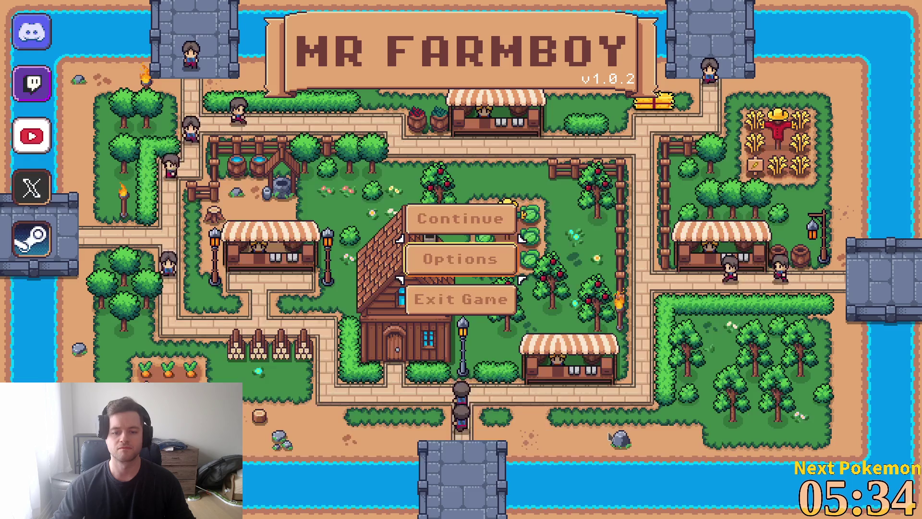
Load Save 1 from the saved games list.
{"action": "left_click", "coordinate": [460, 219]}
{"action": "left_click", "coordinate": [404, 177]}
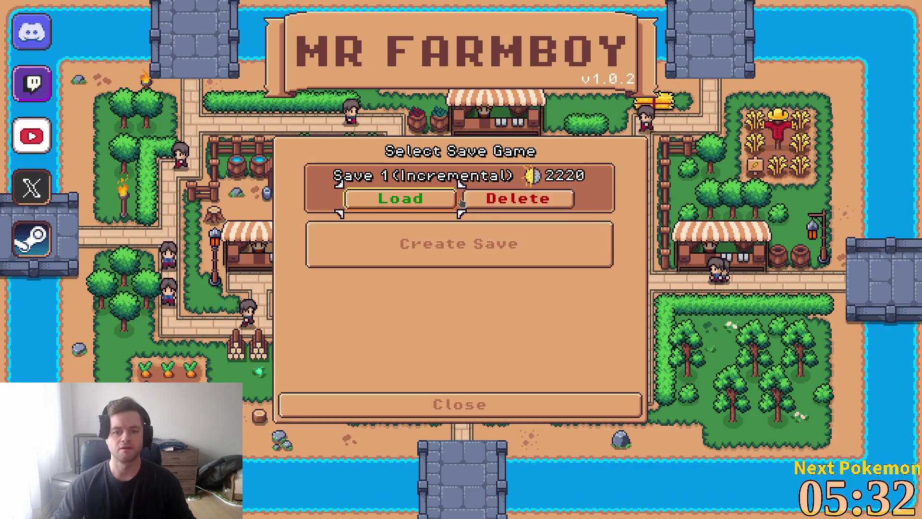
{"action": "left_click", "coordinate": [401, 197]}
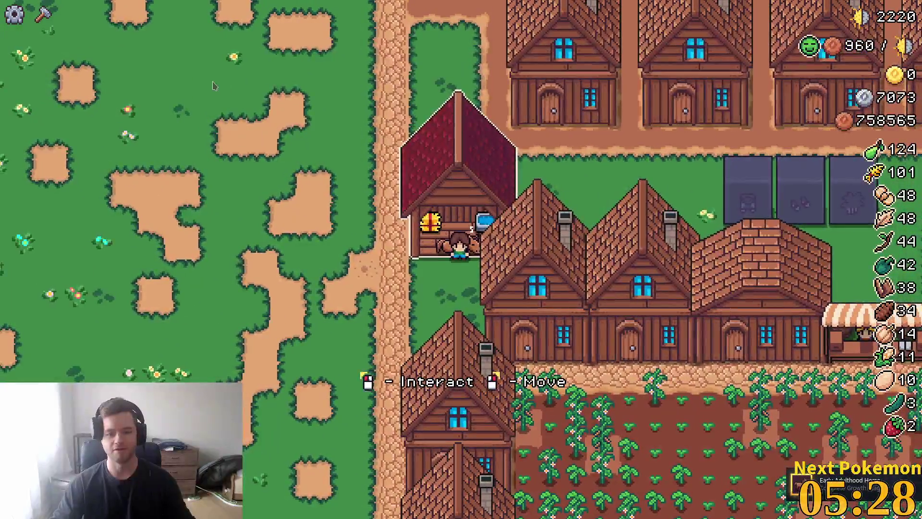
{"action": "left_click", "coordinate": [426, 183]}
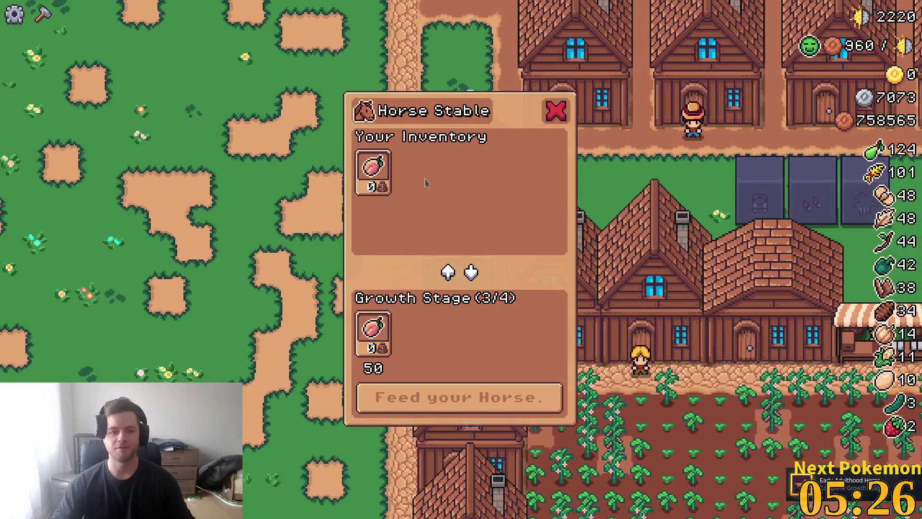
{"action": "key", "text": "Escape"}
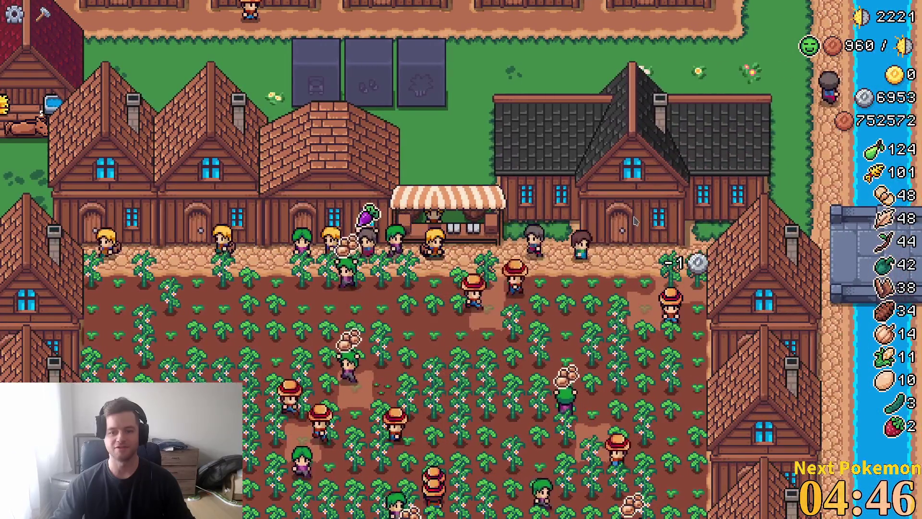
{"action": "left_click", "coordinate": [722, 241]}
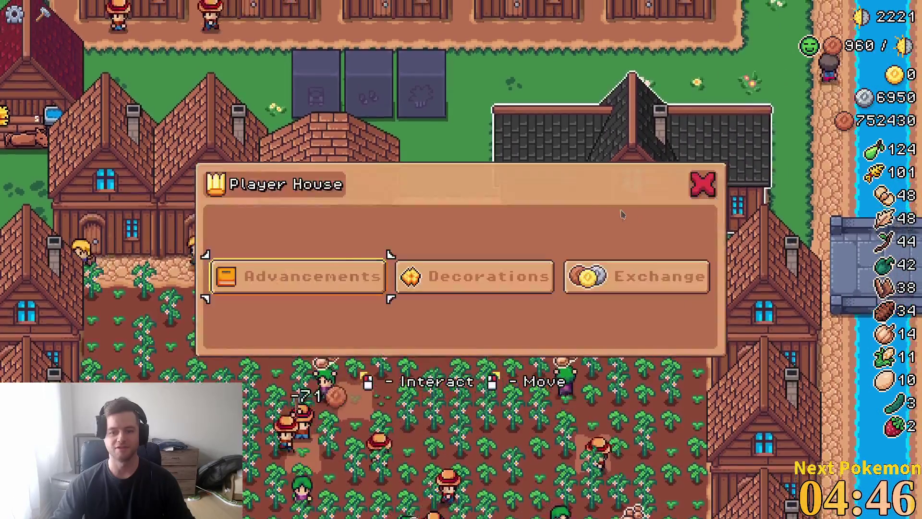
{"action": "left_click", "coordinate": [378, 279]}
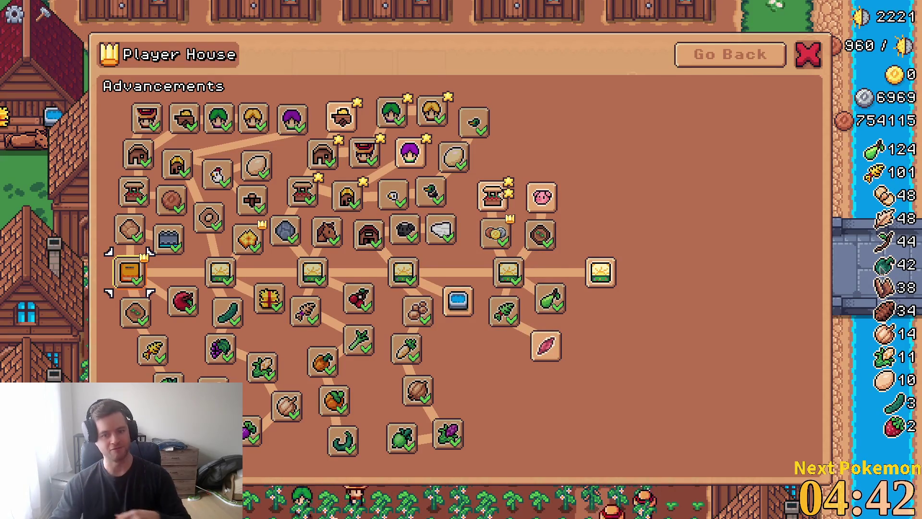
{"action": "left_click", "coordinate": [808, 57]}
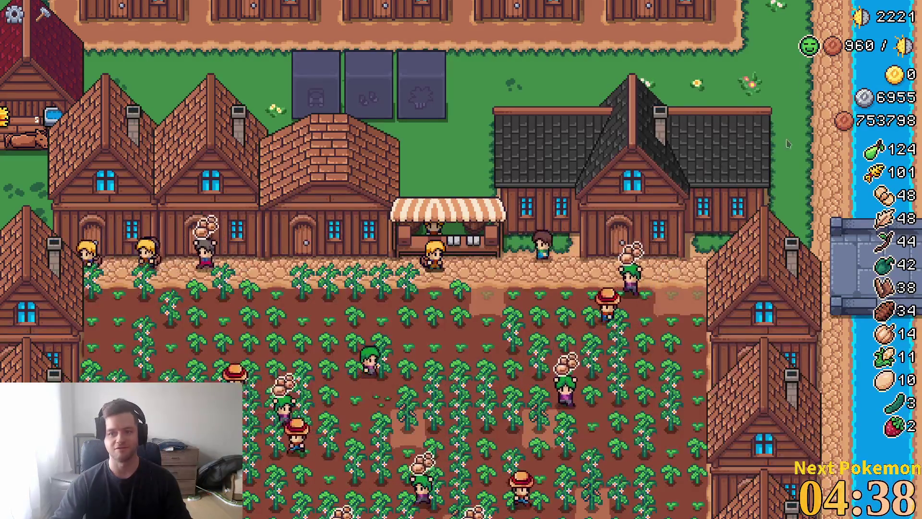
Walk the farmer north toward the stable, then back south-east past the houses.
{"action": "key", "text": "a"}
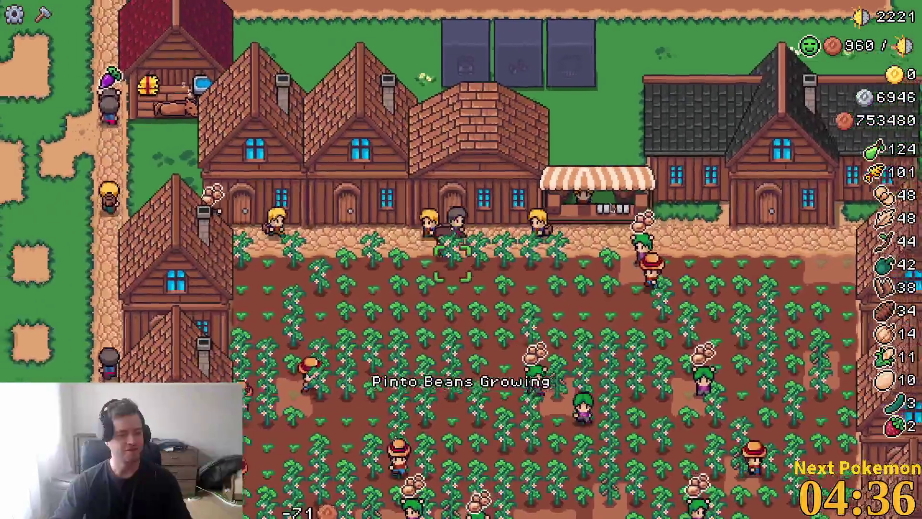
{"action": "key", "text": "w"}
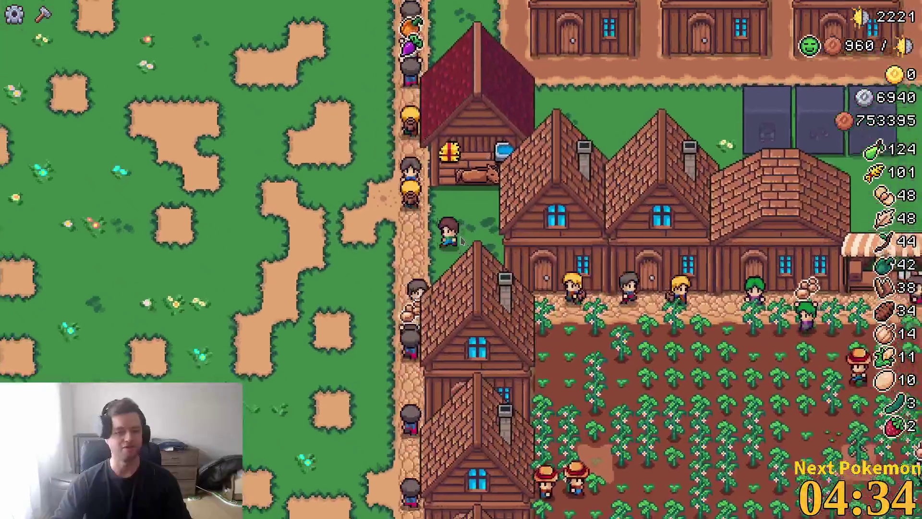
{"action": "key", "text": "w"}
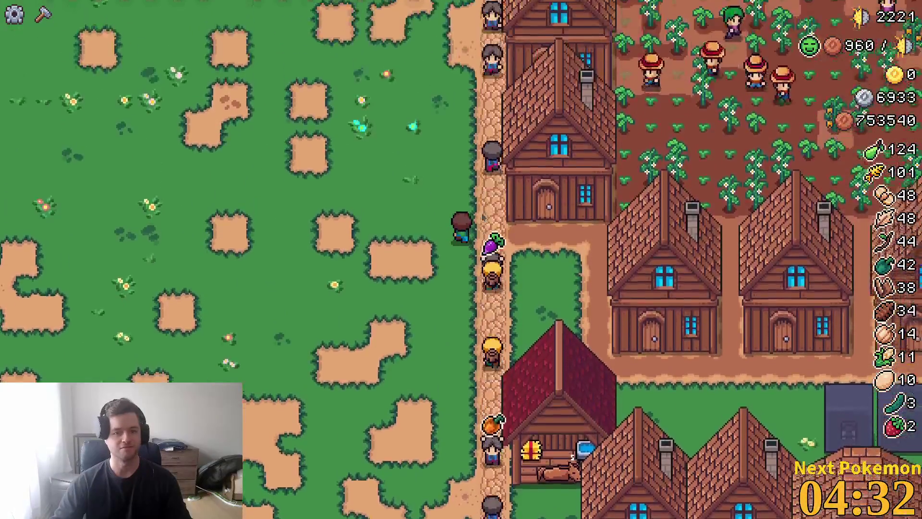
{"action": "key", "text": "w"}
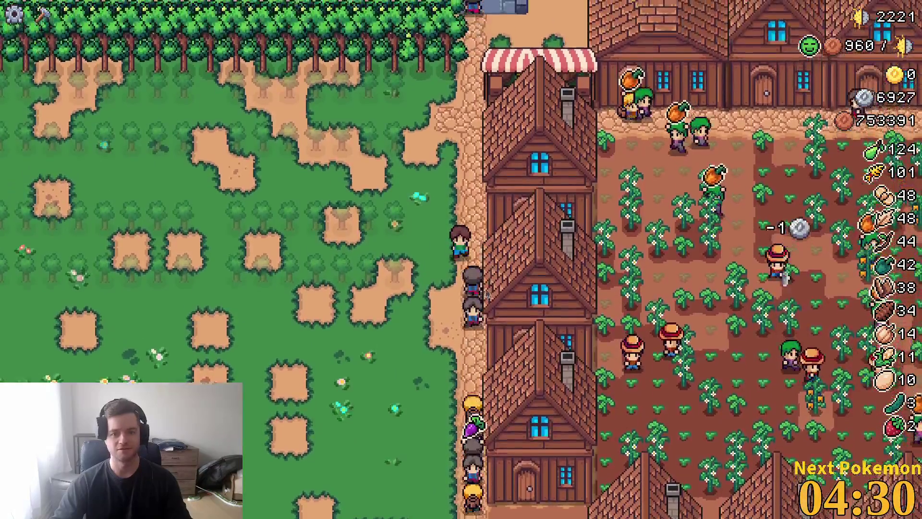
{"action": "key", "text": "s"}
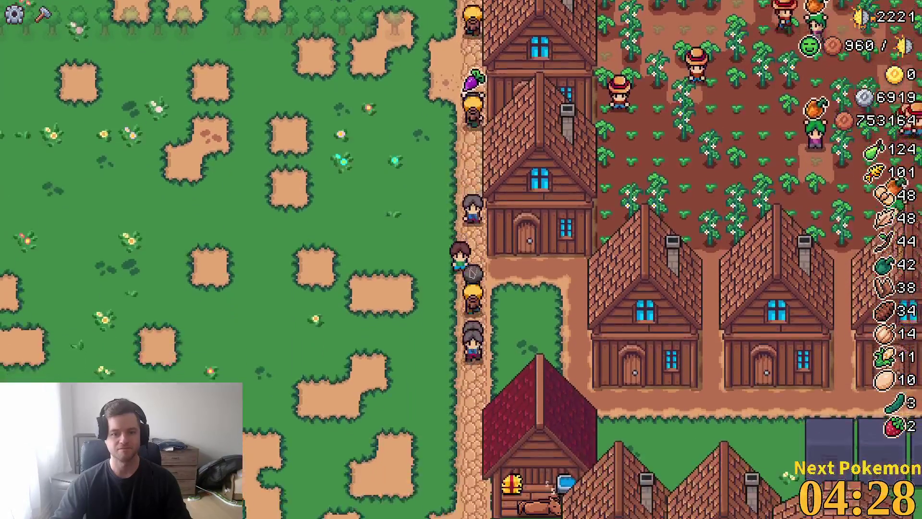
{"action": "key", "text": "s"}
{"action": "key", "text": "d"}
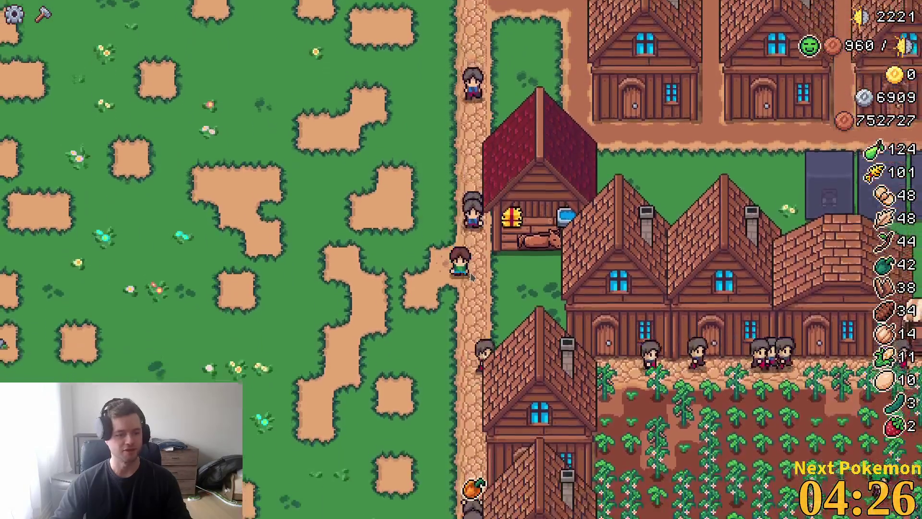
{"action": "key", "text": "d"}
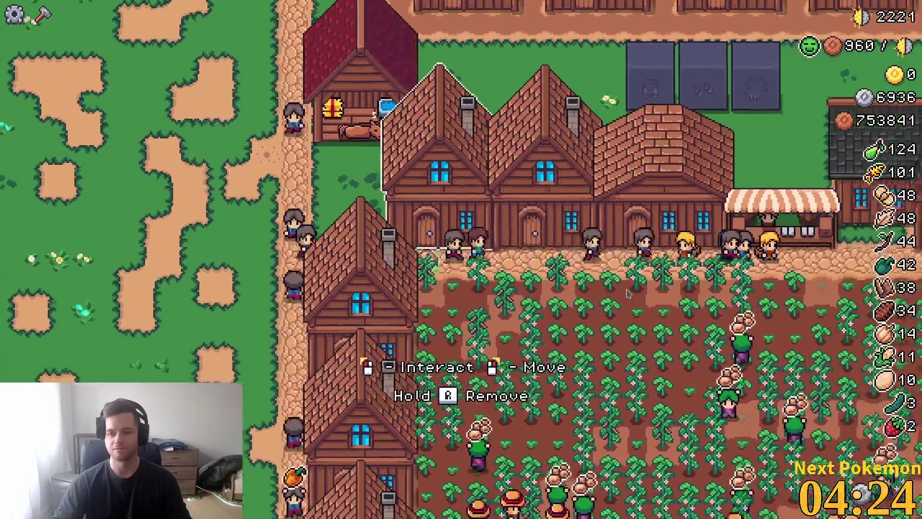
Roam the farmer around the bean field, then pause the game with Escape.
{"action": "key", "text": "a"}
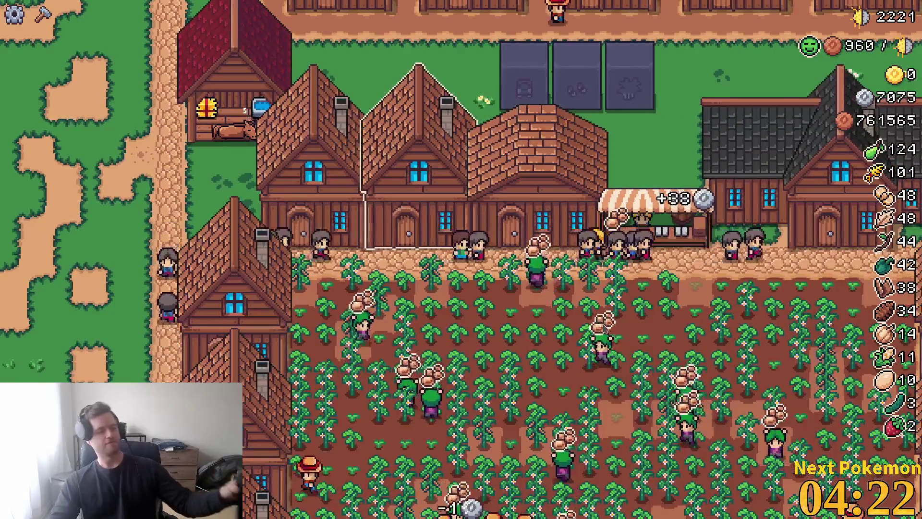
{"action": "key", "text": "w"}
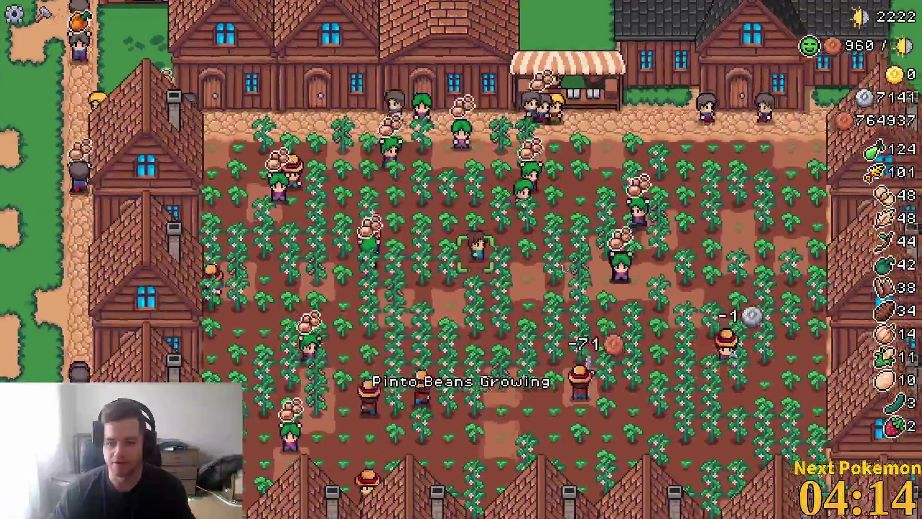
{"action": "key", "text": "s"}
{"action": "key", "text": "d"}
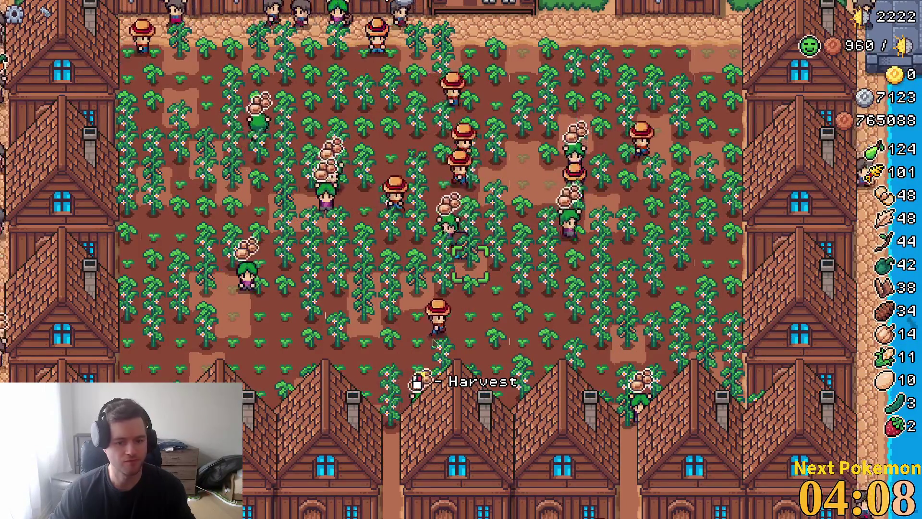
{"action": "key", "text": "w"}
{"action": "key", "text": "d"}
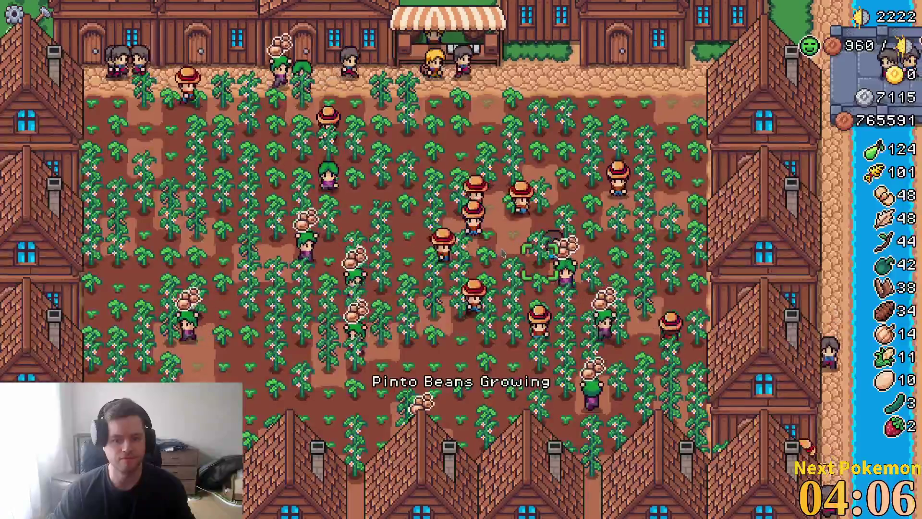
{"action": "key", "text": "w"}
{"action": "key", "text": "d"}
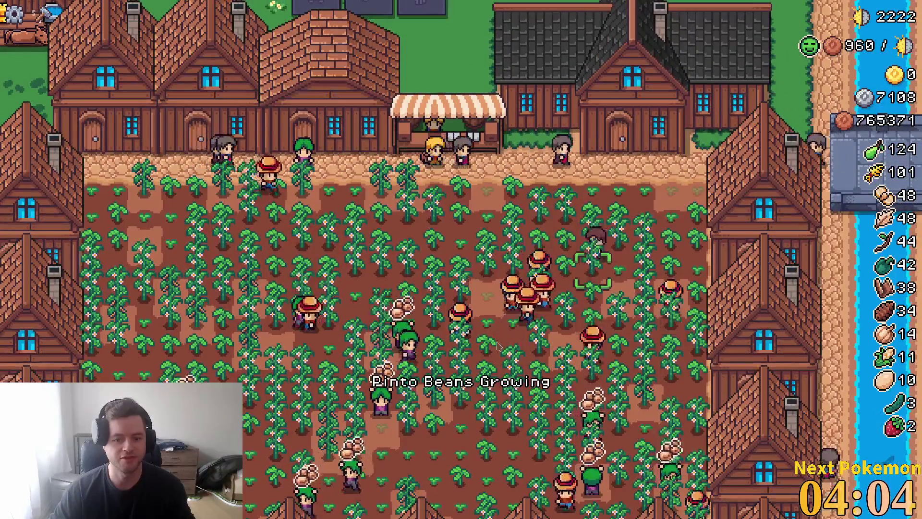
{"action": "key", "text": "s"}
{"action": "key", "text": "a"}
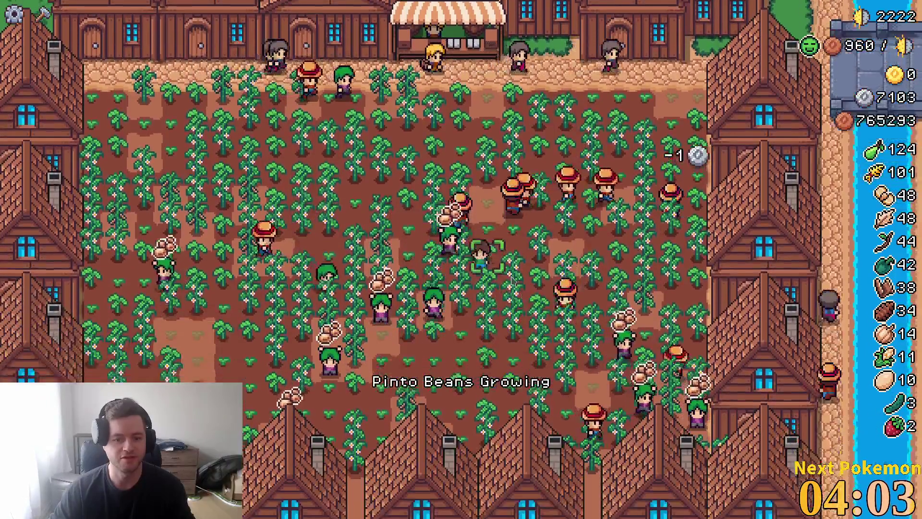
{"action": "key", "text": "w"}
{"action": "key", "text": "a"}
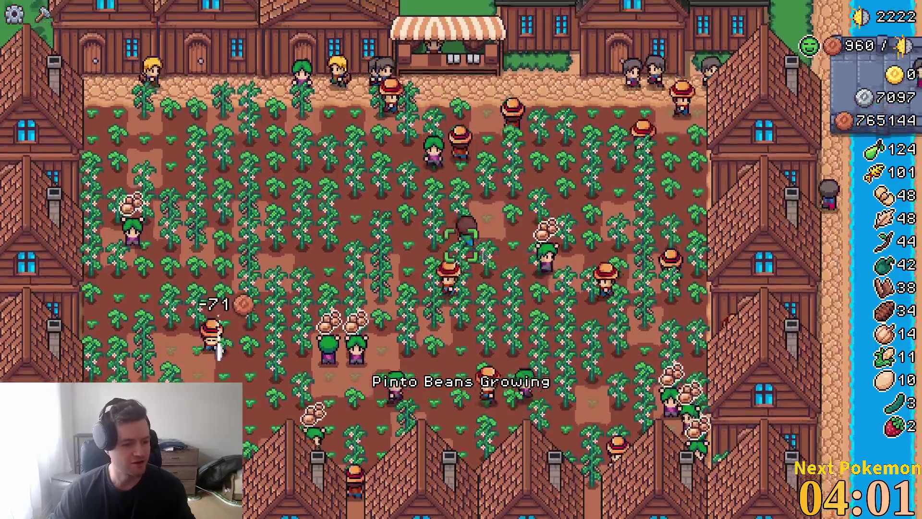
{"action": "key", "text": "w"}
{"action": "key", "text": "a"}
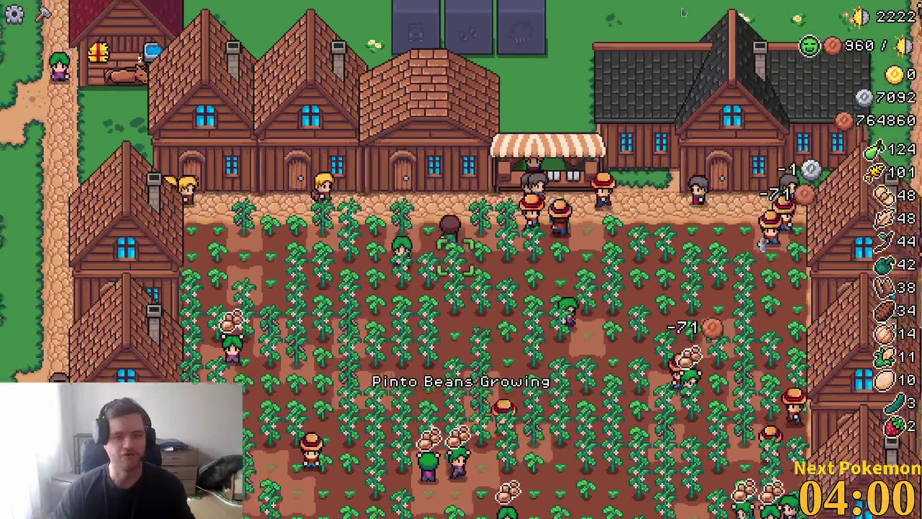
{"action": "key", "text": "Escape"}
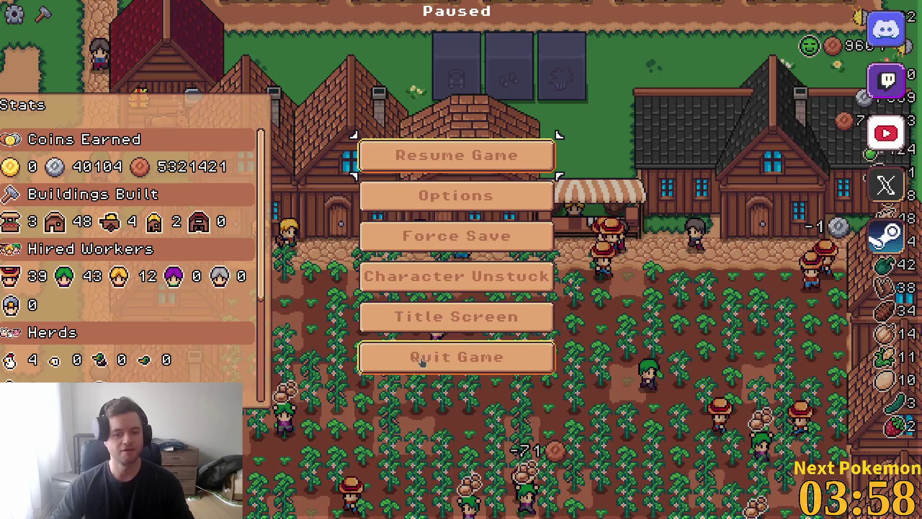
Quit MR FARMBOY from the pause menu and return to its Steam library page.
{"action": "left_click", "coordinate": [425, 359]}
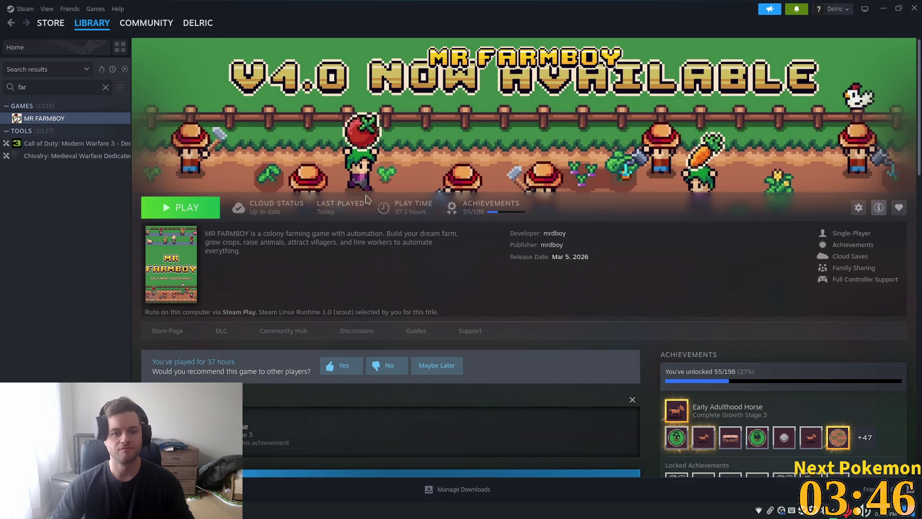
{"action": "right_click", "coordinate": [49, 120]}
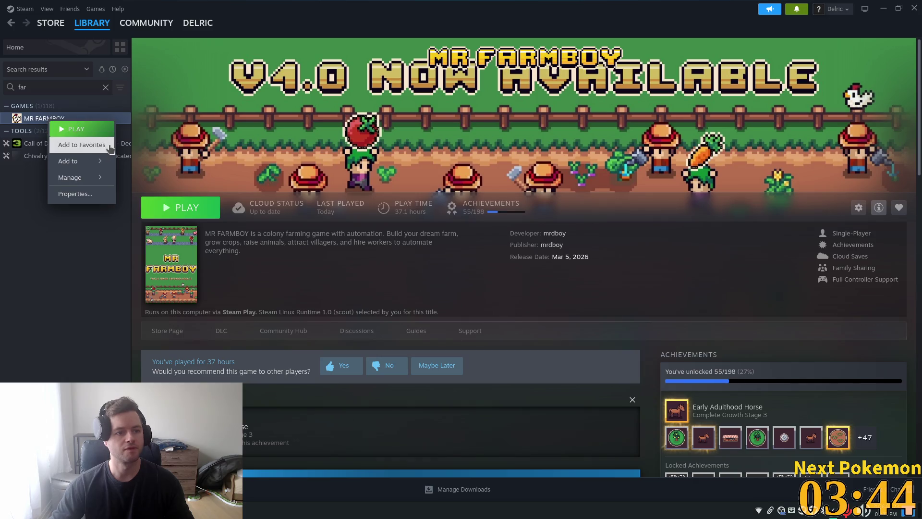
{"action": "left_click", "coordinate": [530, 304]}
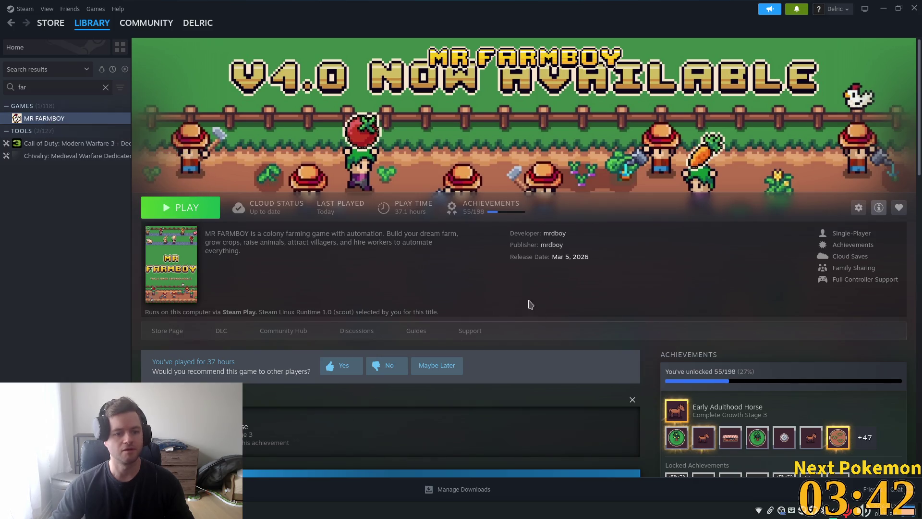
{"action": "scroll", "coordinate": [619, 344], "scroll_direction": "down", "scroll_amount": 12}
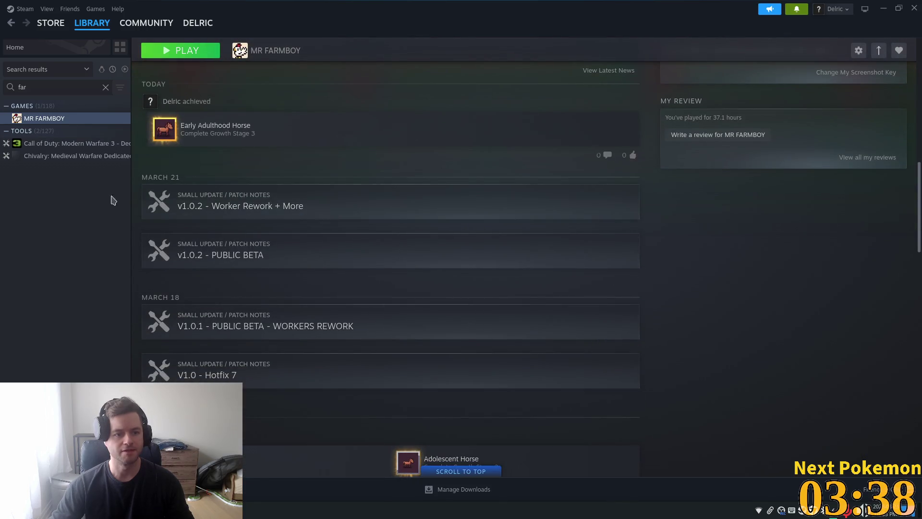
{"action": "scroll", "coordinate": [243, 191], "scroll_direction": "up", "scroll_amount": 2}
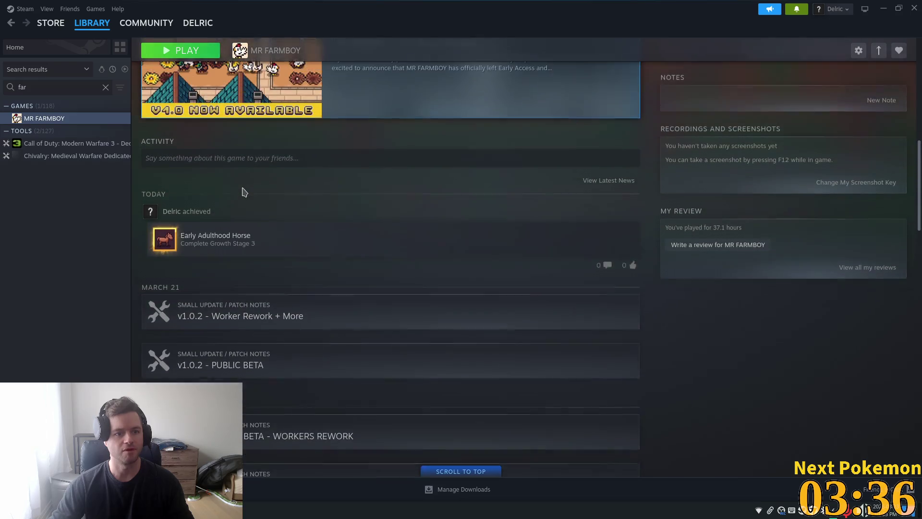
Open the v1.0.2 - Worker Rework + More notes and highlight the unreachable-job bullet.
{"action": "left_click", "coordinate": [263, 321]}
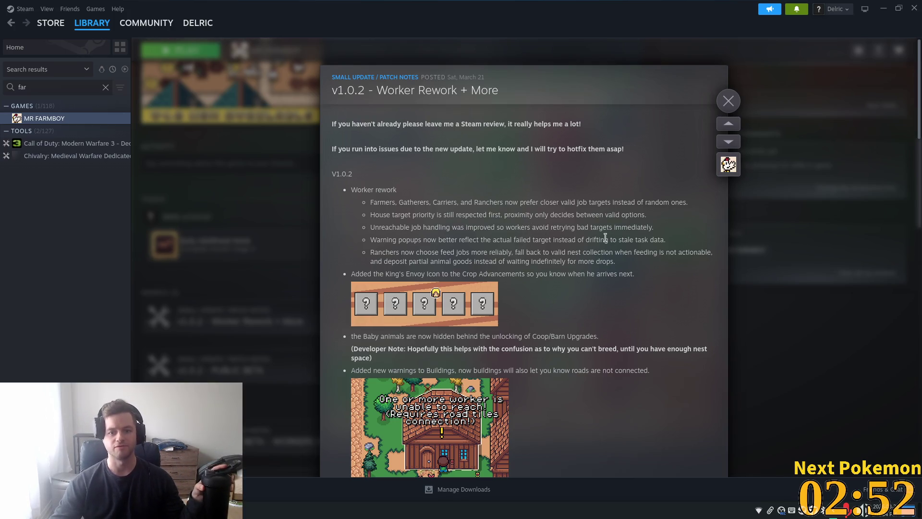
{"action": "left_click_drag", "start_coordinate": [655, 228], "coordinate": [362, 223]}
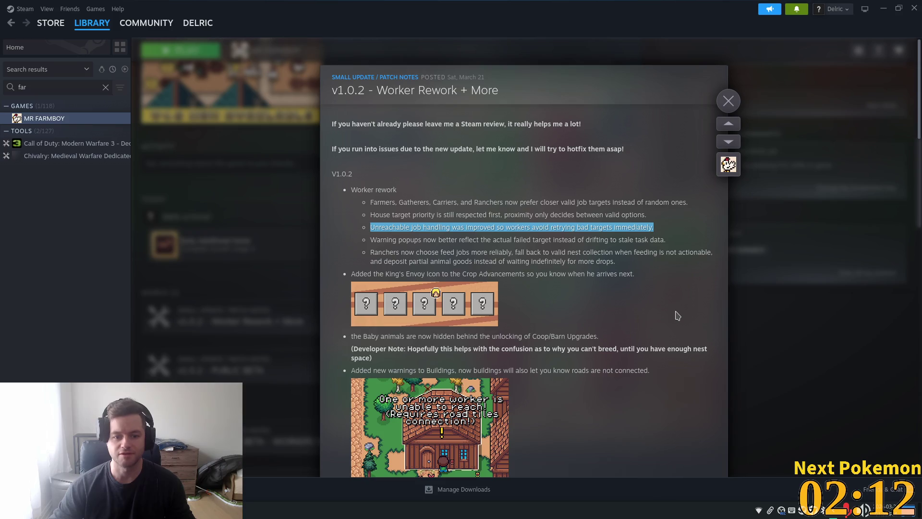
Scroll through the v1.0.2 patch notes, then close the Steam window.
{"action": "scroll", "coordinate": [677, 316], "scroll_direction": "down", "scroll_amount": 5}
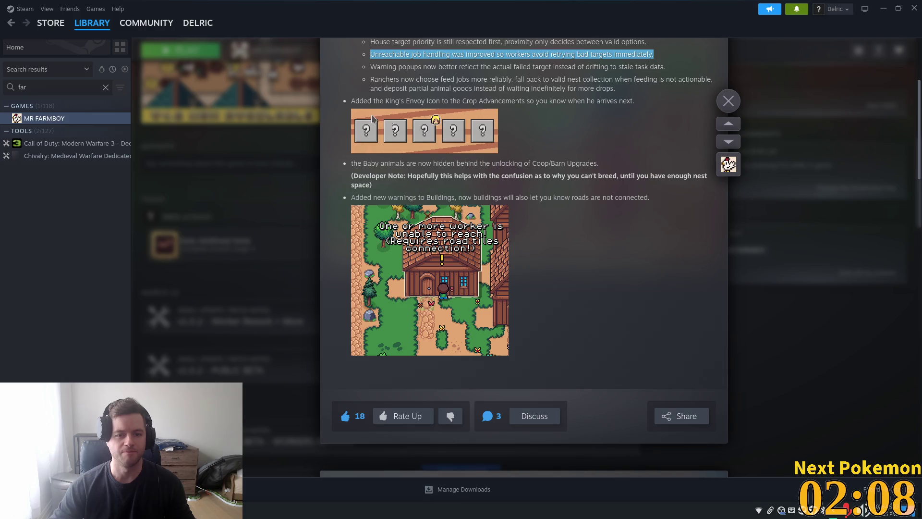
{"action": "scroll", "coordinate": [624, 331], "scroll_direction": "up", "scroll_amount": 3}
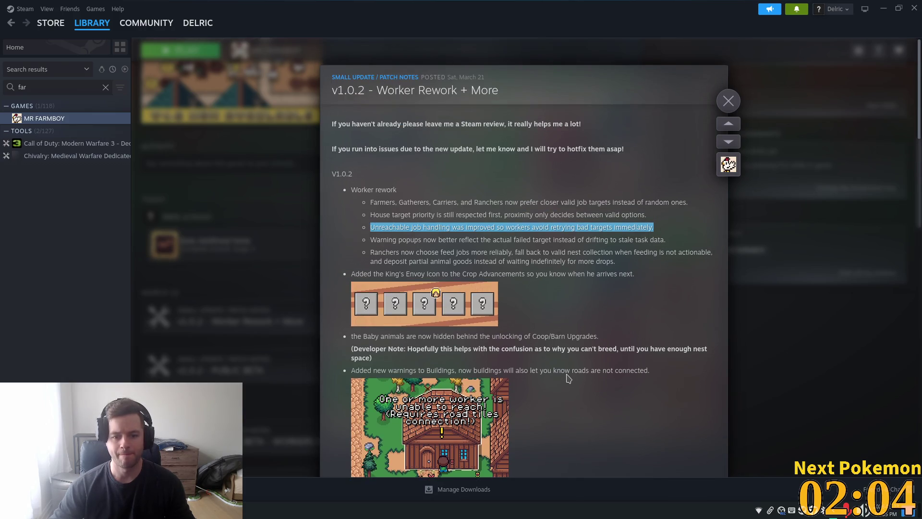
{"action": "scroll", "coordinate": [619, 343], "scroll_direction": "down", "scroll_amount": 2}
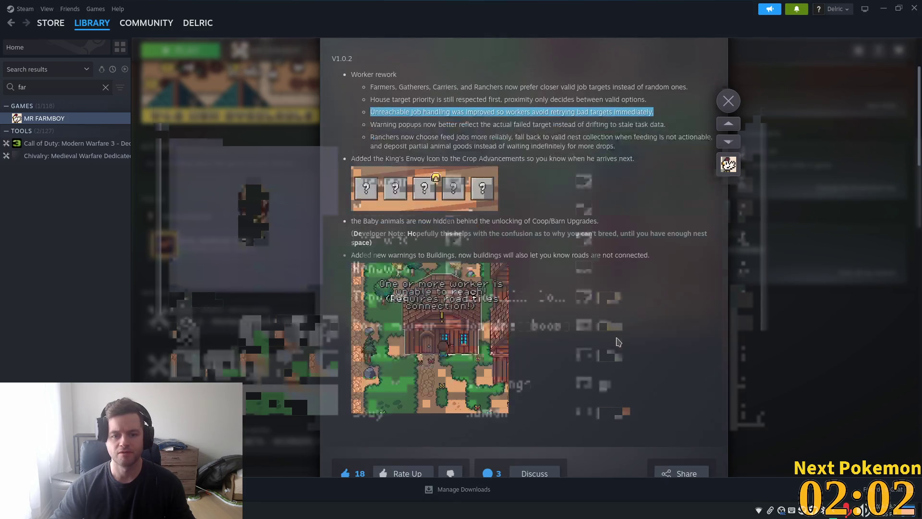
{"action": "scroll", "coordinate": [619, 342], "scroll_direction": "down", "scroll_amount": 2}
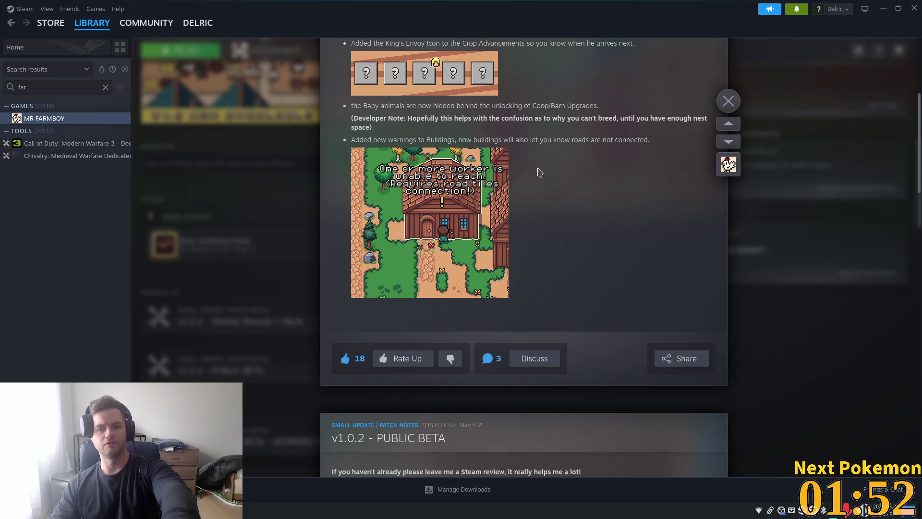
{"action": "scroll", "coordinate": [687, 236], "scroll_direction": "down", "scroll_amount": 5}
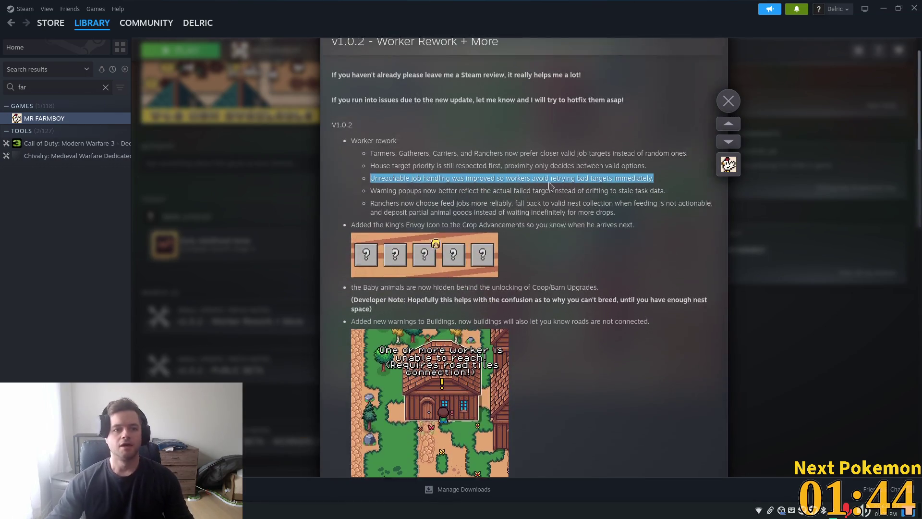
{"action": "left_click", "coordinate": [914, 8]}
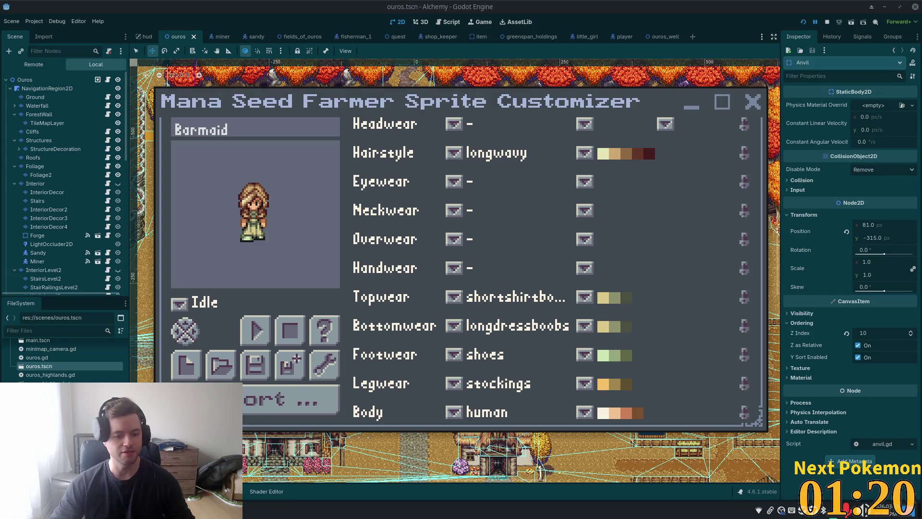
Minimize the sprite customizer and reopen Steam on its Store page from the tray icon.
{"action": "left_click", "coordinate": [732, 440]}
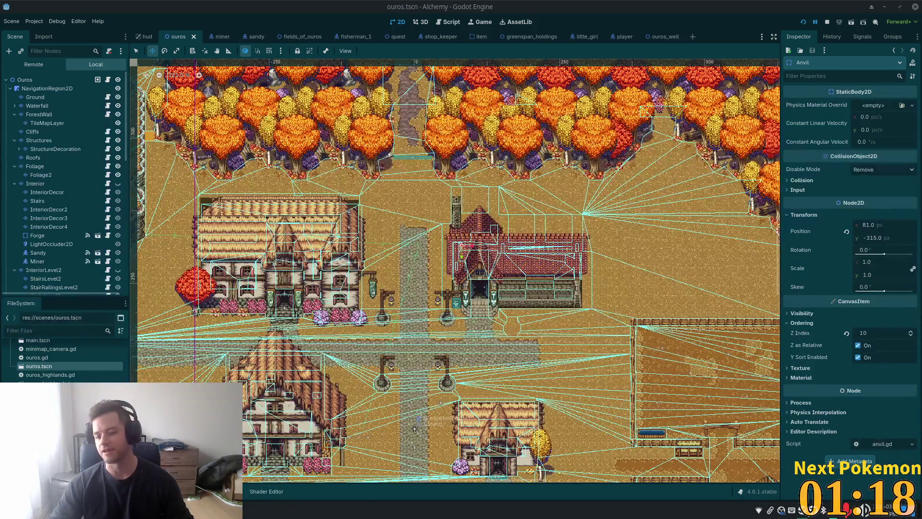
{"action": "right_click", "coordinate": [802, 510]}
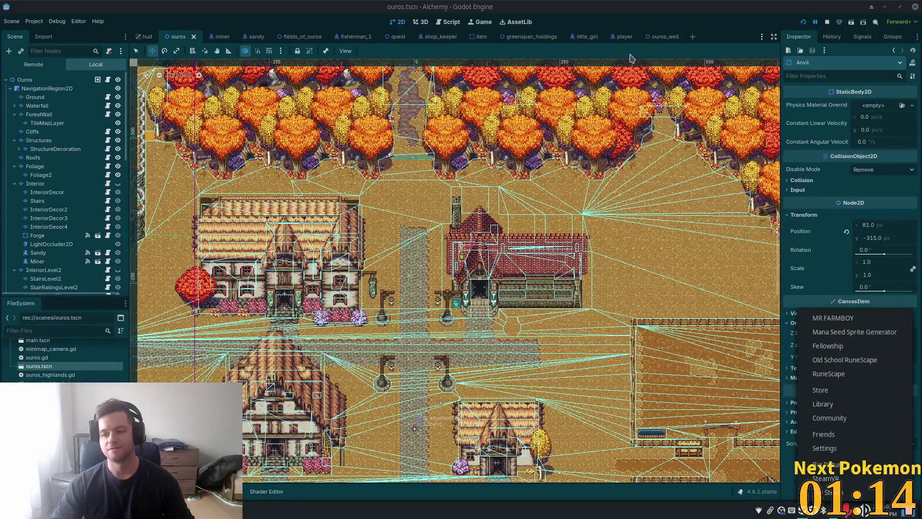
{"action": "left_click", "coordinate": [704, 3]}
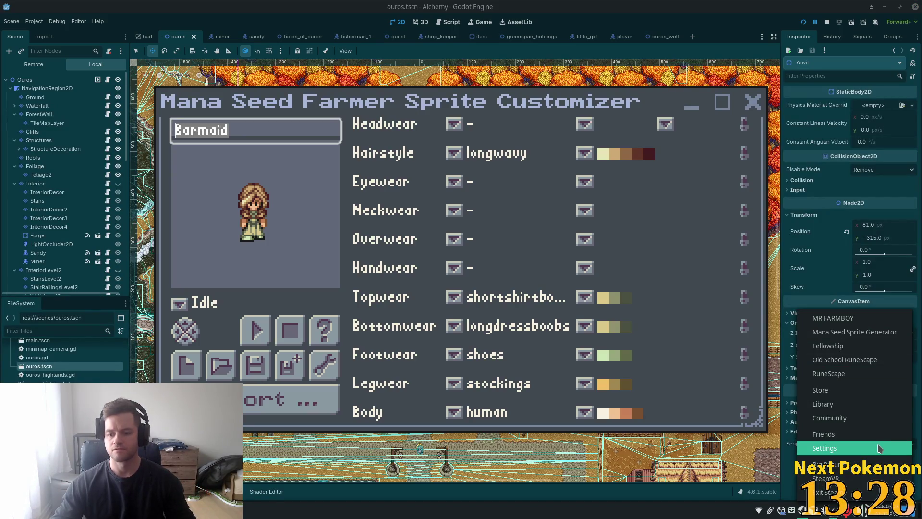
{"action": "left_click", "coordinate": [848, 395]}
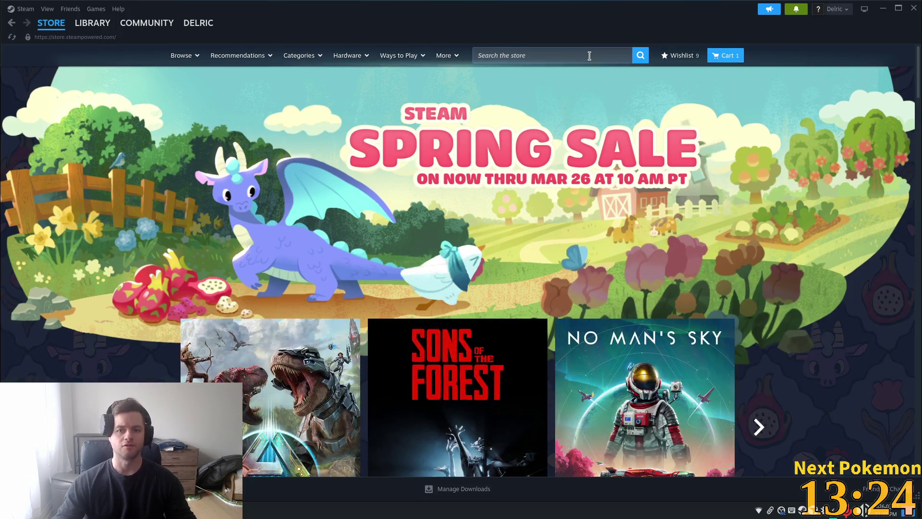
Search the store for 'crrimson', open Crimson Desert's page, then switch to Godot.
{"action": "left_click", "coordinate": [552, 55]}
{"action": "type", "text": "crr"}
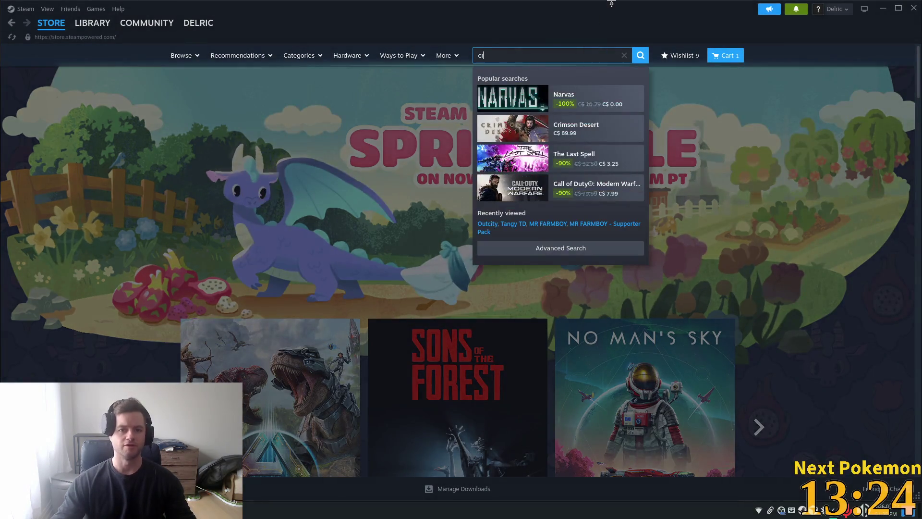
{"action": "type", "text": "imson"}
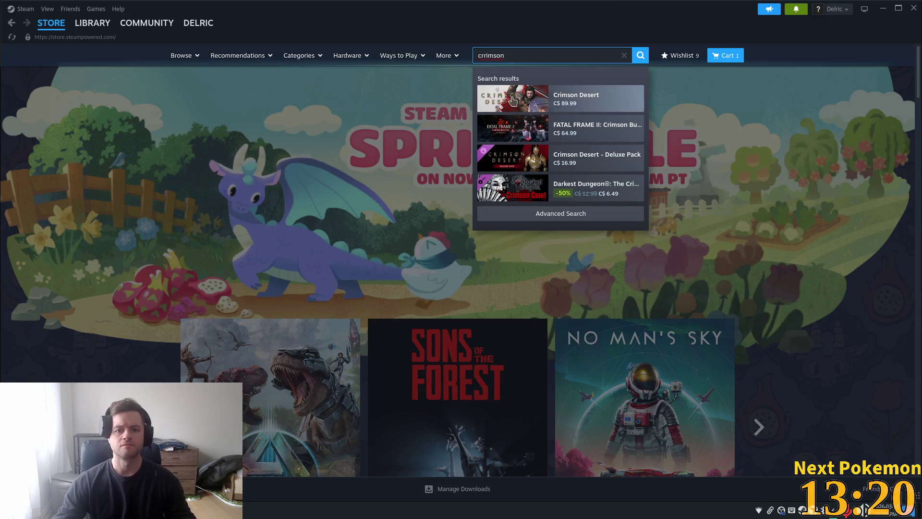
{"action": "left_click", "coordinate": [535, 111]}
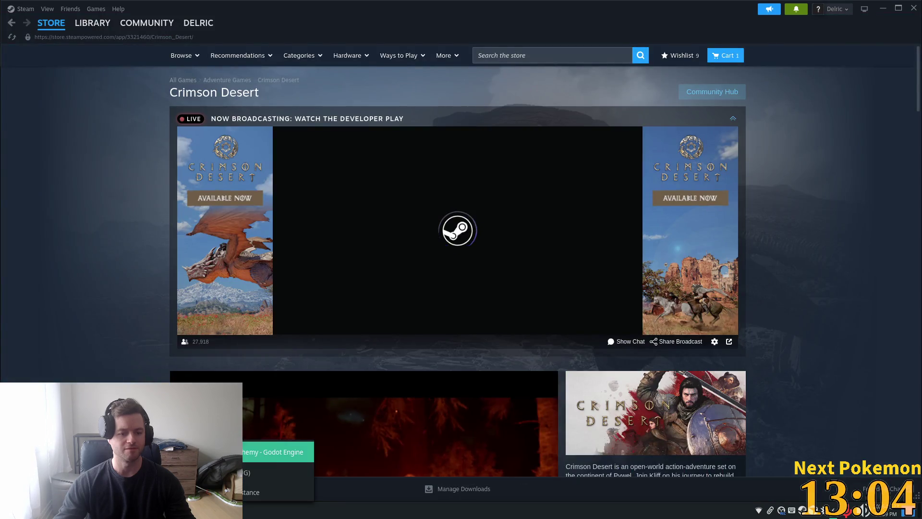
{"action": "left_click", "coordinate": [279, 452]}
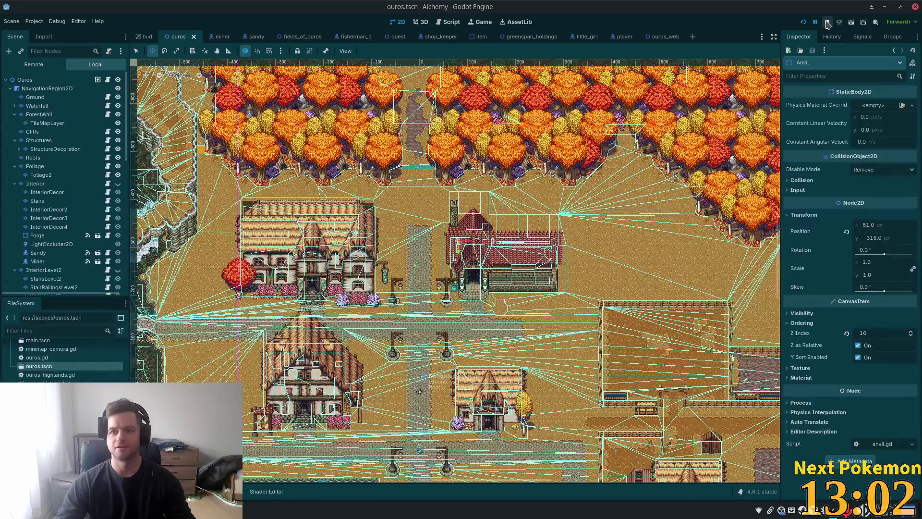
Bring Crimson Desert's store page back to the front and close the sprite customizer window.
{"action": "left_click", "coordinate": [885, 7]}
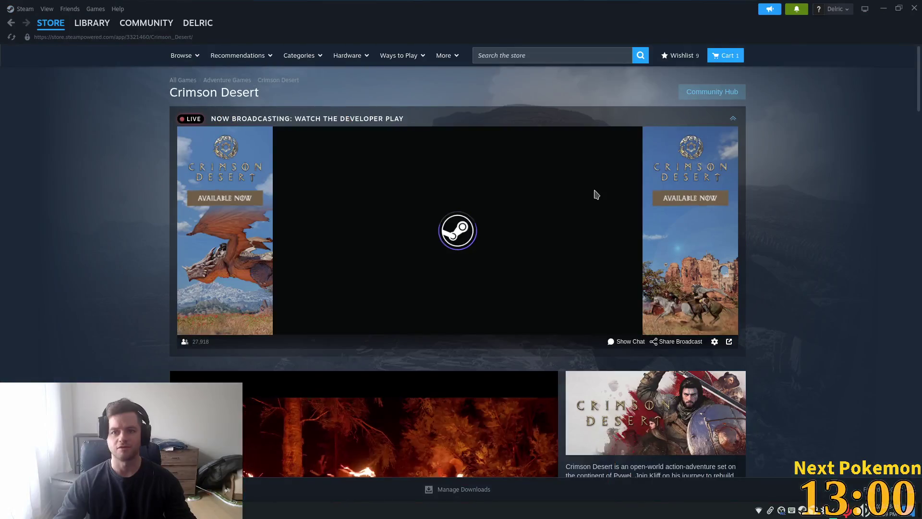
{"action": "scroll", "coordinate": [124, 273], "scroll_direction": "down", "scroll_amount": 6}
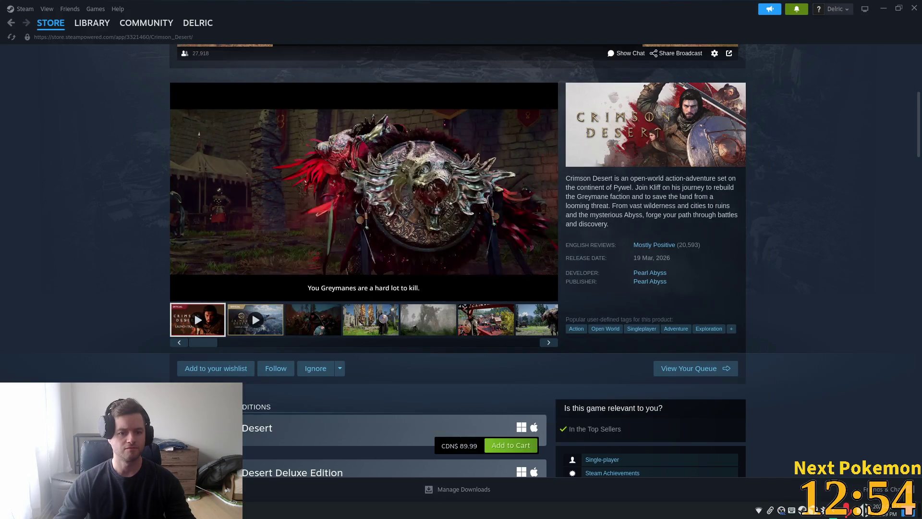
{"action": "key", "text": "alt+Tab"}
{"action": "left_click", "coordinate": [755, 106]}
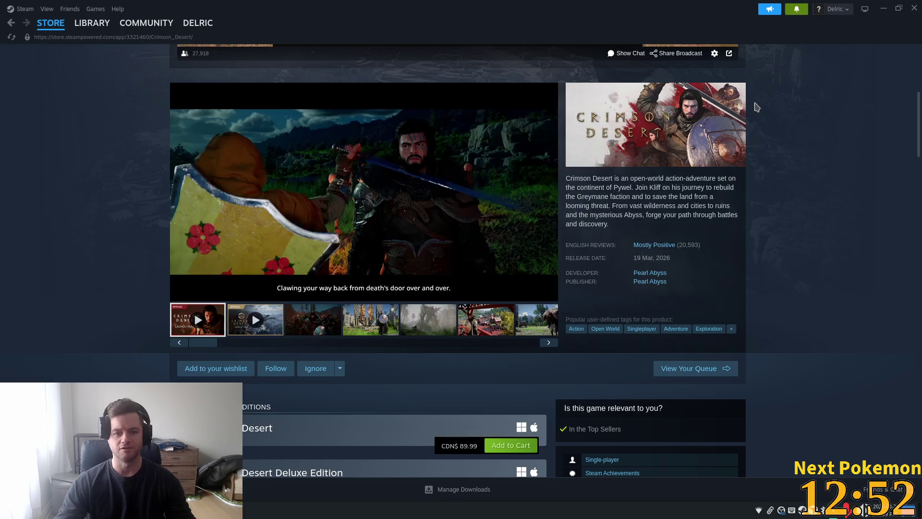
Play the Crimson Desert trailer in full screen.
{"action": "left_click", "coordinate": [548, 298]}
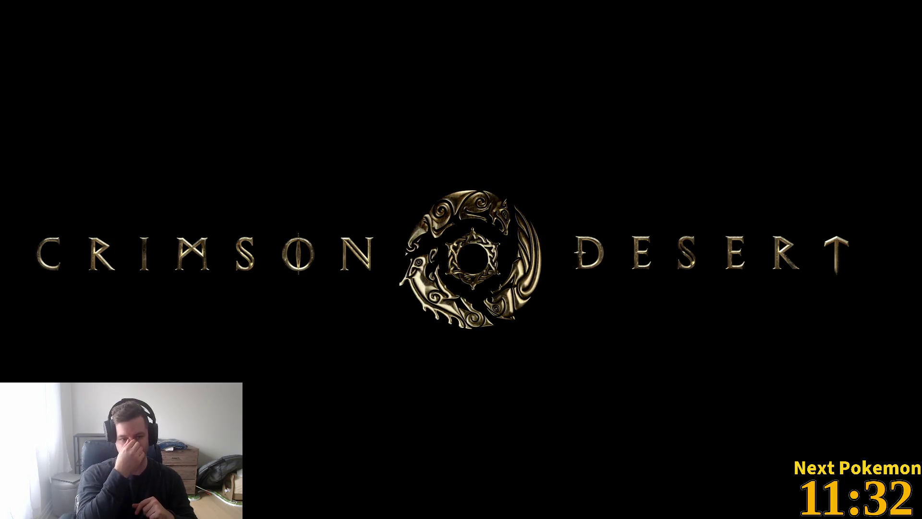
Exit full-screen trailer playback back to the Crimson Desert store page.
{"action": "mouse_move", "coordinate": [241, 371]}
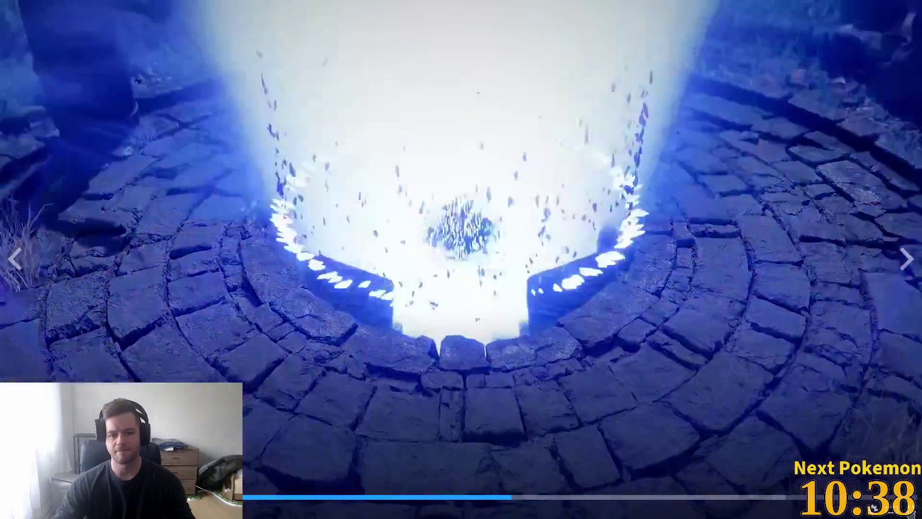
{"action": "key", "text": "Escape"}
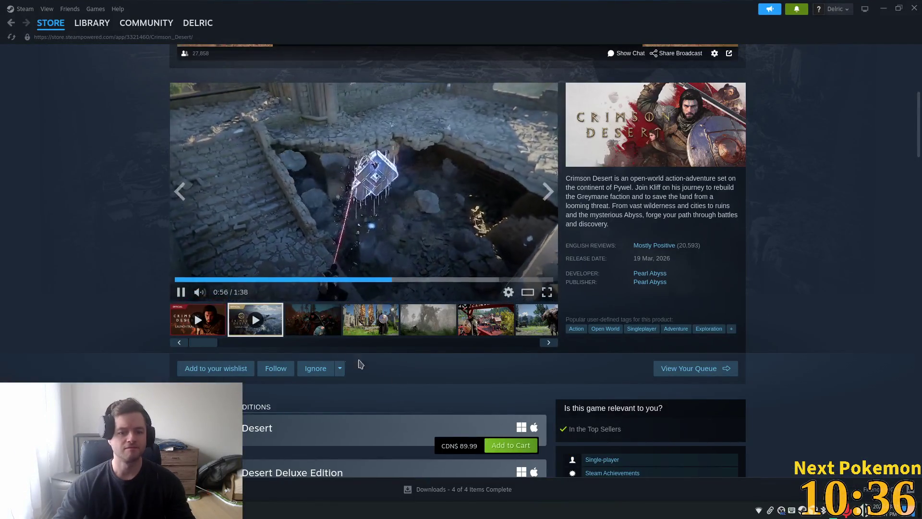
Open a Crimson Desert gallery item and arrow through the screenshots until the first trailer returns.
{"action": "left_click", "coordinate": [358, 328]}
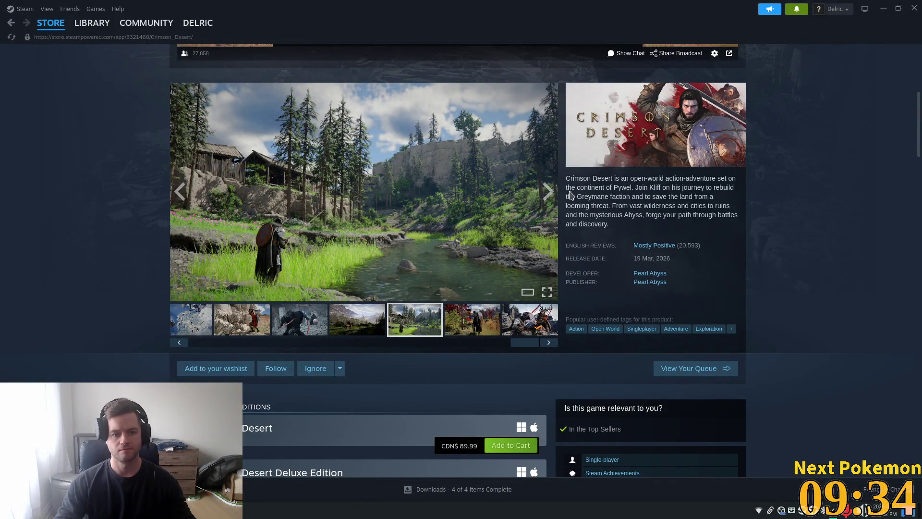
{"action": "left_click", "coordinate": [548, 200]}
{"action": "left_click", "coordinate": [549, 202]}
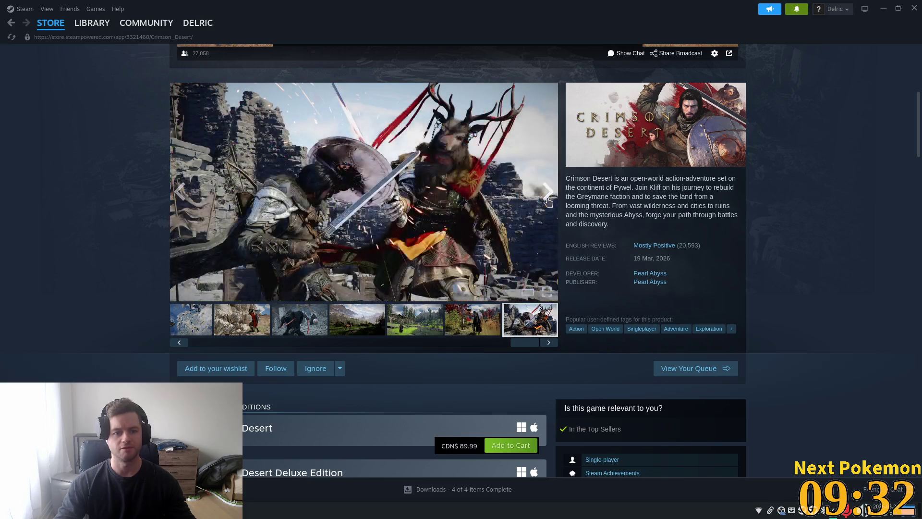
{"action": "left_click", "coordinate": [547, 201]}
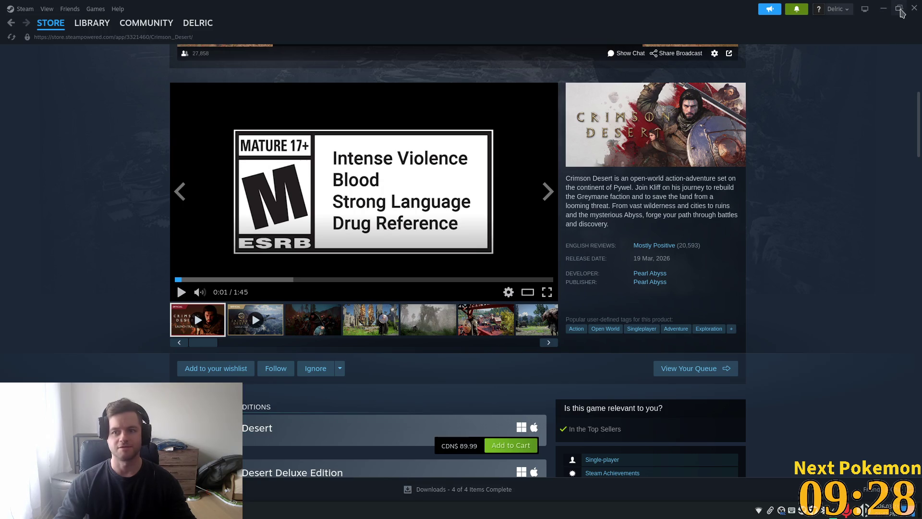
Glance at the Godot editor, then return to the Cursor code workspace.
{"action": "key", "text": "alt+Tab"}
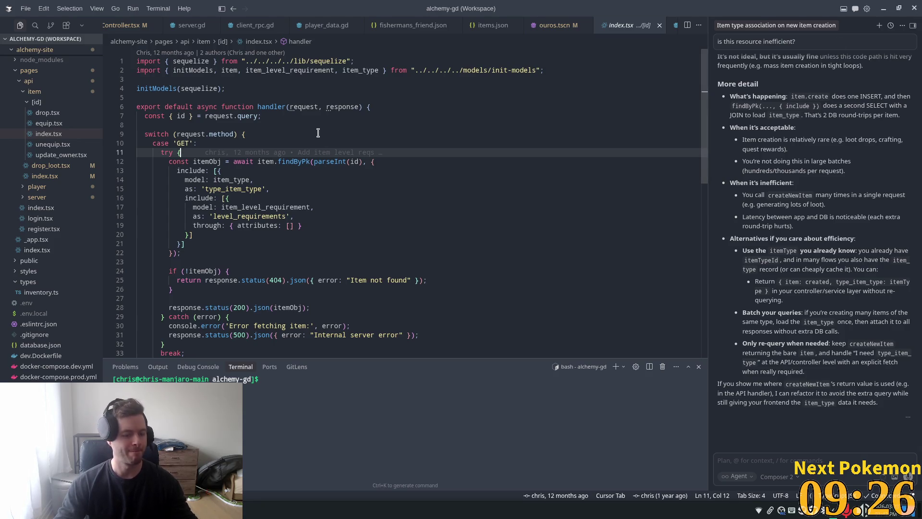
{"action": "key", "text": "alt+Tab"}
{"action": "scroll", "coordinate": [351, 227], "scroll_direction": "down", "scroll_amount": 3}
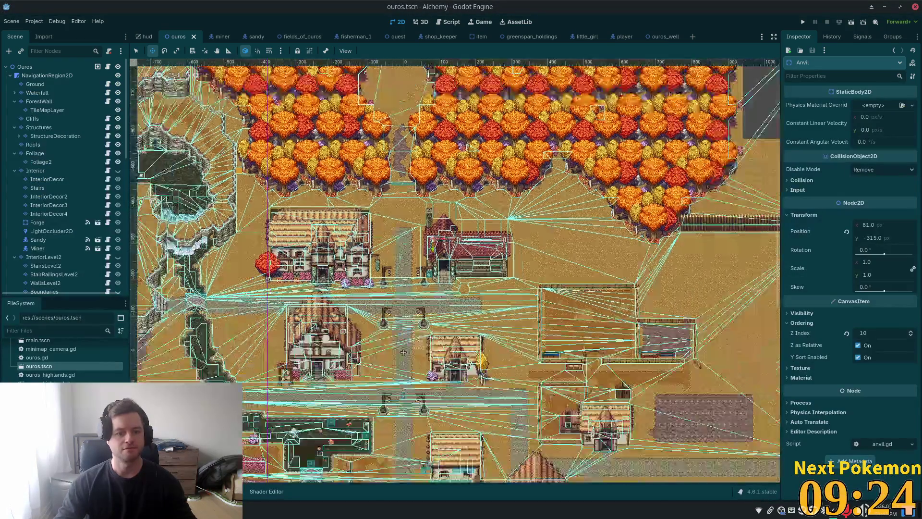
{"action": "key", "text": "alt+Tab"}
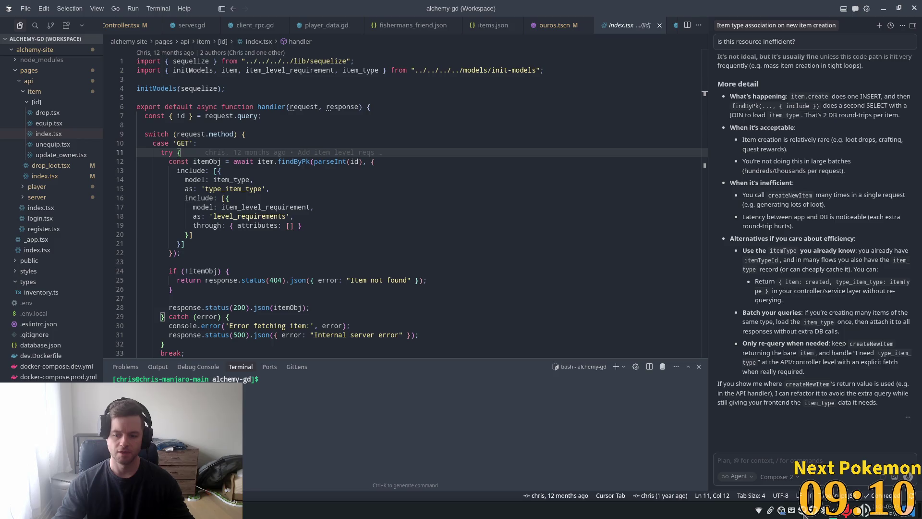
Reopen Steam from its tray icon and go to the Library showing MR FARMBOY.
{"action": "right_click", "coordinate": [782, 511]}
{"action": "left_click", "coordinate": [820, 390]}
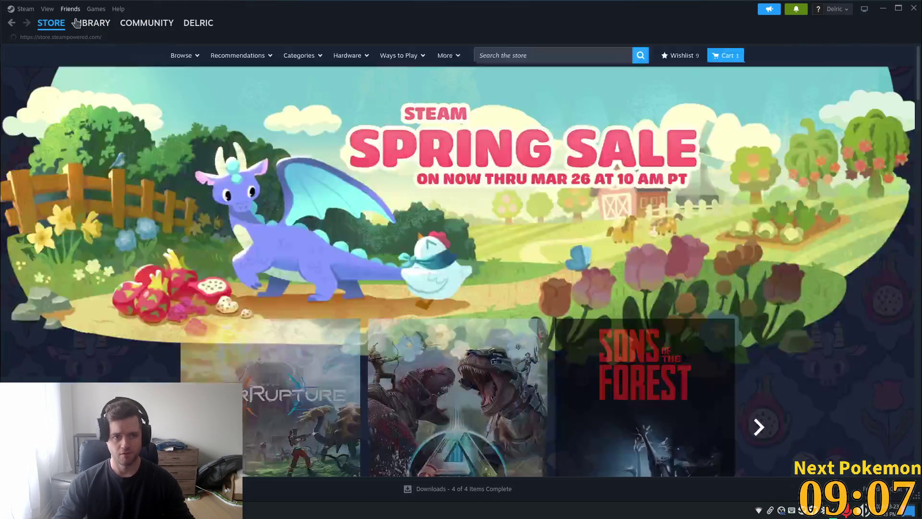
{"action": "left_click", "coordinate": [92, 23]}
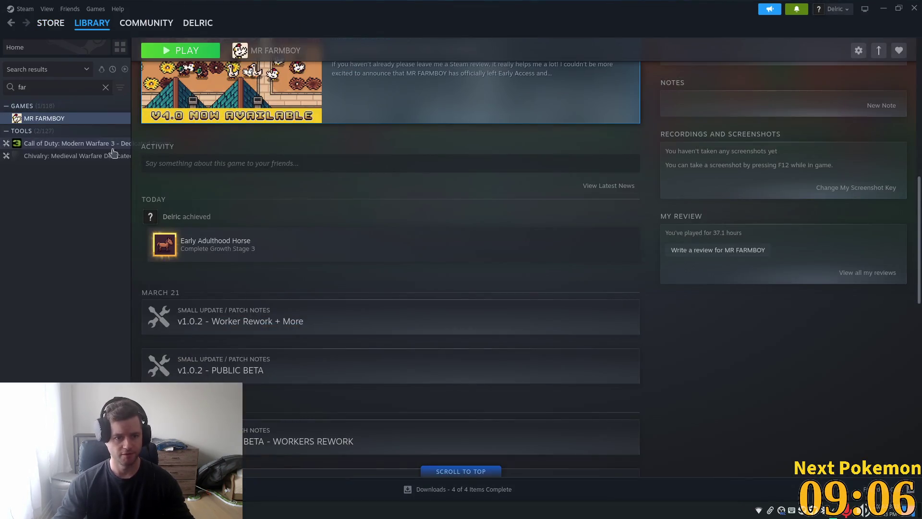
Clear the library search, select Mana Seed Sprite Generator and launch it with Play.
{"action": "left_click", "coordinate": [106, 88]}
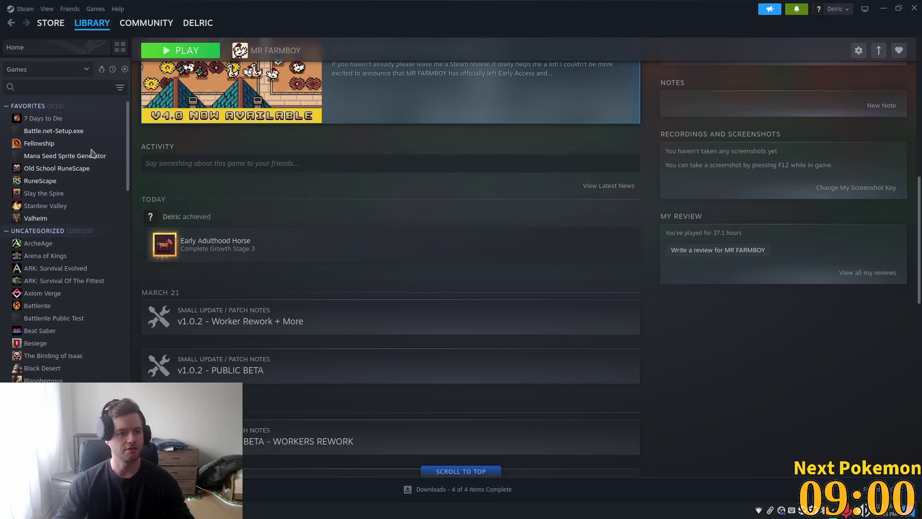
{"action": "left_click", "coordinate": [88, 157]}
{"action": "left_click", "coordinate": [213, 212]}
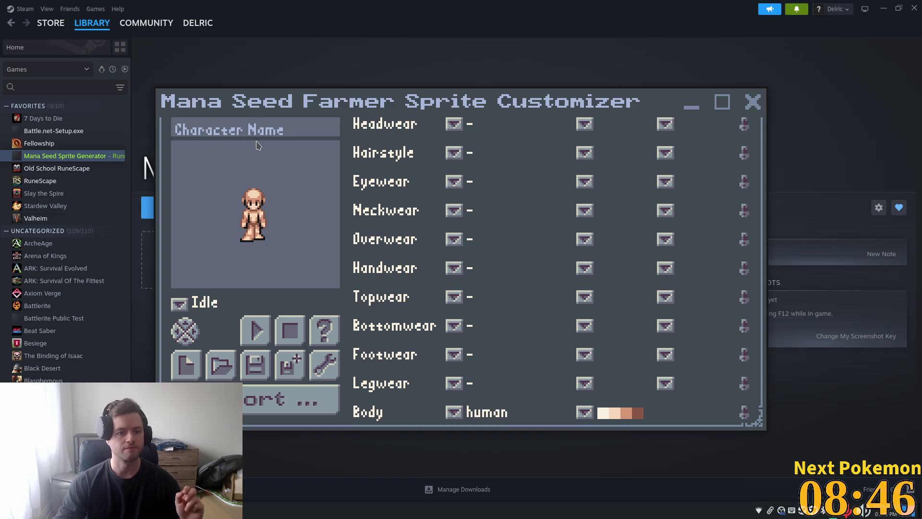
Enter 'Dwayne' in the Character Name field.
{"action": "left_click", "coordinate": [246, 120]}
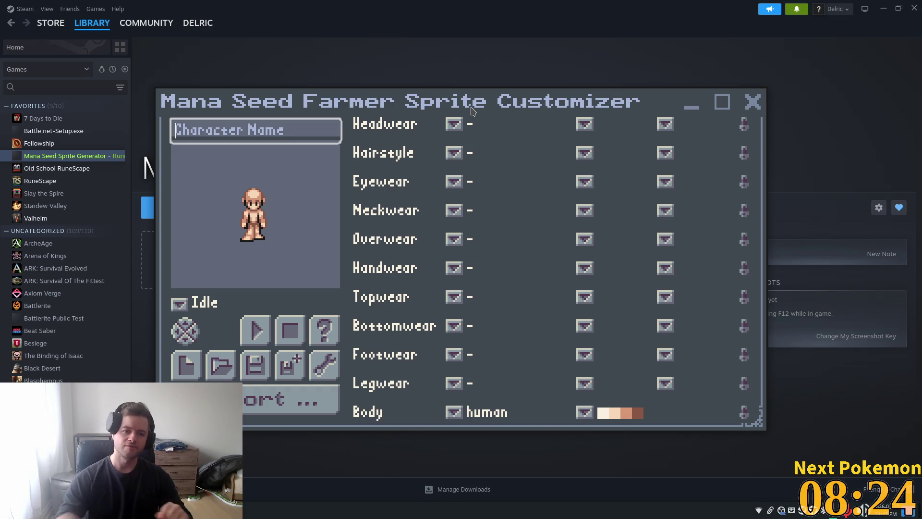
{"action": "type", "text": "D"}
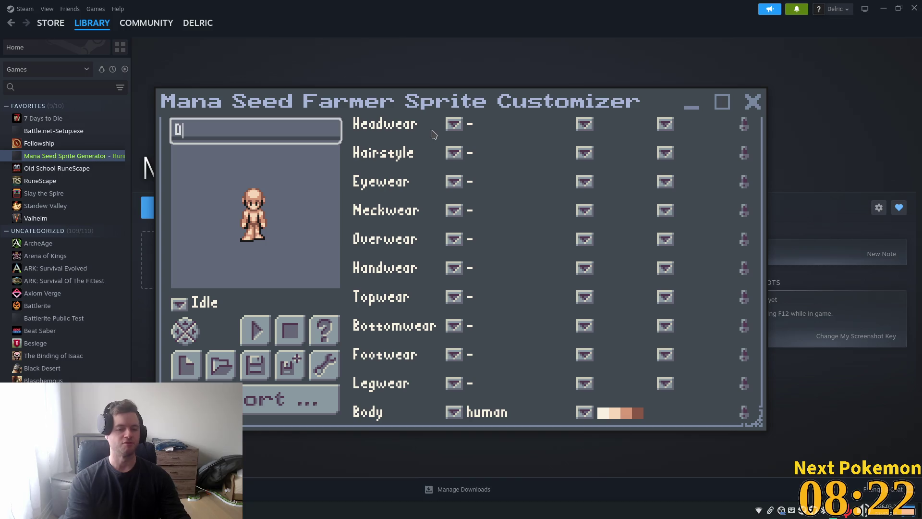
{"action": "type", "text": "wayne"}
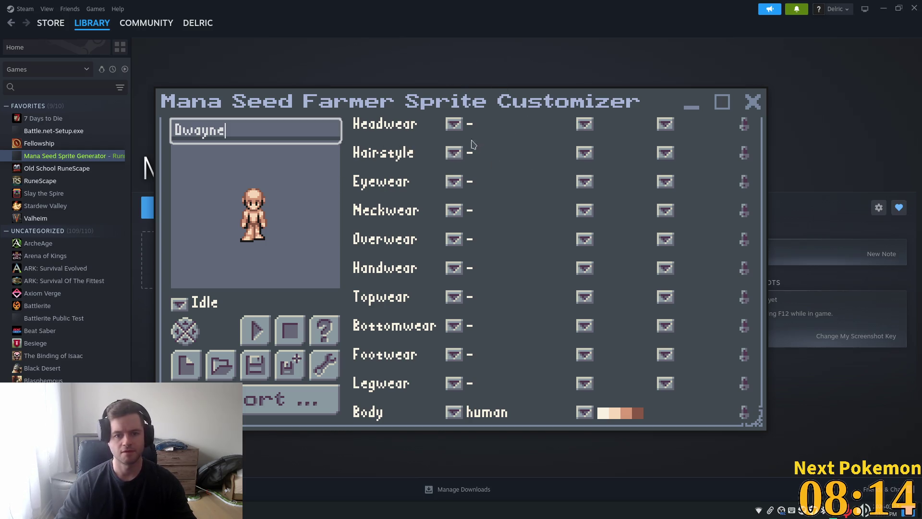
Give the character a flattop hairstyle in dark grey and turn the preview to face right.
{"action": "left_click", "coordinate": [460, 155]}
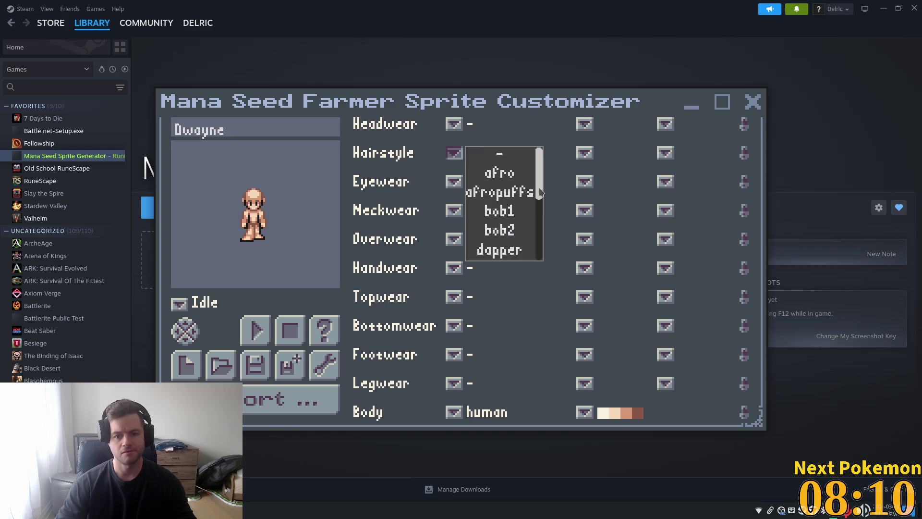
{"action": "scroll", "coordinate": [529, 206], "scroll_direction": "down", "scroll_amount": 2}
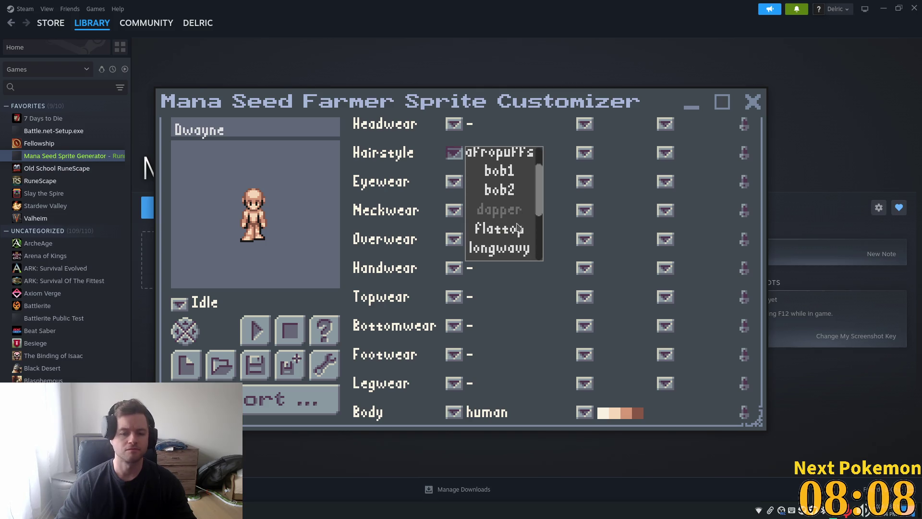
{"action": "left_click", "coordinate": [518, 229]}
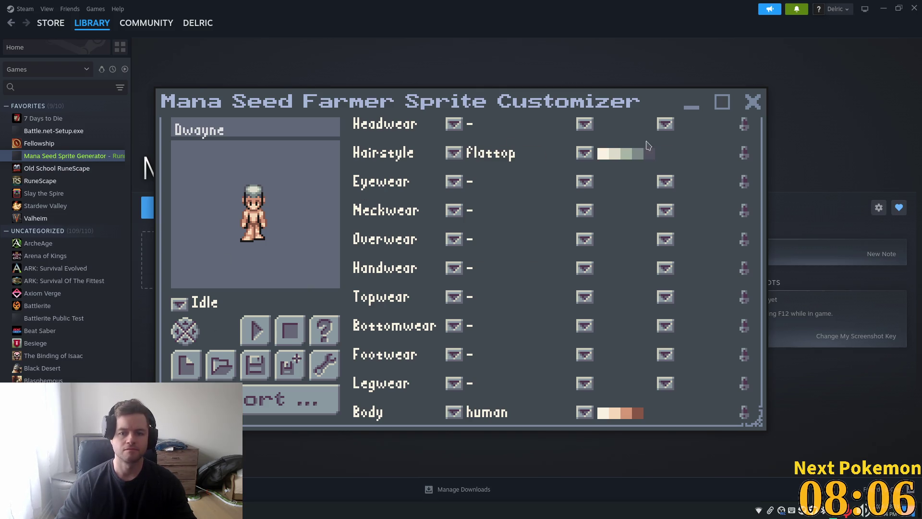
{"action": "left_click", "coordinate": [586, 154]}
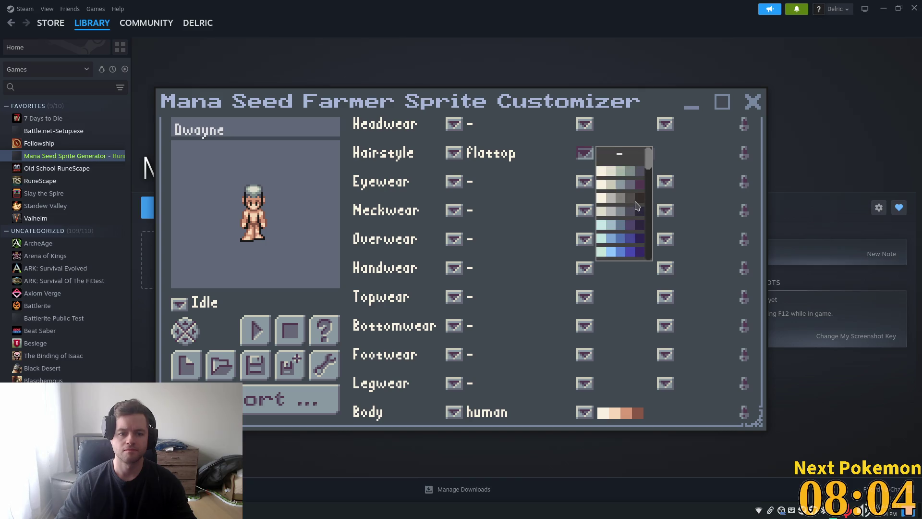
{"action": "left_click", "coordinate": [637, 203]}
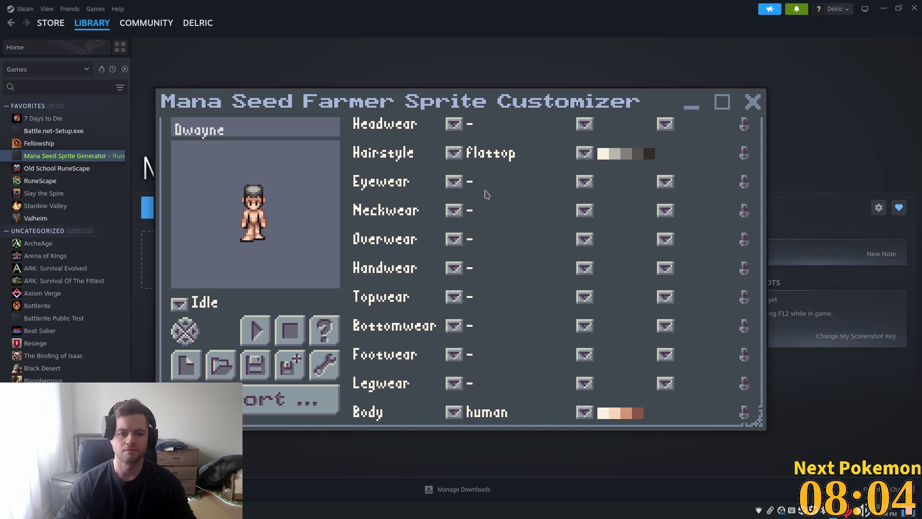
{"action": "left_click", "coordinate": [191, 330]}
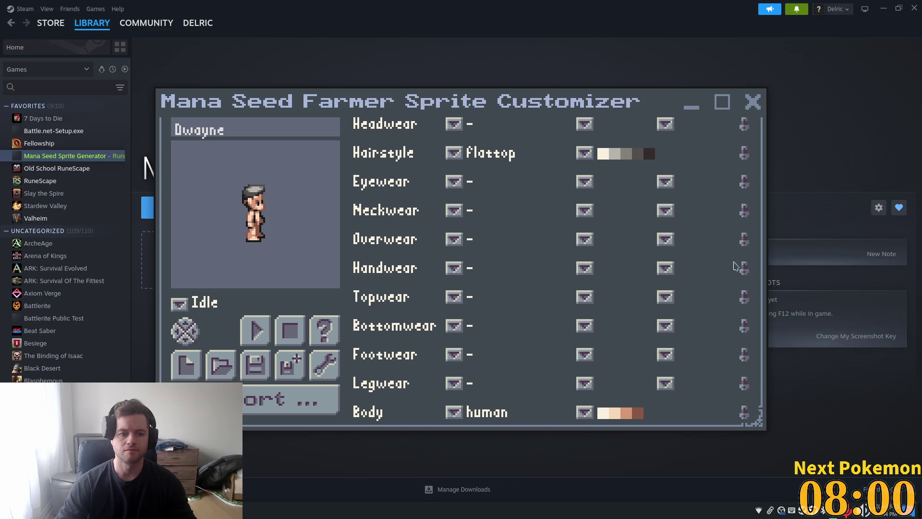
Try shades as eyewear, then remove them again.
{"action": "left_click", "coordinate": [454, 181]}
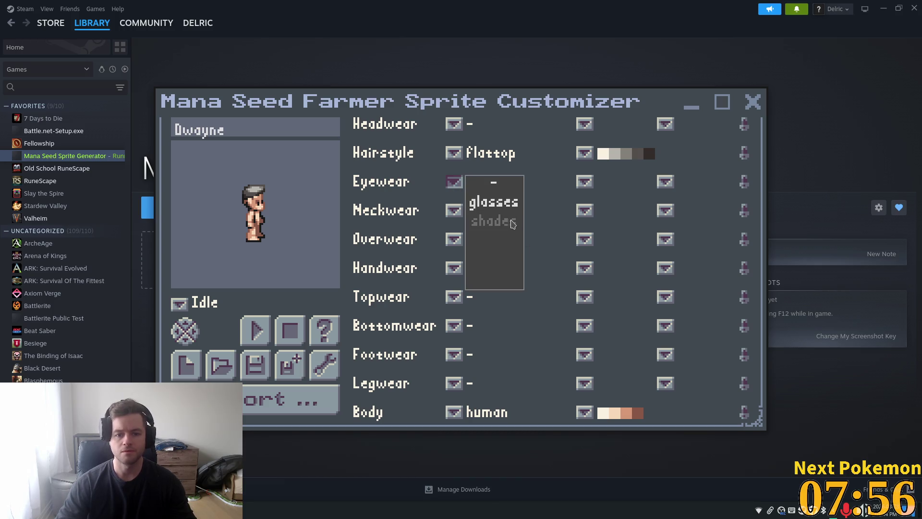
{"action": "left_click", "coordinate": [509, 222]}
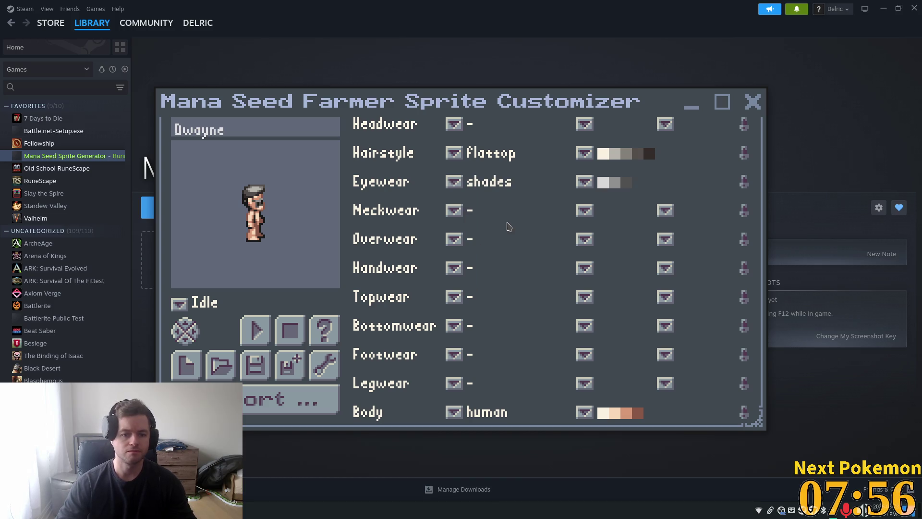
{"action": "left_click", "coordinate": [453, 182]}
{"action": "left_click", "coordinate": [485, 195]}
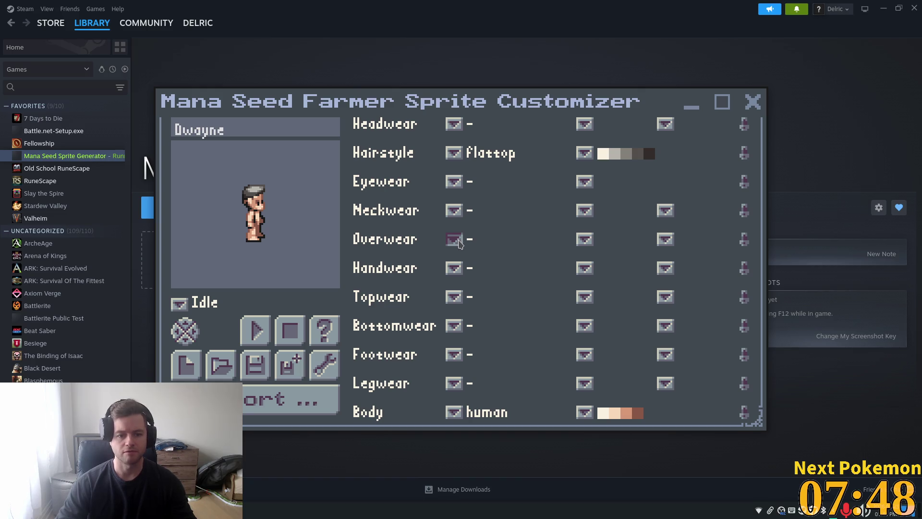
Leave overwear and handwear unchanged and dress the character in a dark longshirt.
{"action": "left_click", "coordinate": [459, 242]}
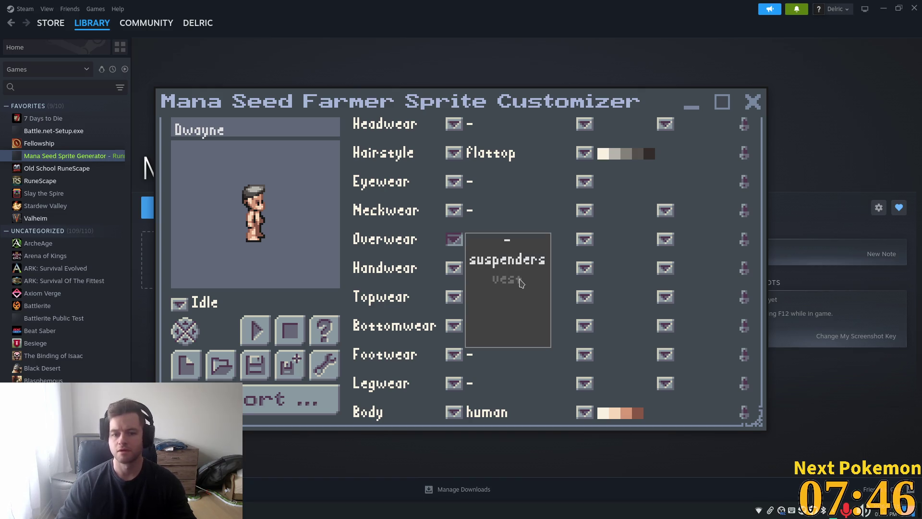
{"action": "left_click", "coordinate": [454, 268]}
{"action": "left_click", "coordinate": [454, 268]}
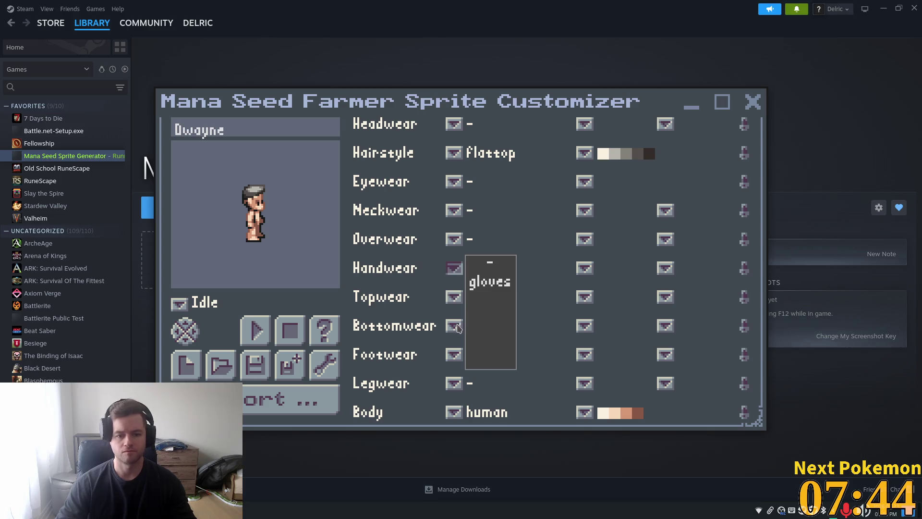
{"action": "left_click", "coordinate": [455, 300]}
{"action": "left_click", "coordinate": [533, 299]}
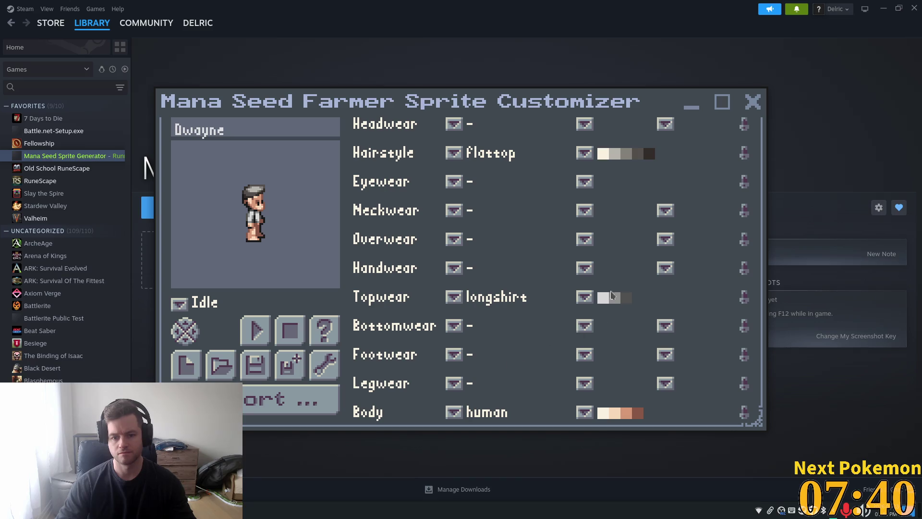
{"action": "left_click", "coordinate": [585, 297]}
{"action": "left_click", "coordinate": [619, 326]}
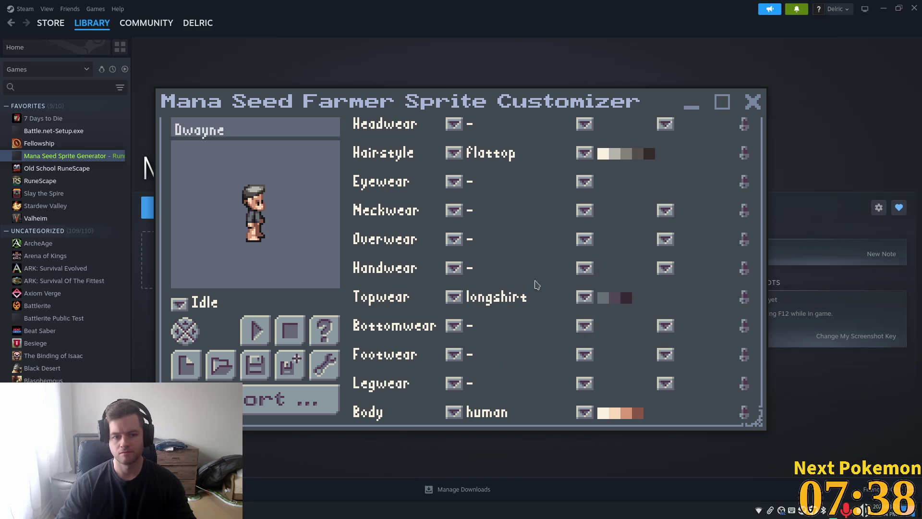
Try onepiece and then shorts as the character's bottomwear.
{"action": "left_click", "coordinate": [454, 327]}
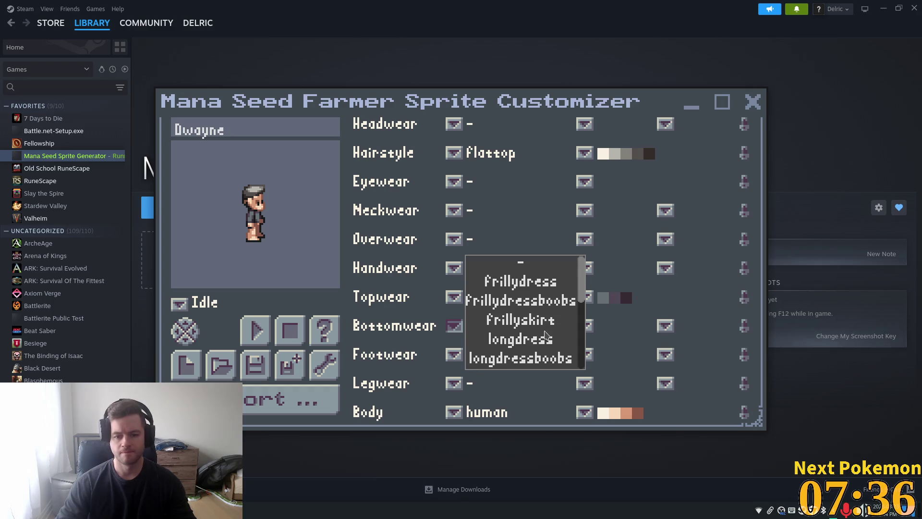
{"action": "scroll", "coordinate": [536, 332], "scroll_direction": "down", "scroll_amount": 3}
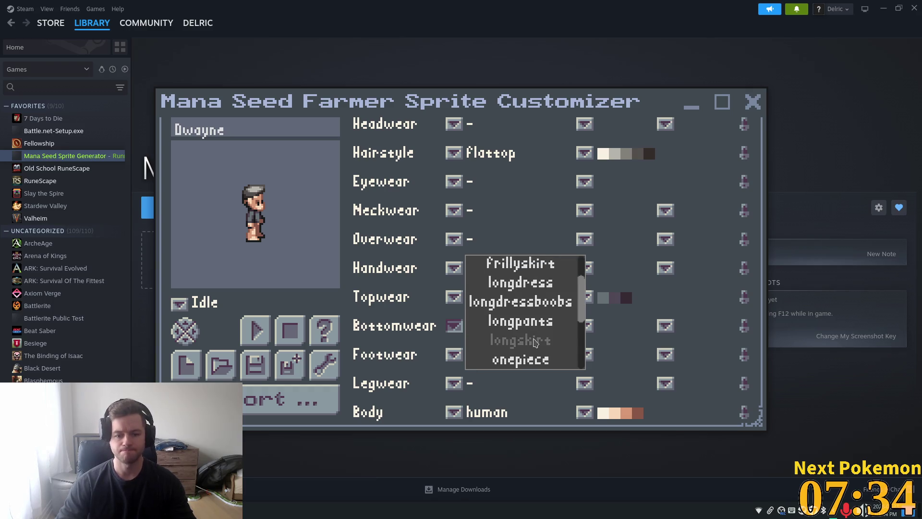
{"action": "scroll", "coordinate": [514, 345], "scroll_direction": "down", "scroll_amount": 3}
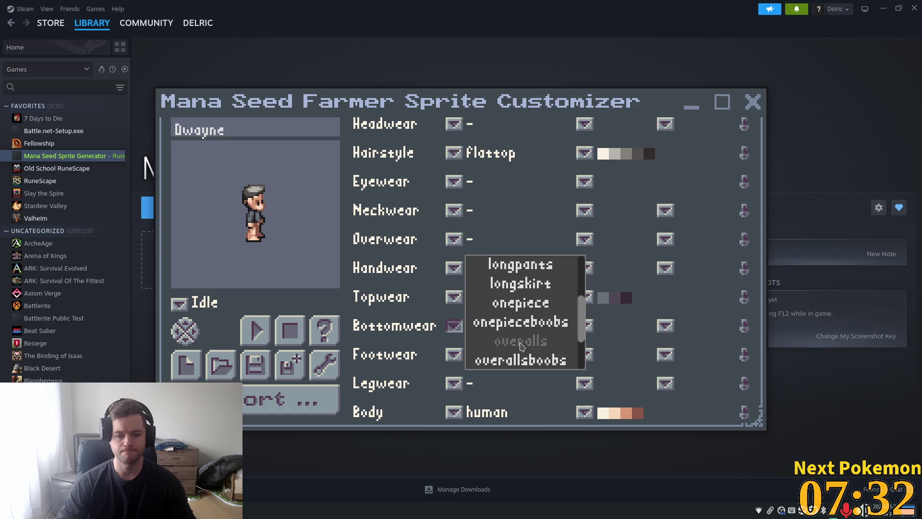
{"action": "scroll", "coordinate": [523, 345], "scroll_direction": "down", "scroll_amount": 3}
{"action": "scroll", "coordinate": [521, 318], "scroll_direction": "up", "scroll_amount": 3}
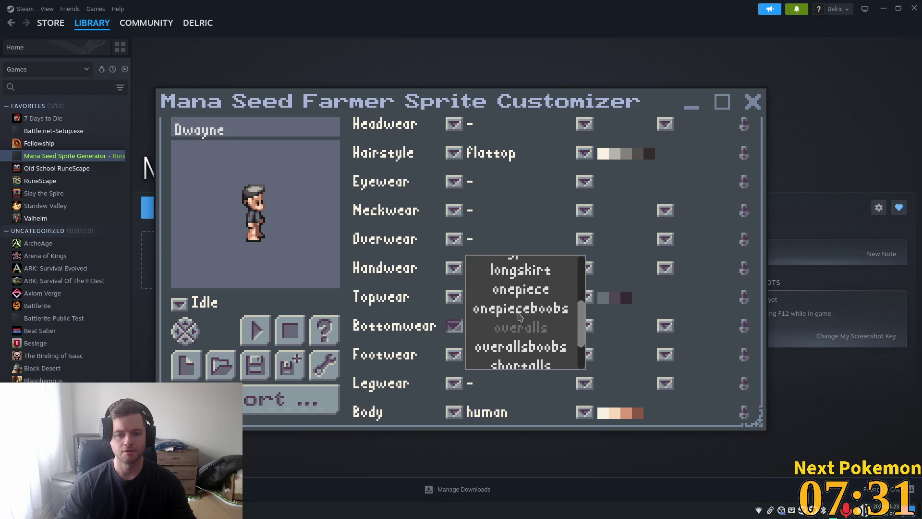
{"action": "left_click", "coordinate": [513, 289]}
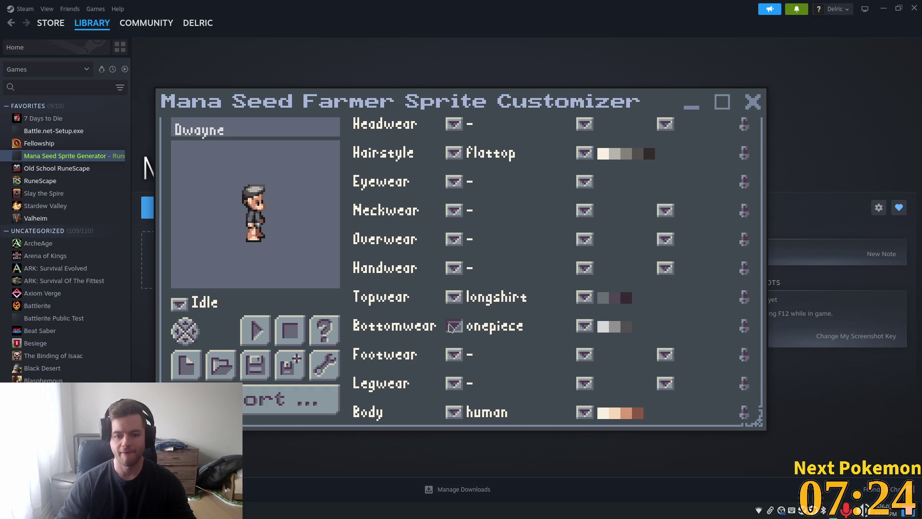
{"action": "left_click", "coordinate": [454, 326]}
{"action": "scroll", "coordinate": [572, 331], "scroll_direction": "down", "scroll_amount": 1}
{"action": "scroll", "coordinate": [571, 330], "scroll_direction": "down", "scroll_amount": 1}
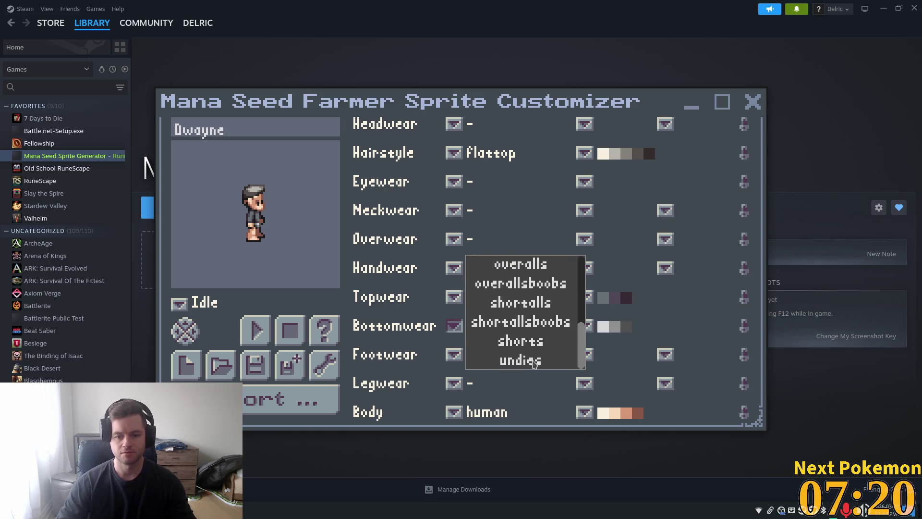
{"action": "left_click", "coordinate": [536, 342]}
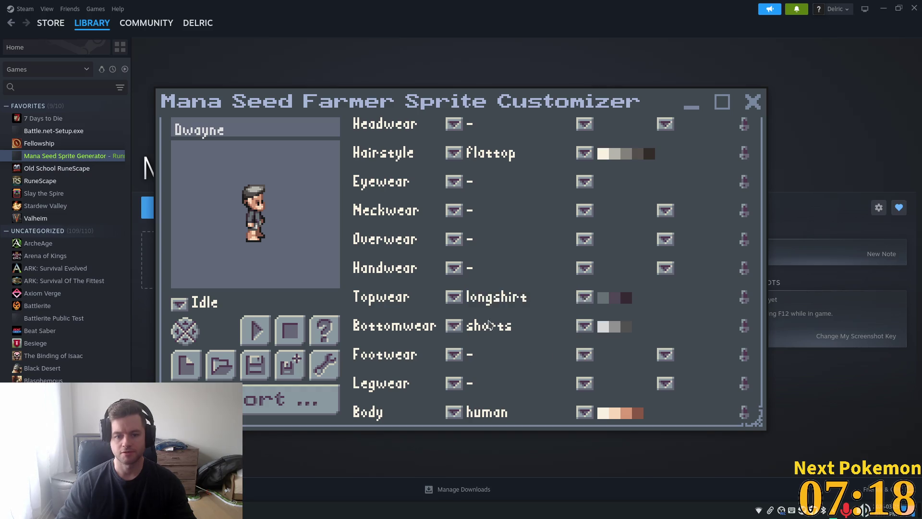
Settle on longpants as bottomwear and turn the preview to face left.
{"action": "left_click", "coordinate": [454, 326]}
{"action": "scroll", "coordinate": [544, 351], "scroll_direction": "up", "scroll_amount": 2}
{"action": "scroll", "coordinate": [544, 350], "scroll_direction": "up", "scroll_amount": 2}
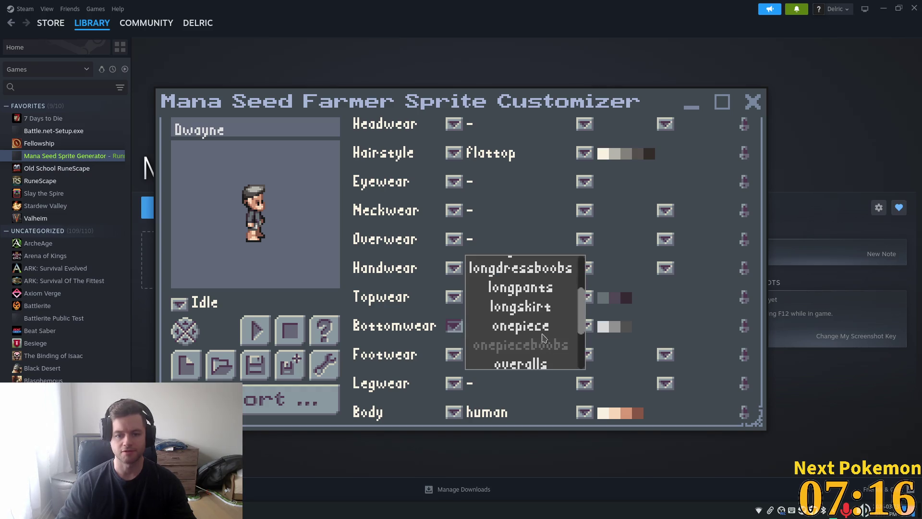
{"action": "left_click", "coordinate": [526, 290]}
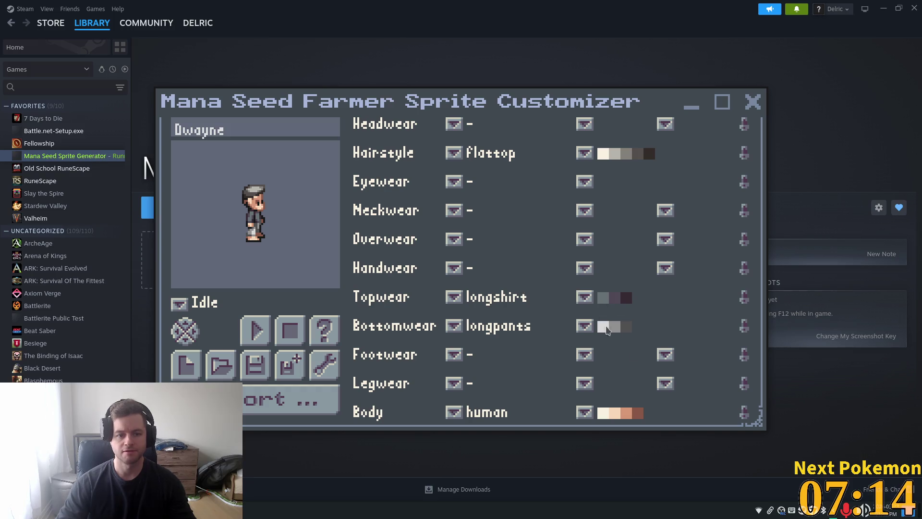
{"action": "left_click", "coordinate": [183, 341]}
{"action": "left_click", "coordinate": [184, 337]}
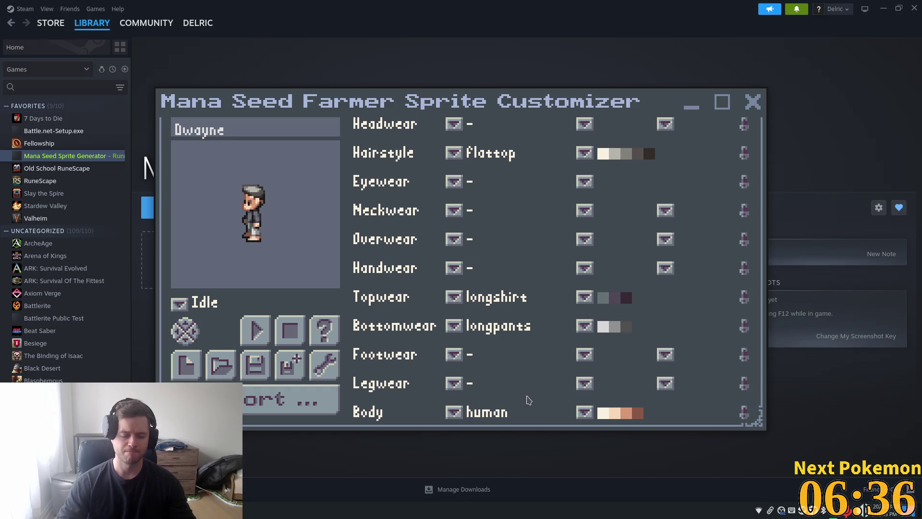
Put dark grey shoes on the character.
{"action": "left_click", "coordinate": [456, 361]}
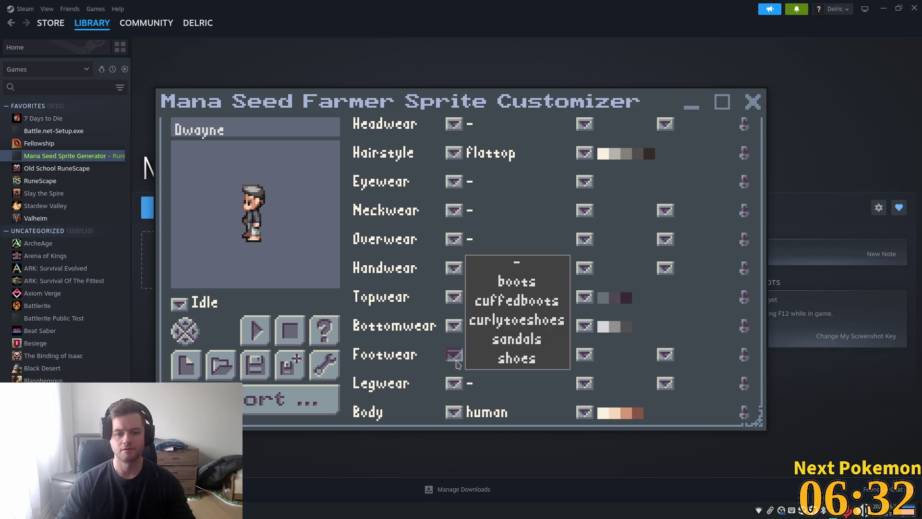
{"action": "left_click", "coordinate": [518, 360]}
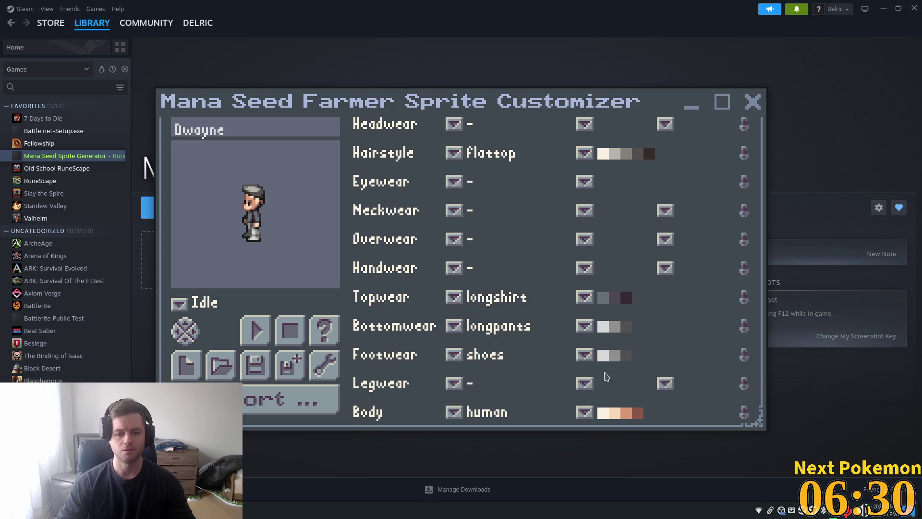
{"action": "left_click", "coordinate": [585, 356]}
{"action": "left_click", "coordinate": [620, 320]}
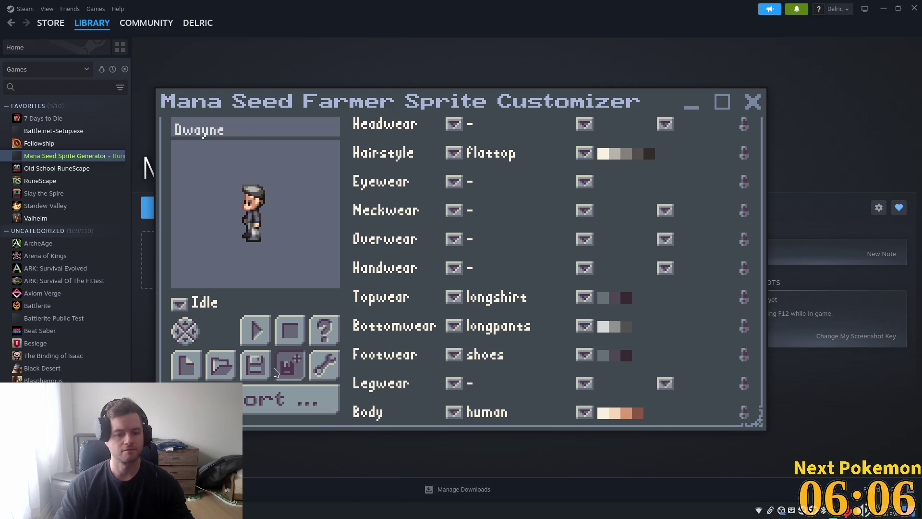
Save the character in the saved-characters folder as Dwayne.msfbc.
{"action": "left_click", "coordinate": [288, 375]}
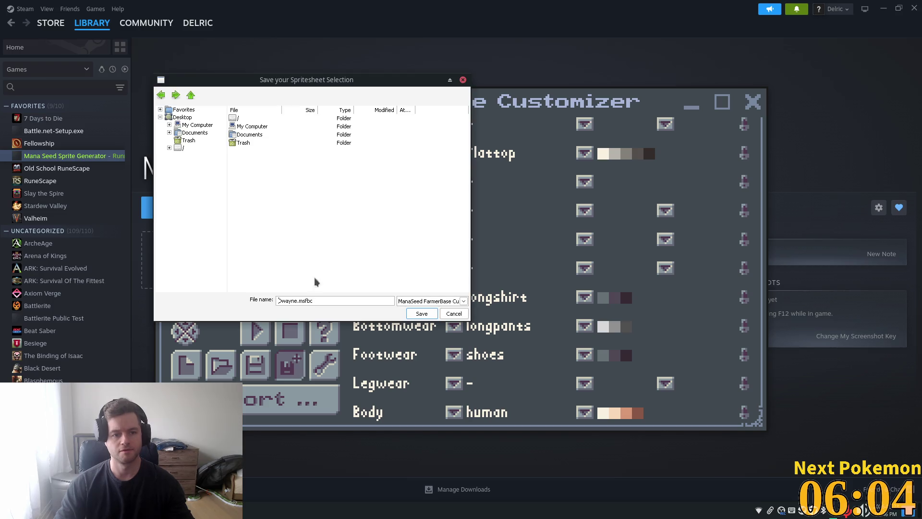
{"action": "double_click", "coordinate": [250, 135]}
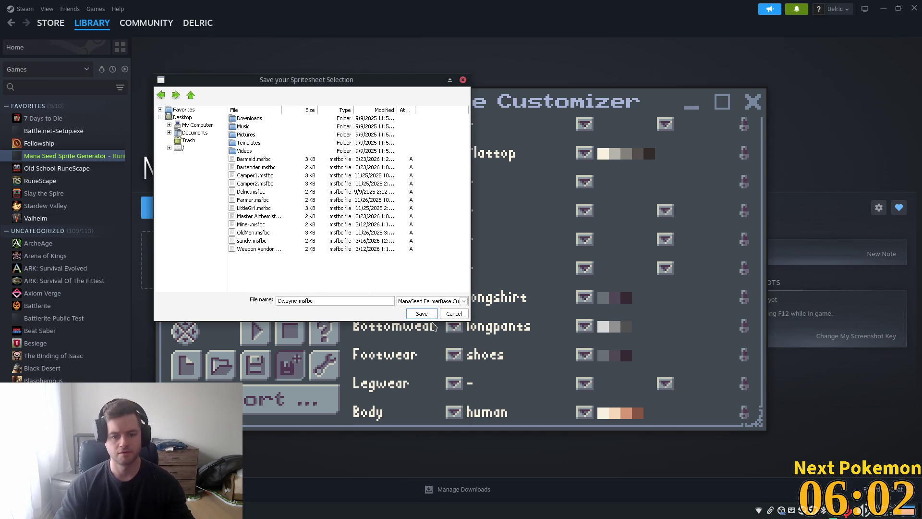
{"action": "left_click", "coordinate": [420, 314]}
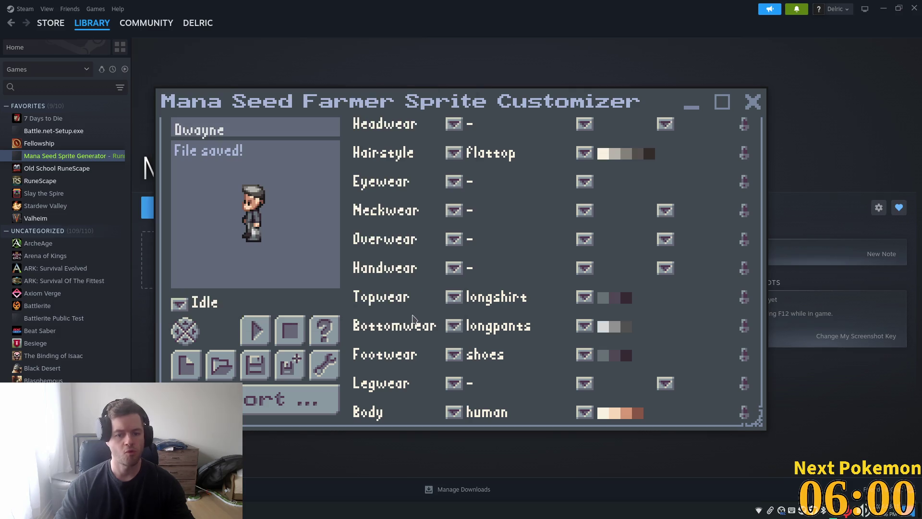
Export the spritesheet as Dwayne.png and close the sprite customizer.
{"action": "left_click", "coordinate": [316, 401]}
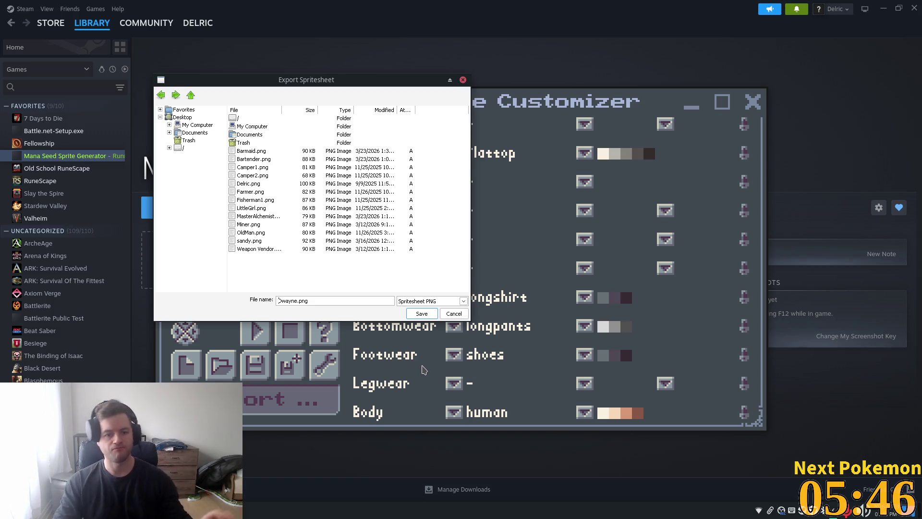
{"action": "left_click", "coordinate": [421, 315]}
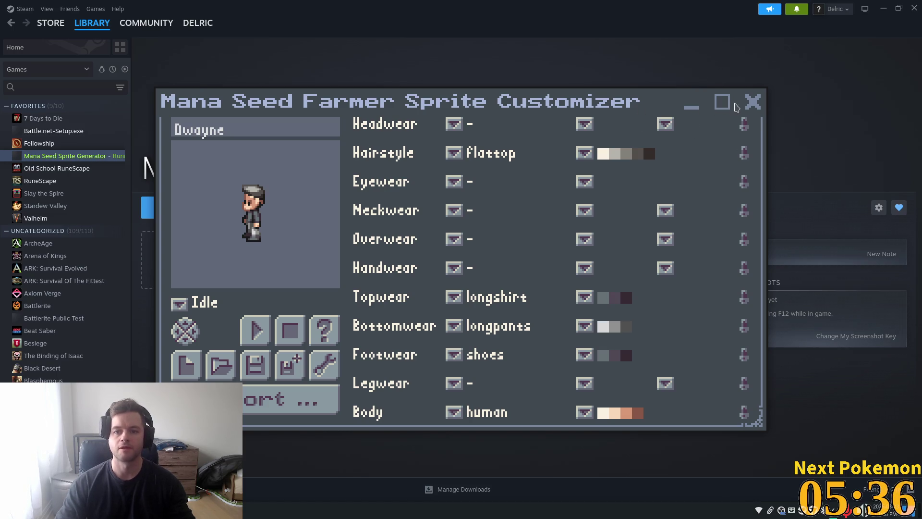
{"action": "left_click", "coordinate": [749, 102]}
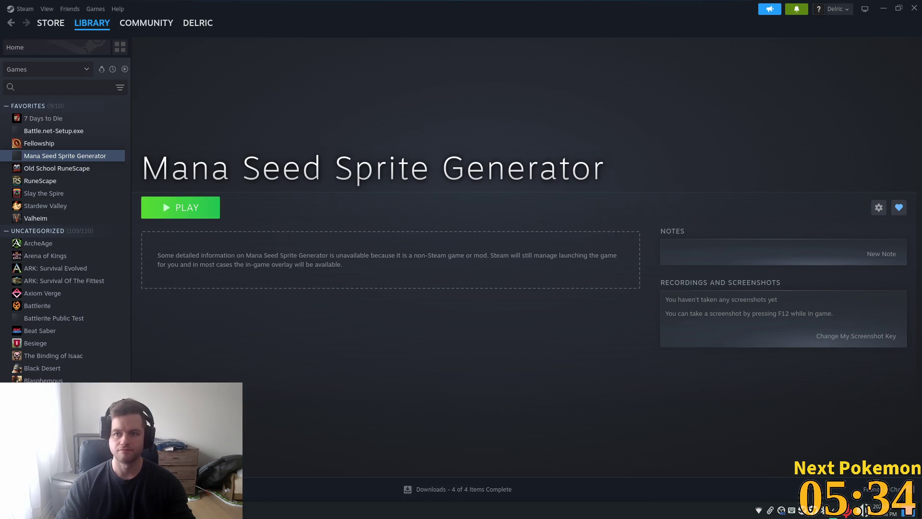
Close the Steam window and exit Steam from the tray menu.
{"action": "left_click", "coordinate": [914, 8]}
{"action": "right_click", "coordinate": [803, 512]}
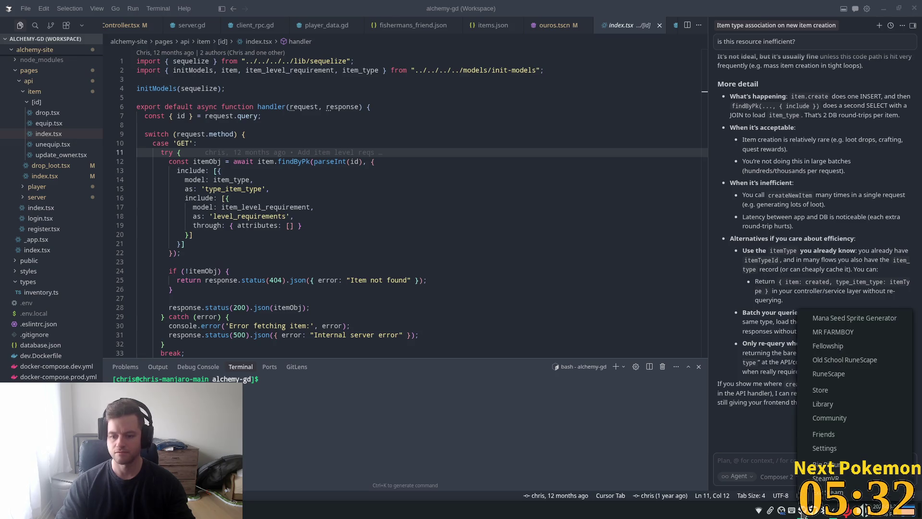
{"action": "left_click", "coordinate": [828, 492]}
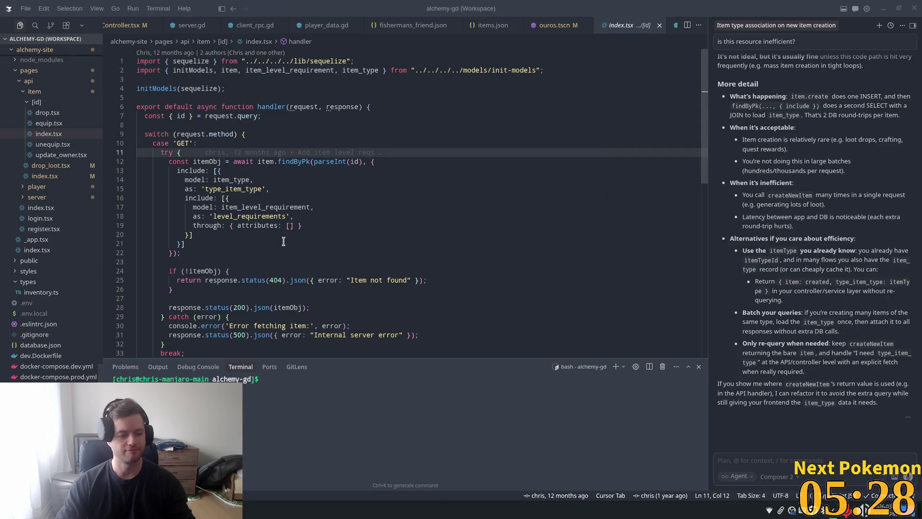
Delete the stray whitespace on blank lines 27 and 23 of index.tsx.
{"action": "left_click", "coordinate": [331, 272]}
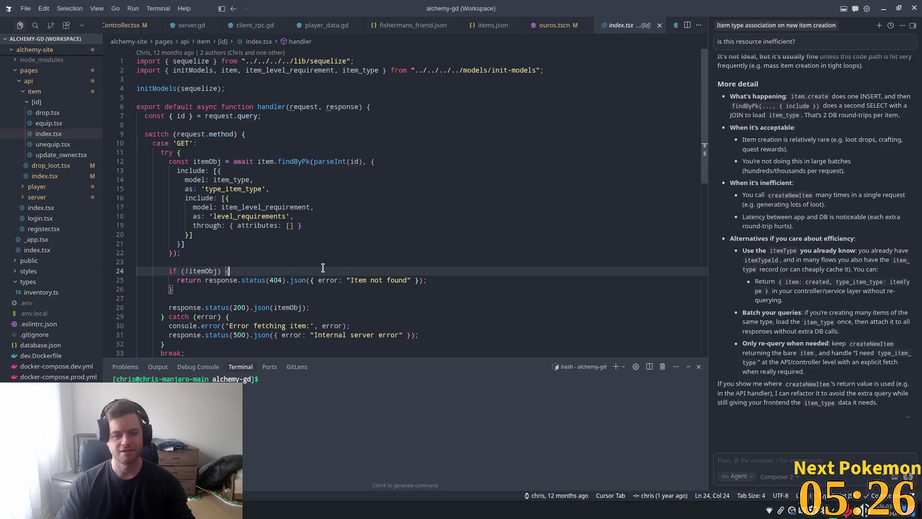
{"action": "left_click", "coordinate": [255, 299]}
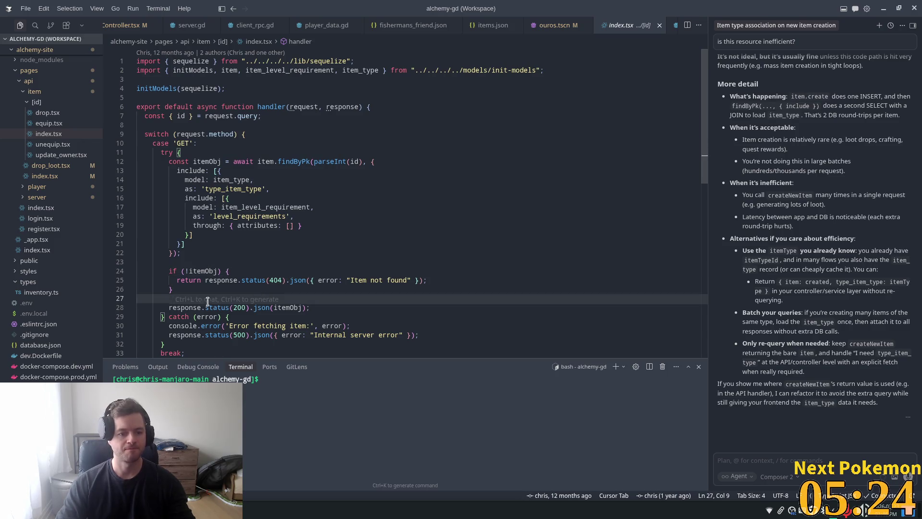
{"action": "left_click_drag", "start_coordinate": [188, 298], "coordinate": [135, 299]}
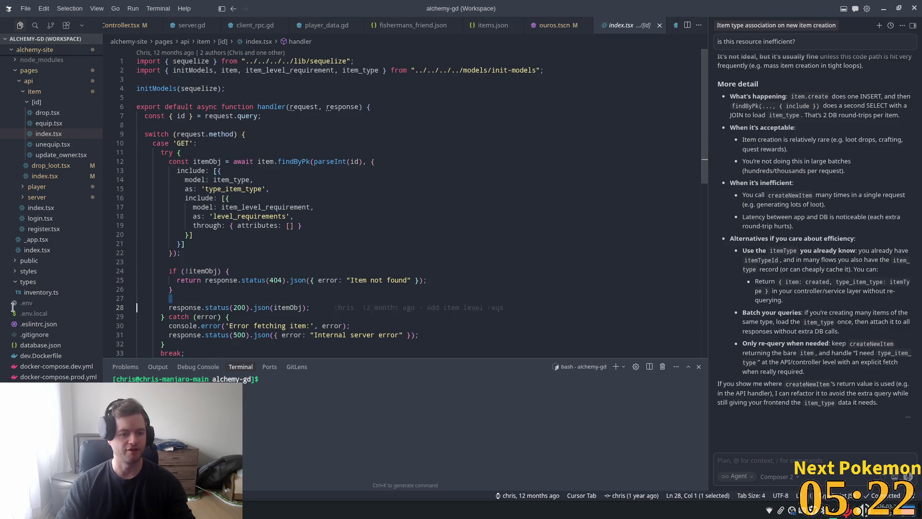
{"action": "key", "text": "BackSpace"}
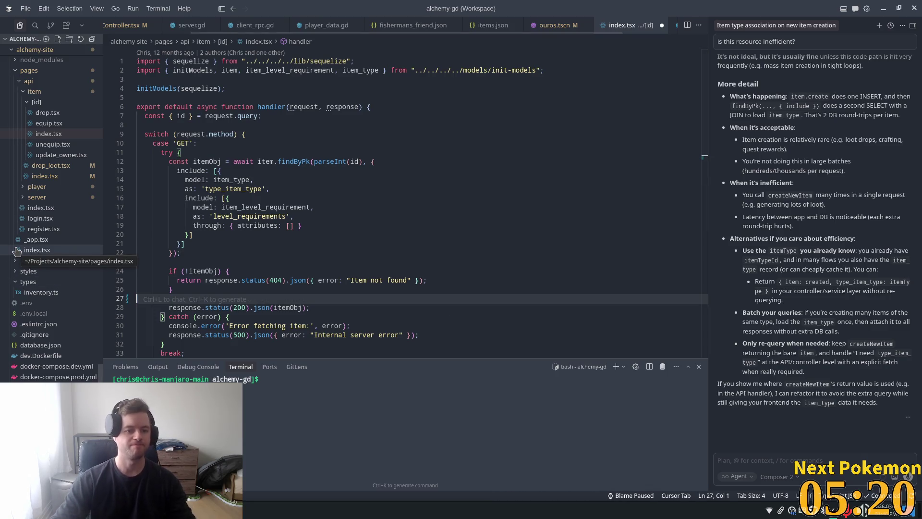
{"action": "left_click", "coordinate": [169, 261]}
{"action": "left_click_drag", "start_coordinate": [168, 261], "coordinate": [136, 262]}
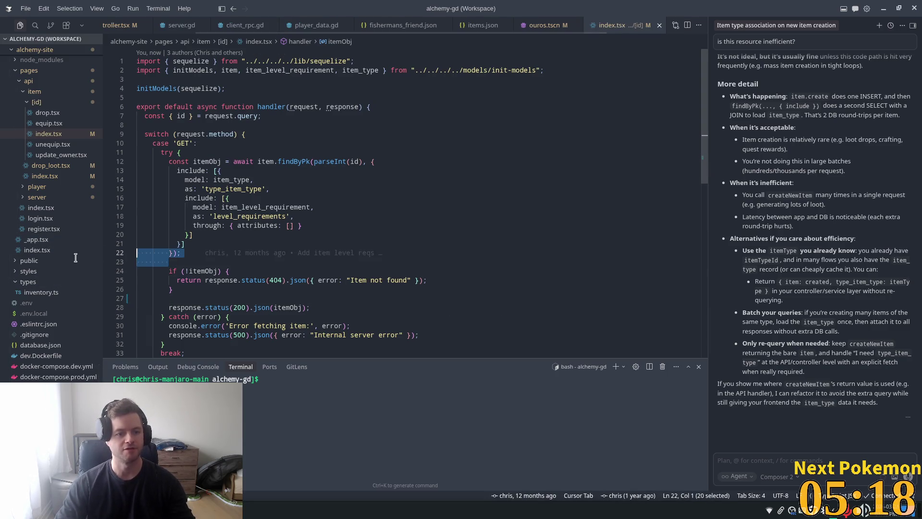
{"action": "key", "text": "BackSpace"}
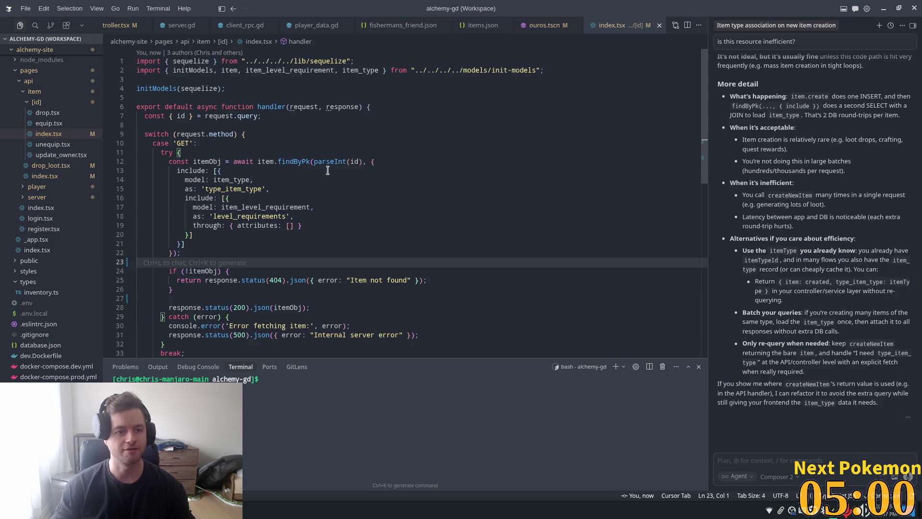
Place the cursor at the end of line 22, then bring the Godot editor forward.
{"action": "key", "text": "super"}
{"action": "left_click", "coordinate": [331, 249]}
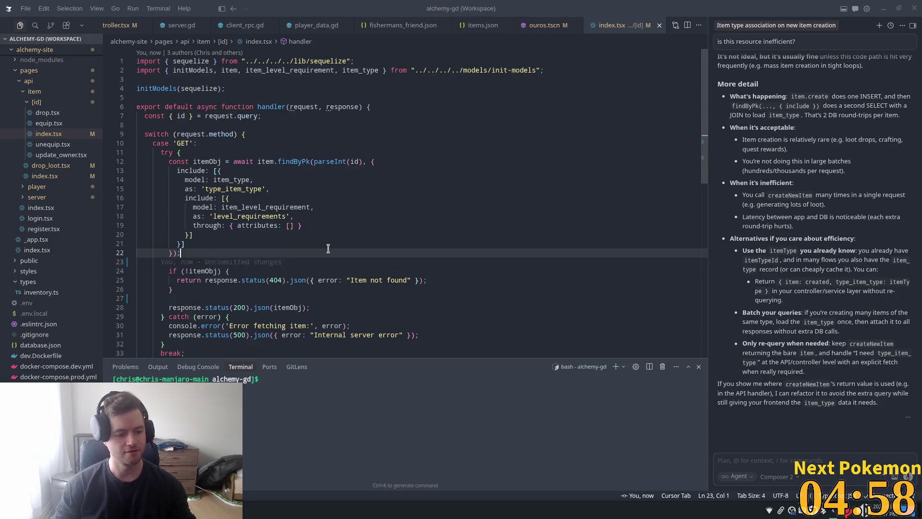
{"action": "key", "text": "alt+Tab"}
{"action": "key", "text": "alt+Tab"}
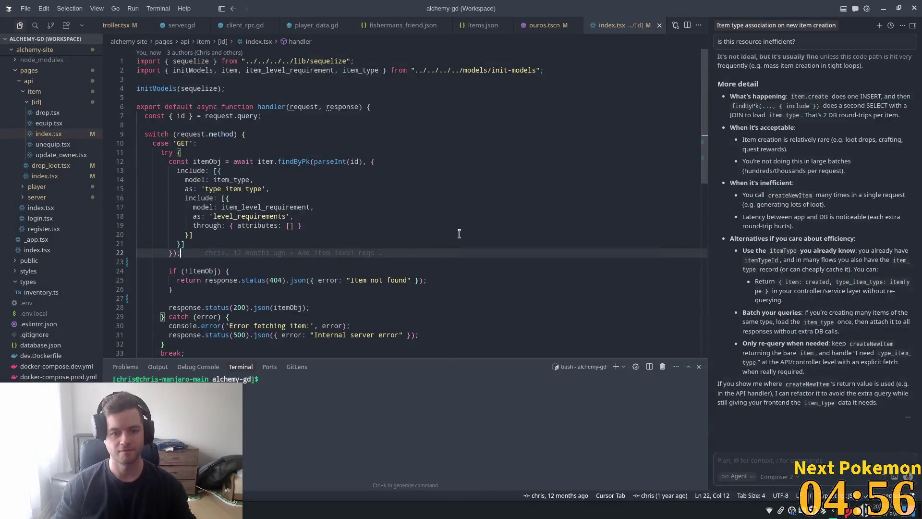
{"action": "key", "text": "alt+Tab"}
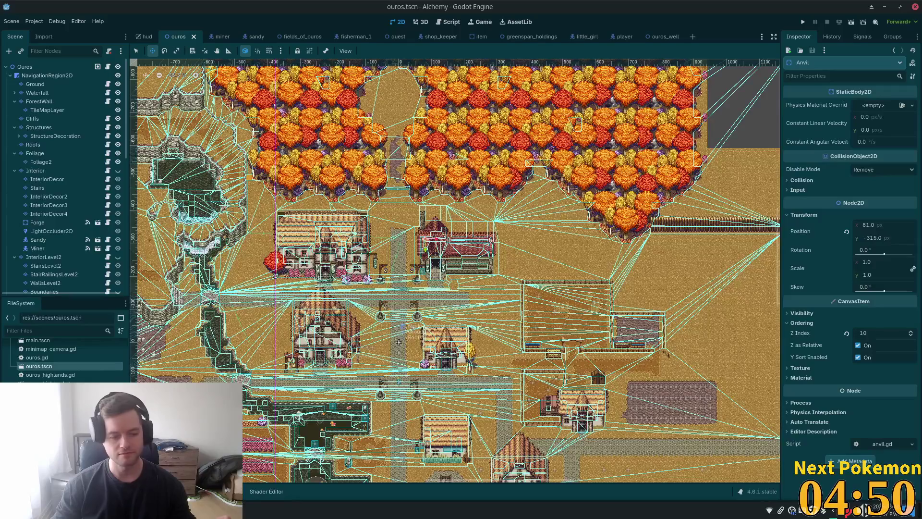
Scroll the FileSystem dock to the top and expand the assets folder to show character_sheets.
{"action": "scroll", "coordinate": [127, 367], "scroll_direction": "up", "scroll_amount": 5}
{"action": "scroll", "coordinate": [127, 368], "scroll_direction": "up", "scroll_amount": 3}
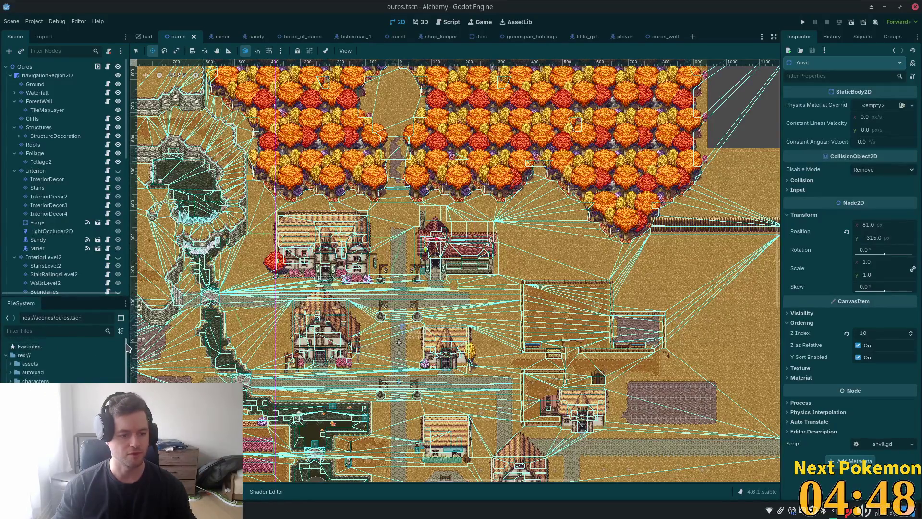
{"action": "left_click", "coordinate": [10, 363]}
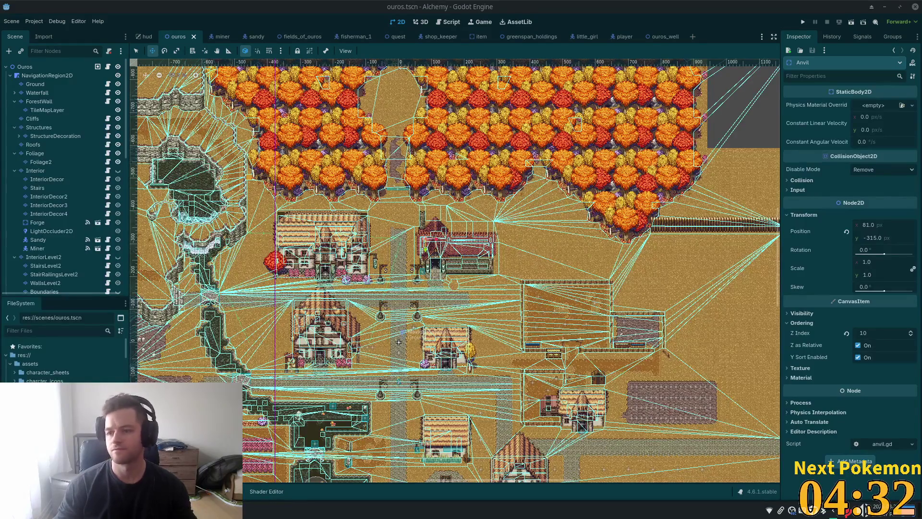
{"action": "mouse_move", "coordinate": [5, 364]}
{"action": "left_mouse_down"}
{"action": "mouse_move", "coordinate": [49, 356]}
{"action": "mouse_move", "coordinate": [39, 373]}
{"action": "left_mouse_up"}
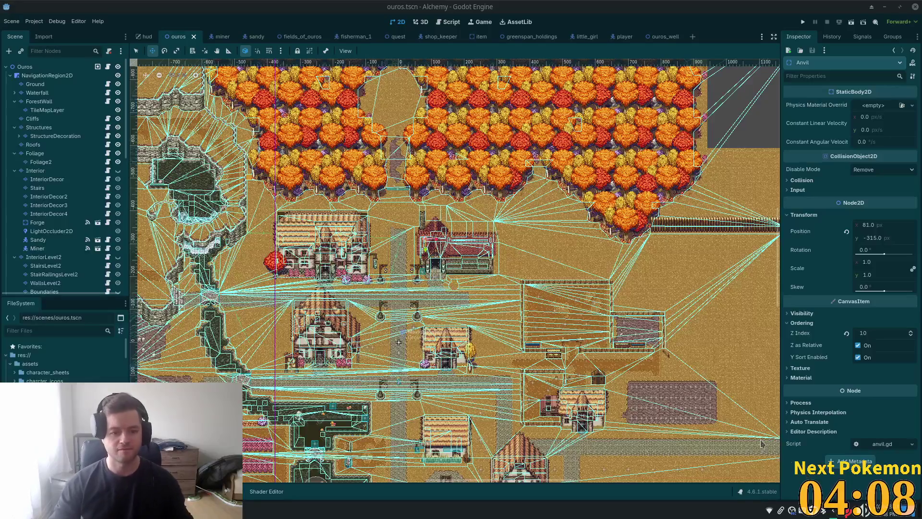
Zoom into the ouros map, then switch to the miner.tscn scene tab.
{"action": "scroll", "coordinate": [311, 260], "scroll_direction": "up", "scroll_amount": 8}
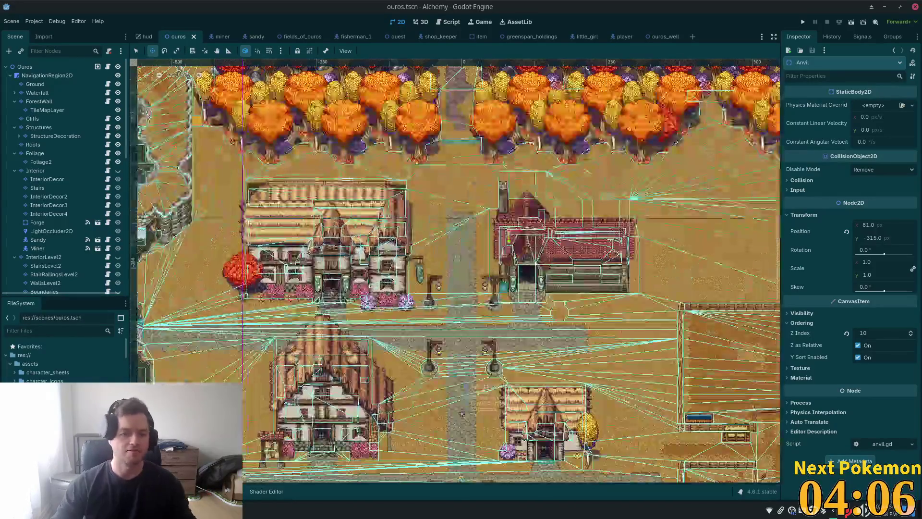
{"action": "scroll", "coordinate": [294, 267], "scroll_direction": "up", "scroll_amount": 2}
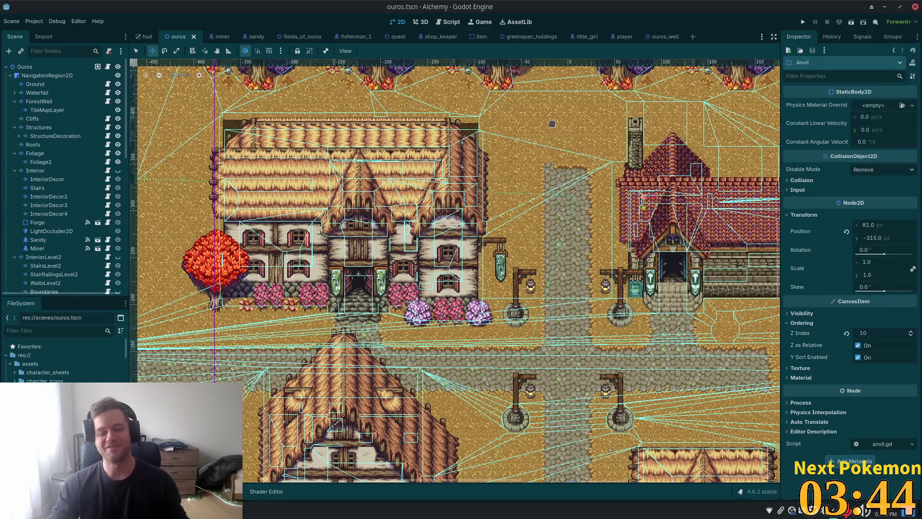
{"action": "left_click", "coordinate": [216, 36]}
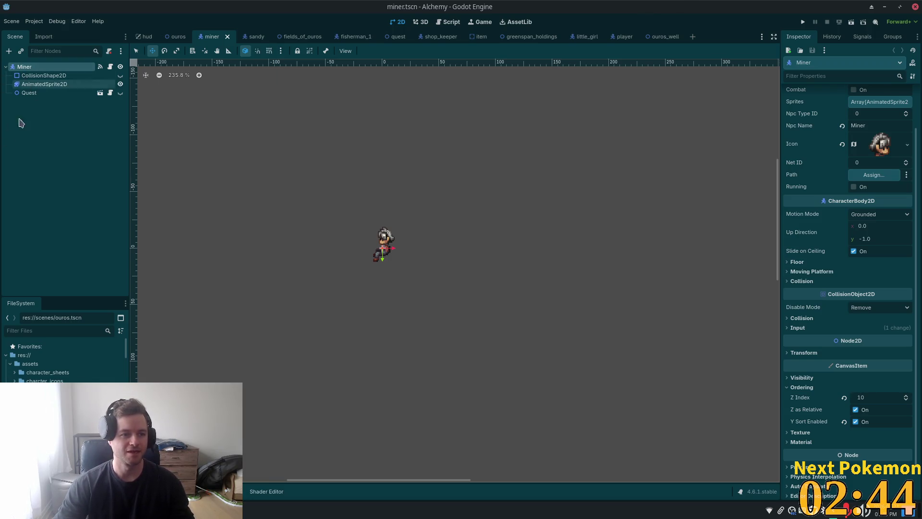
Filter FileSystem for 'miner' and duplicate miner.tscn as bartender.tscn.
{"action": "left_click", "coordinate": [35, 332]}
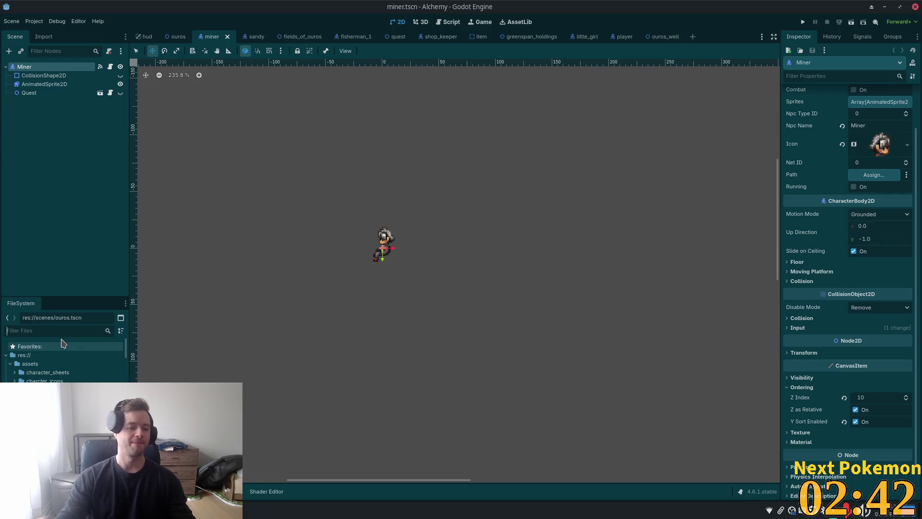
{"action": "type", "text": "miner"}
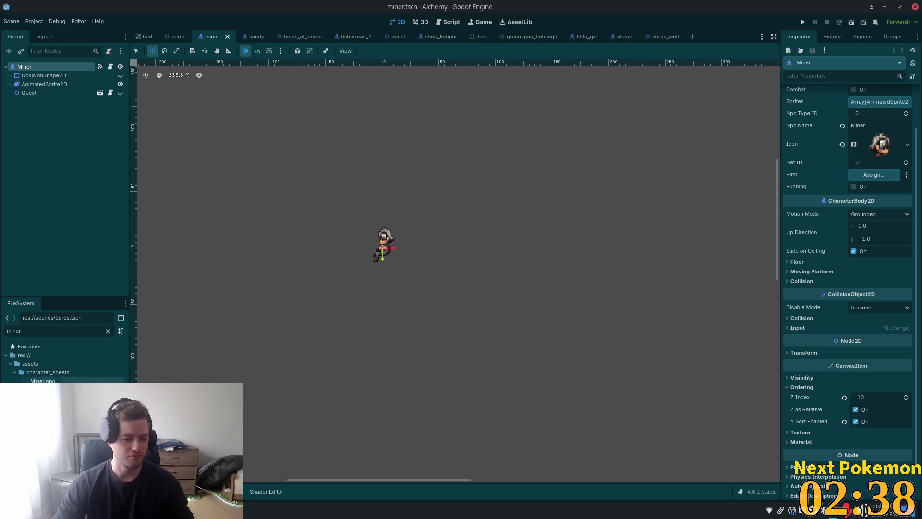
{"action": "left_click", "coordinate": [45, 398]}
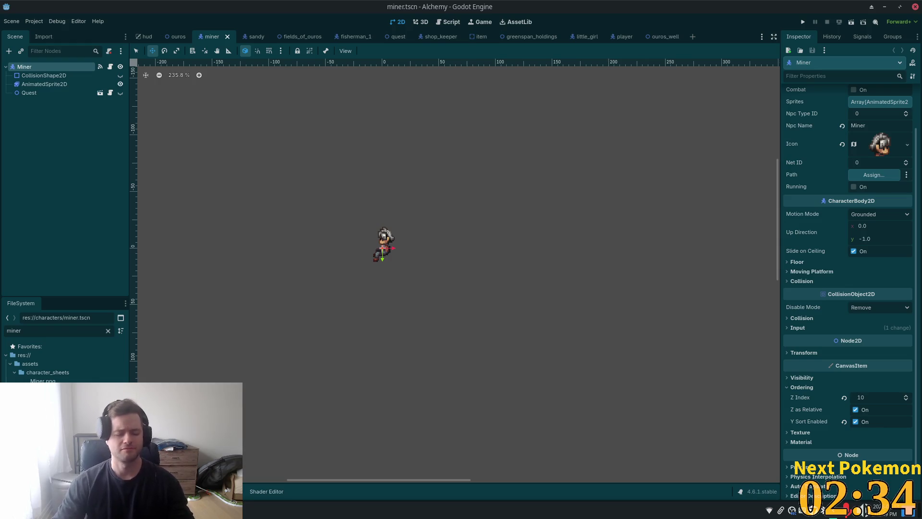
{"action": "key", "text": "ctrl+d"}
{"action": "type", "text": "bar"}
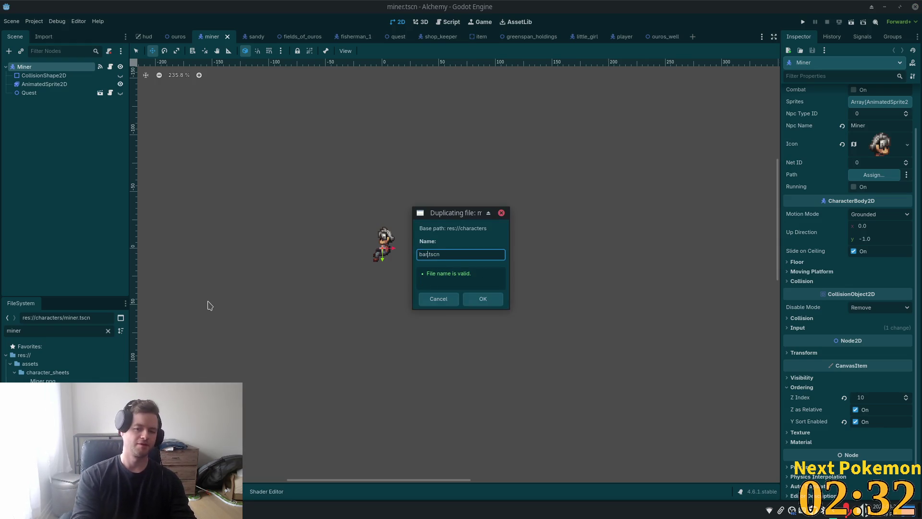
{"action": "type", "text": "ten"}
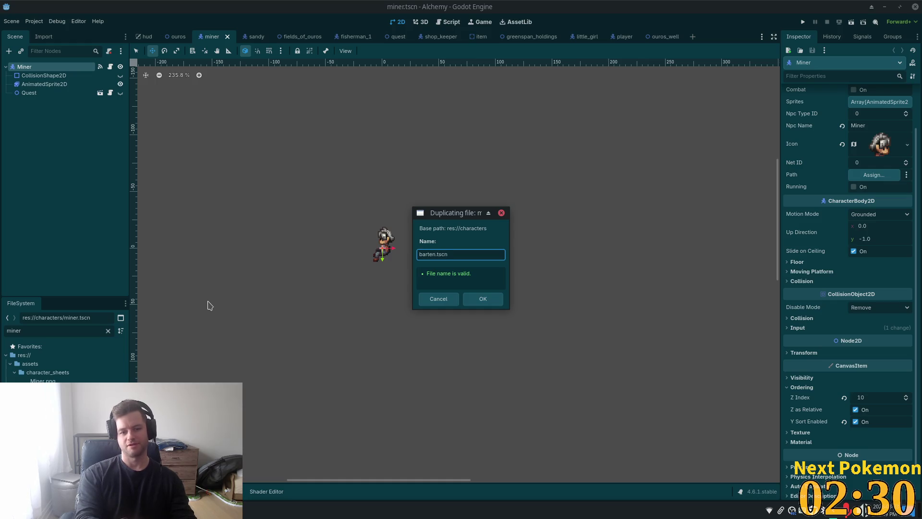
{"action": "type", "text": "der"}
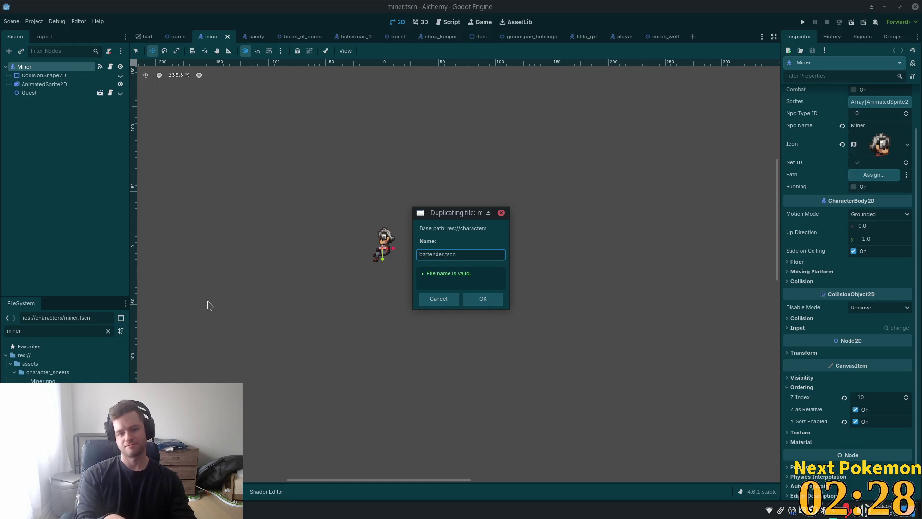
{"action": "key", "text": "Return"}
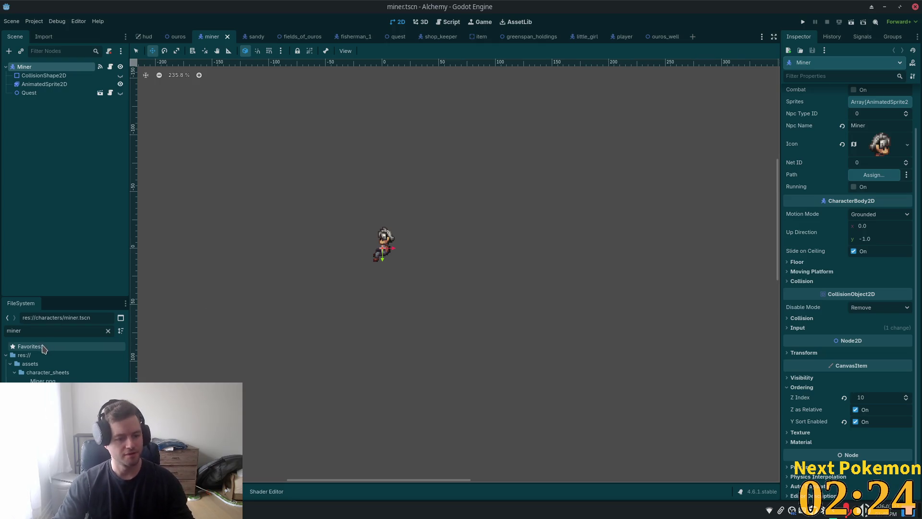
Open bartender.tscn and rename its root node from Miner to Bartender.
{"action": "double_click", "coordinate": [31, 332]}
{"action": "type", "text": "barten"}
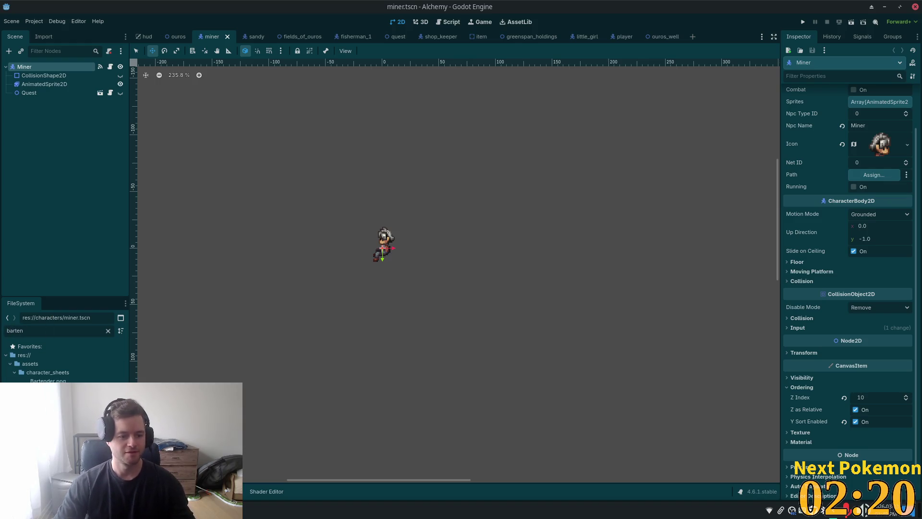
{"action": "key", "text": "Return"}
{"action": "double_click", "coordinate": [24, 66]}
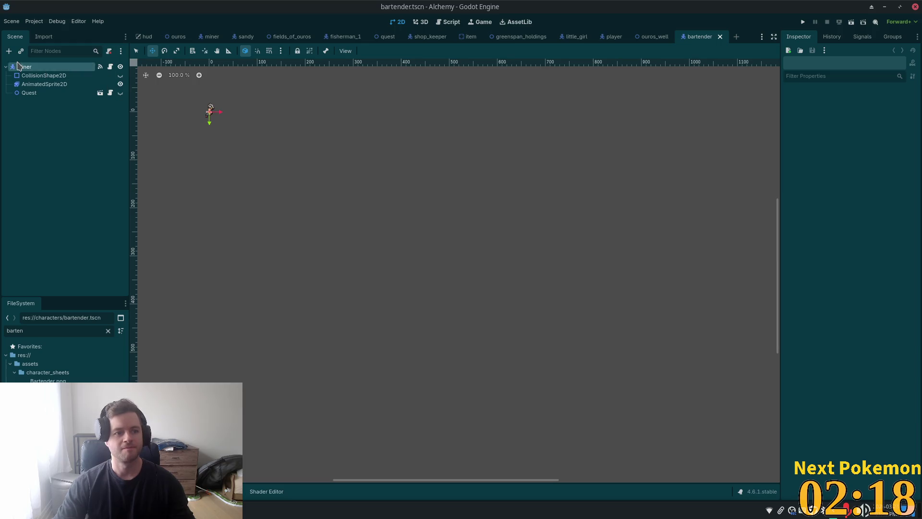
{"action": "type", "text": "Bar"}
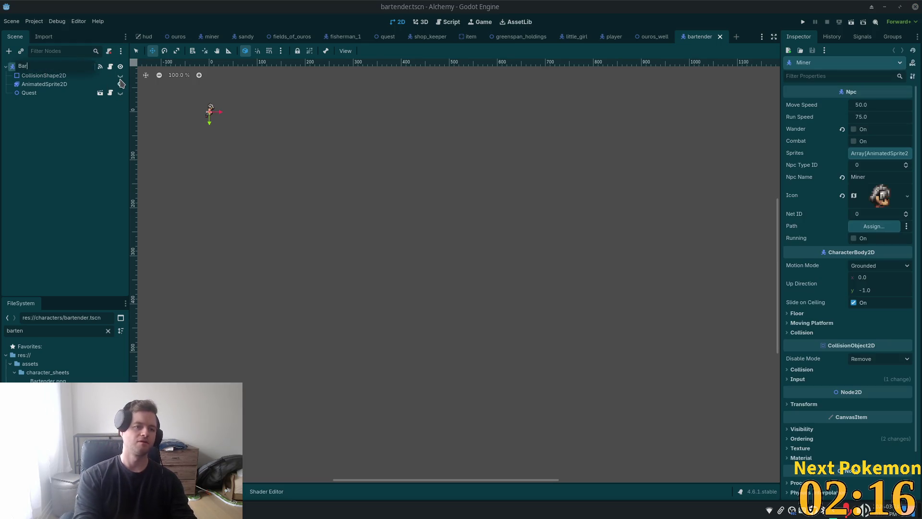
{"action": "key", "text": "Return"}
{"action": "type", "text": "er"}
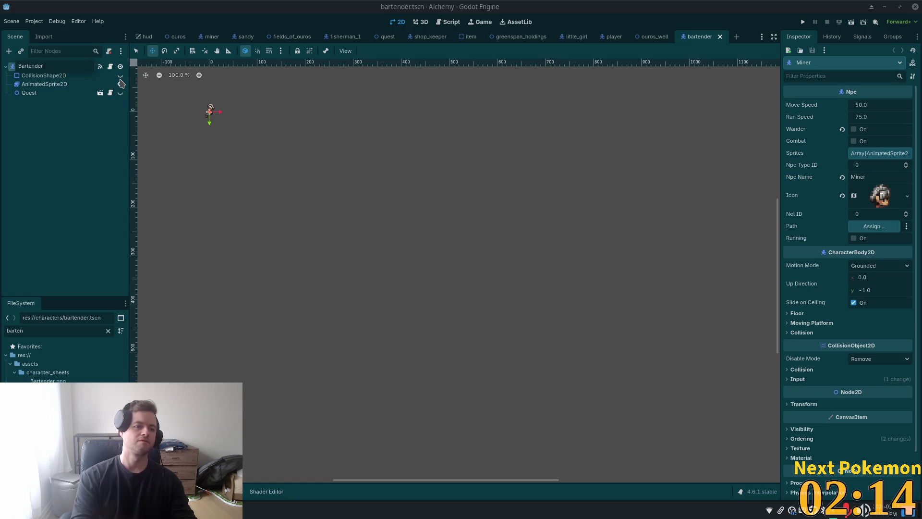
{"action": "key", "text": "Return"}
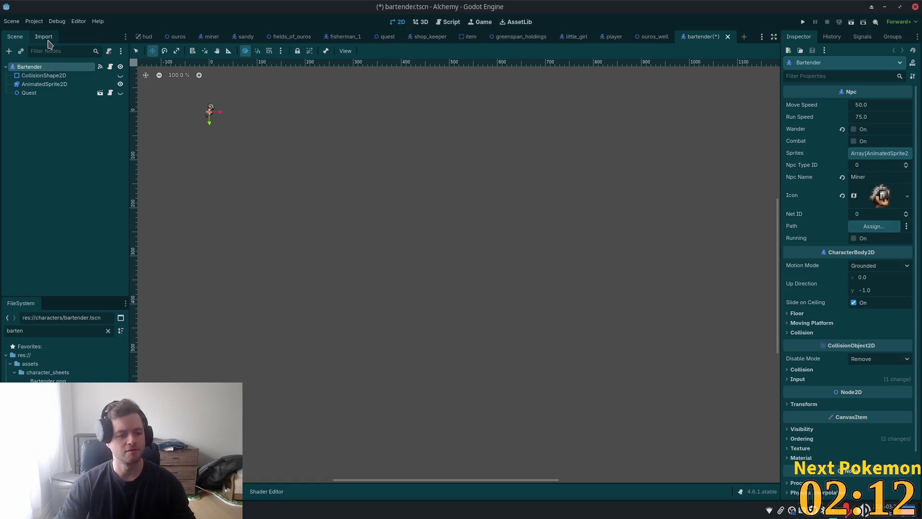
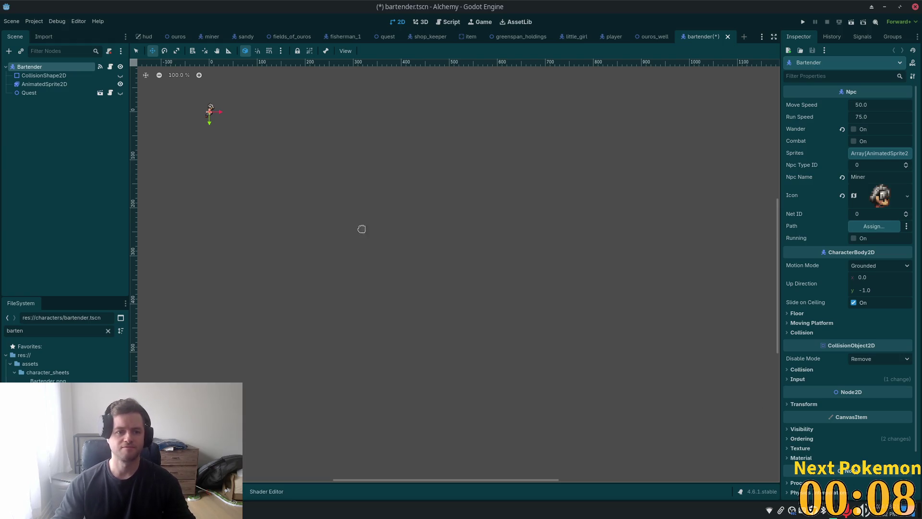
Select the Bartender's AnimatedSprite2D node to show its SpriteFrames panel.
{"action": "left_click", "coordinate": [33, 77]}
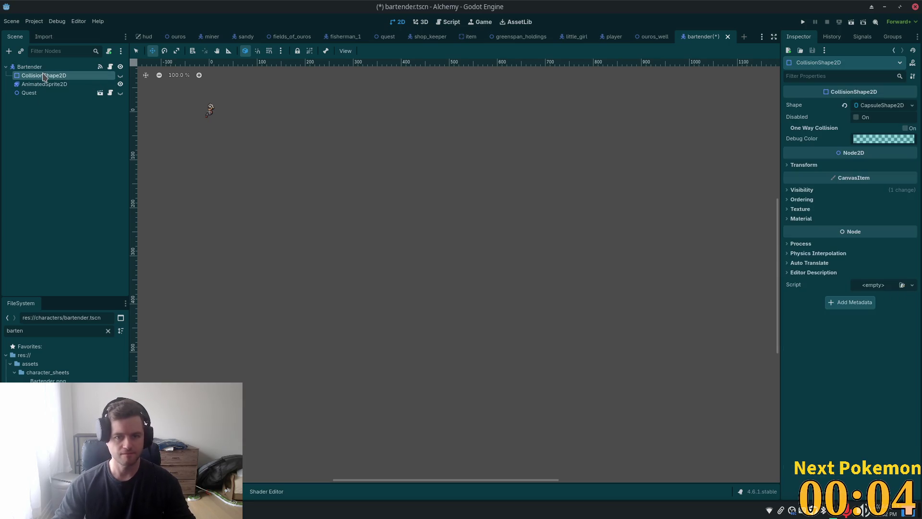
{"action": "left_click", "coordinate": [30, 66]}
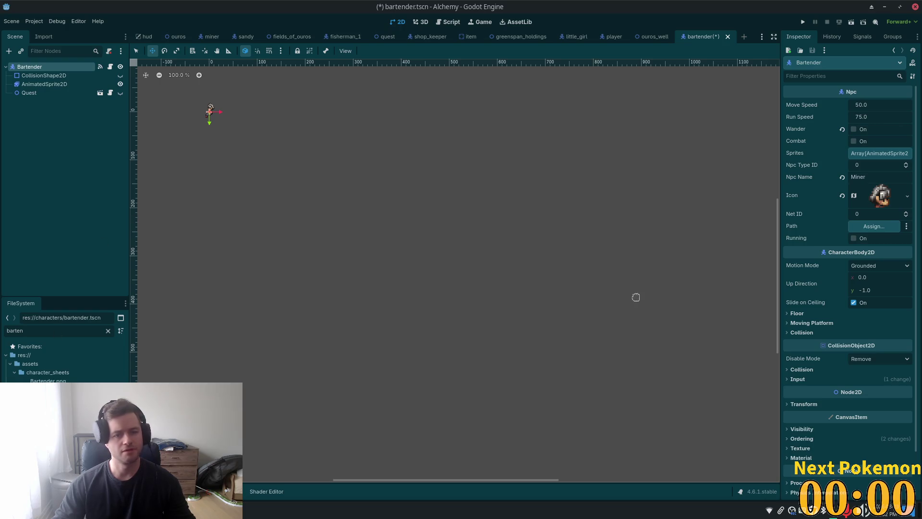
{"action": "left_click", "coordinate": [33, 85]}
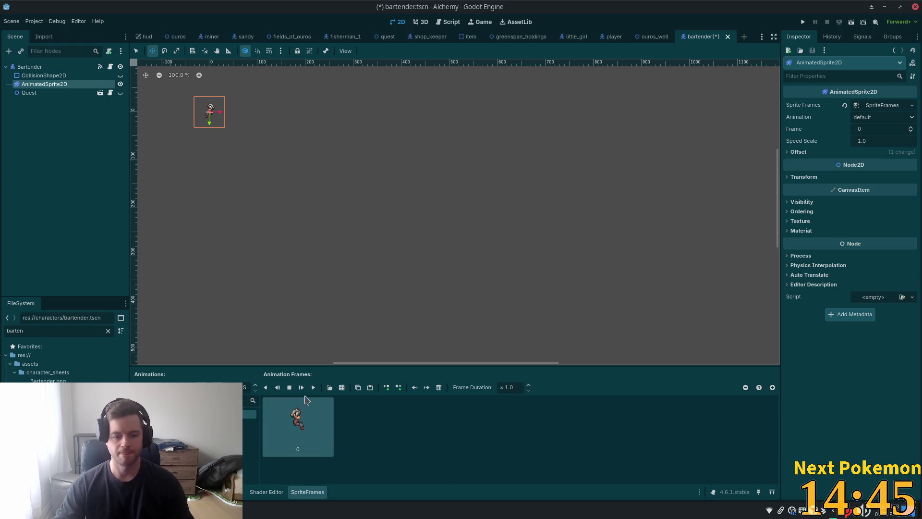
Delete the existing frame 0 from the bartender's animation.
{"action": "left_click", "coordinate": [278, 388]}
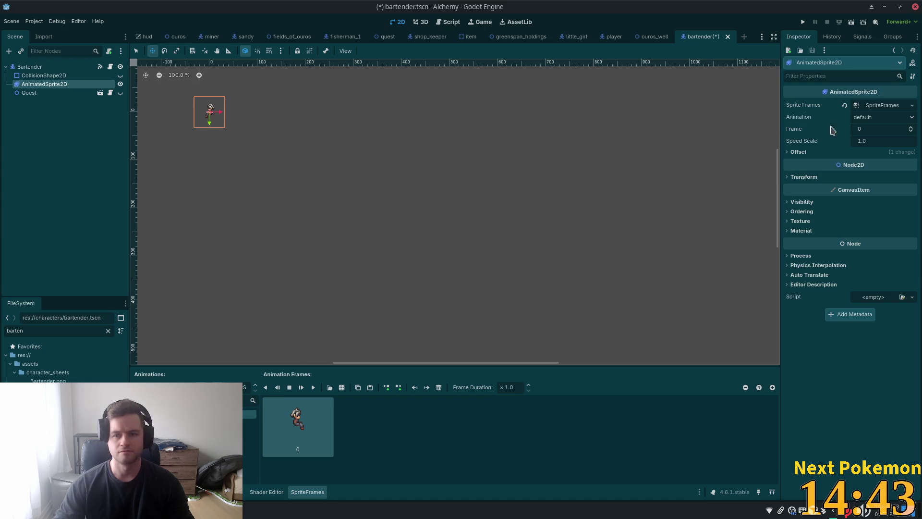
{"action": "right_click", "coordinate": [875, 103]}
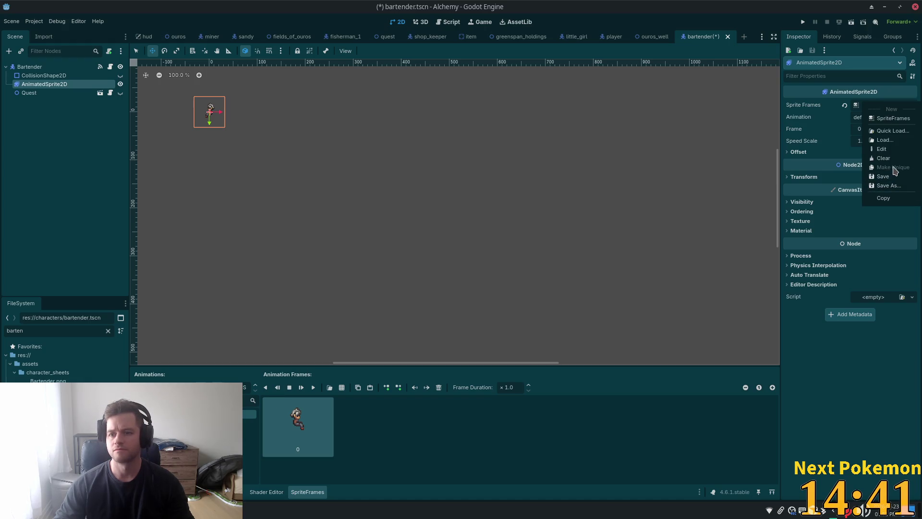
{"action": "left_click", "coordinate": [531, 471]}
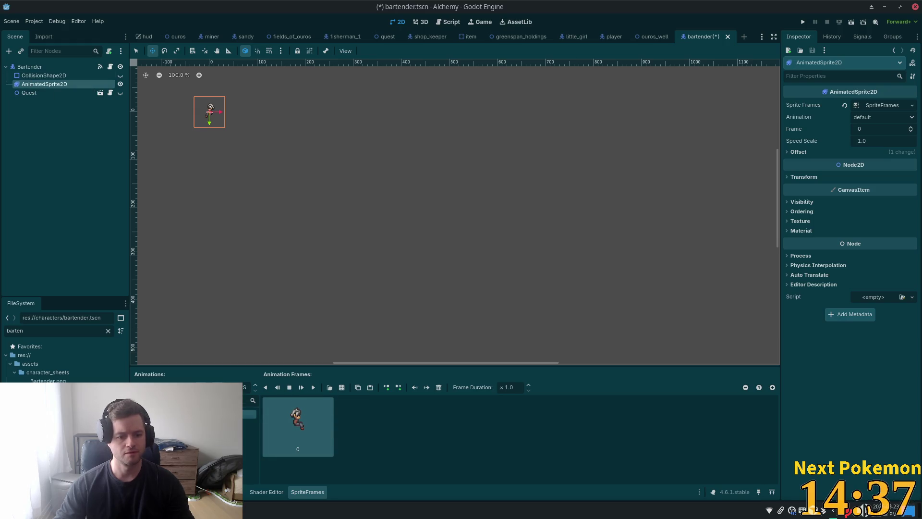
{"action": "left_click", "coordinate": [439, 387]}
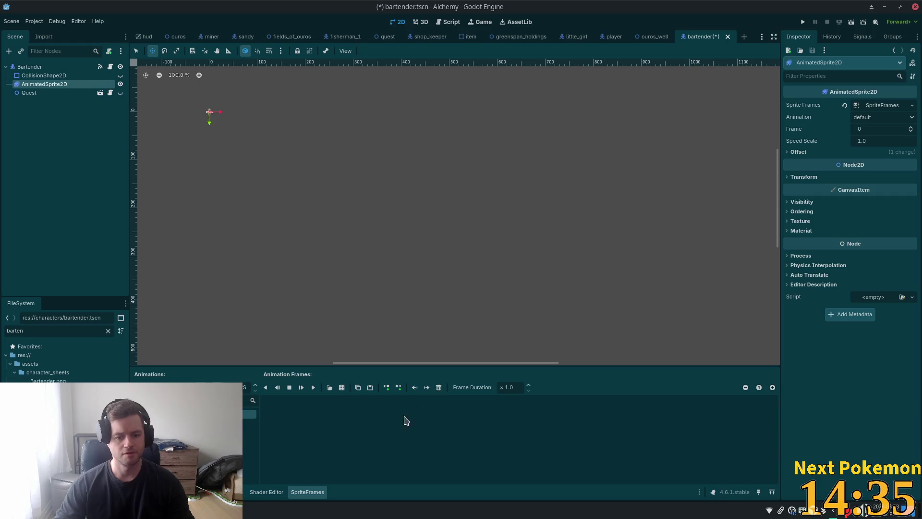
Add frames from a sprite sheet, opening Bartender.png from res://assets/character_sheets.
{"action": "left_click", "coordinate": [341, 387]}
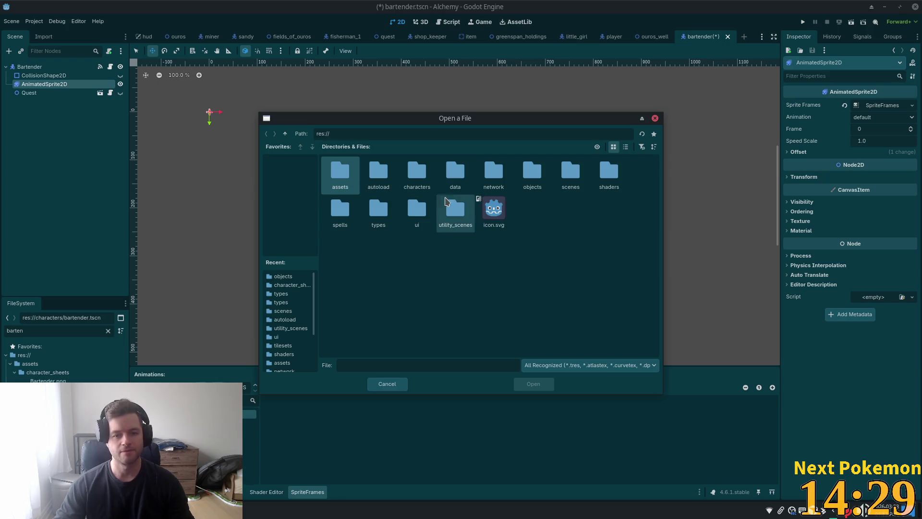
{"action": "double_click", "coordinate": [420, 178]}
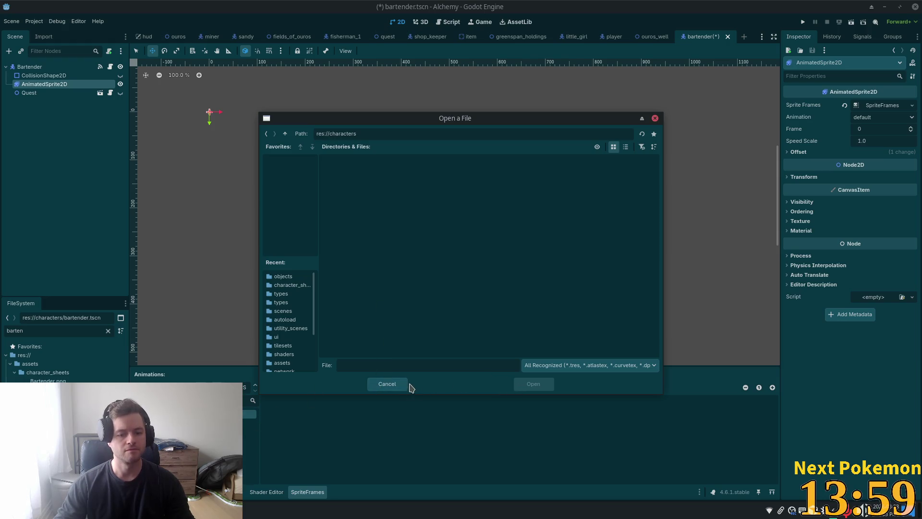
{"action": "left_click", "coordinate": [396, 385]}
{"action": "left_click", "coordinate": [341, 388]}
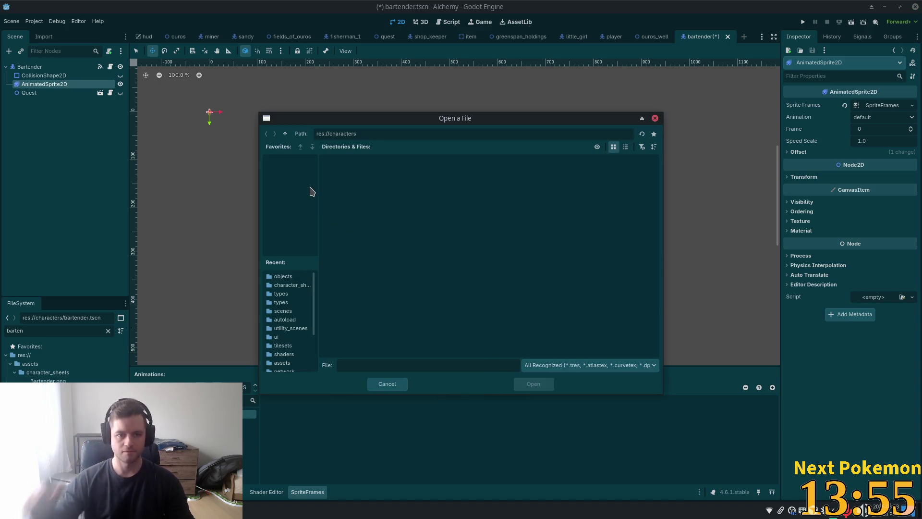
{"action": "left_click", "coordinate": [294, 285]}
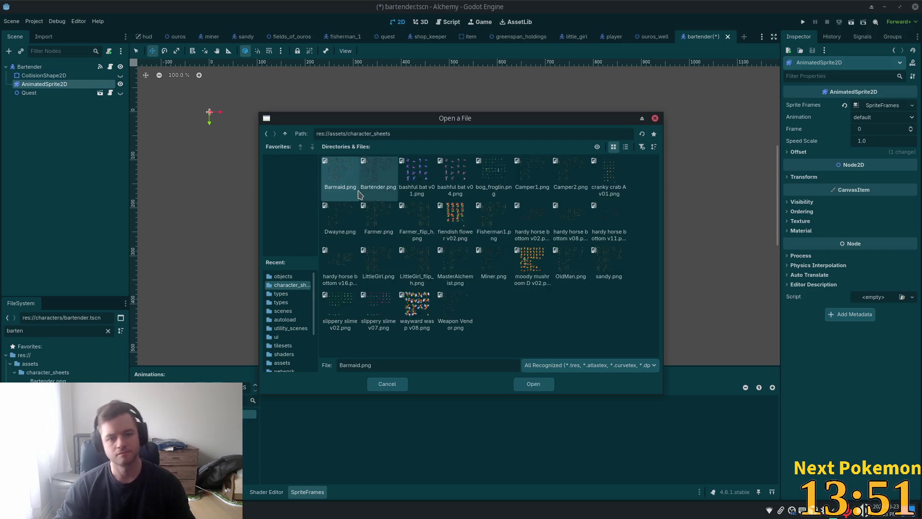
{"action": "double_click", "coordinate": [379, 185]}
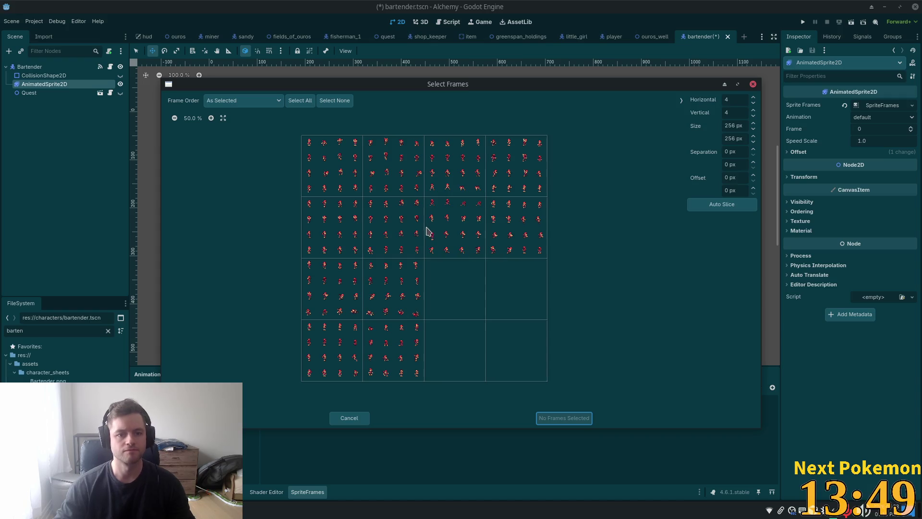
Slice Bartender.png into 16×16 cells of 64 px and add the third-row standing frame.
{"action": "left_click", "coordinate": [715, 205]}
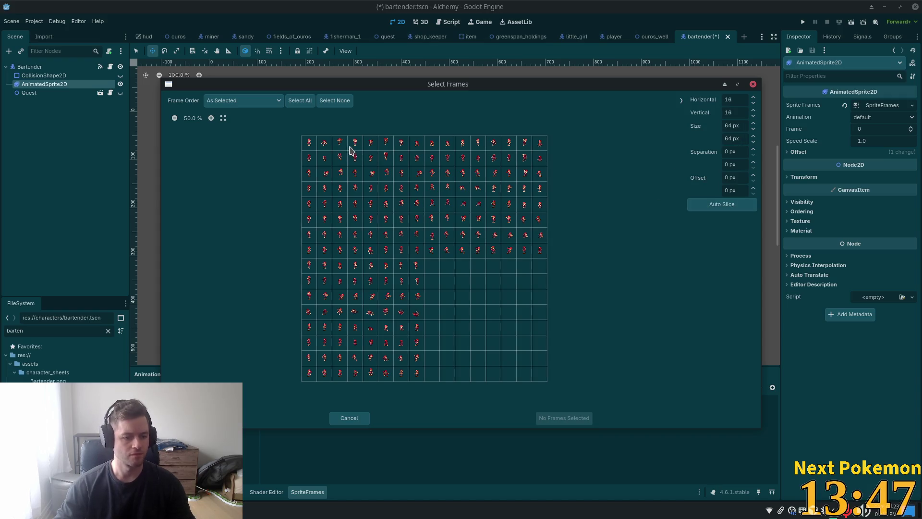
{"action": "scroll", "coordinate": [484, 327], "scroll_direction": "up", "scroll_amount": 5}
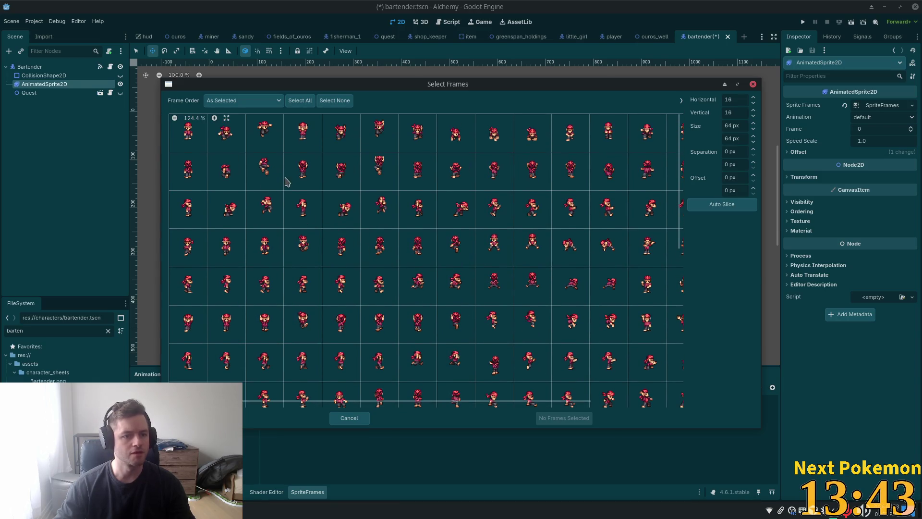
{"action": "left_click", "coordinate": [190, 214]}
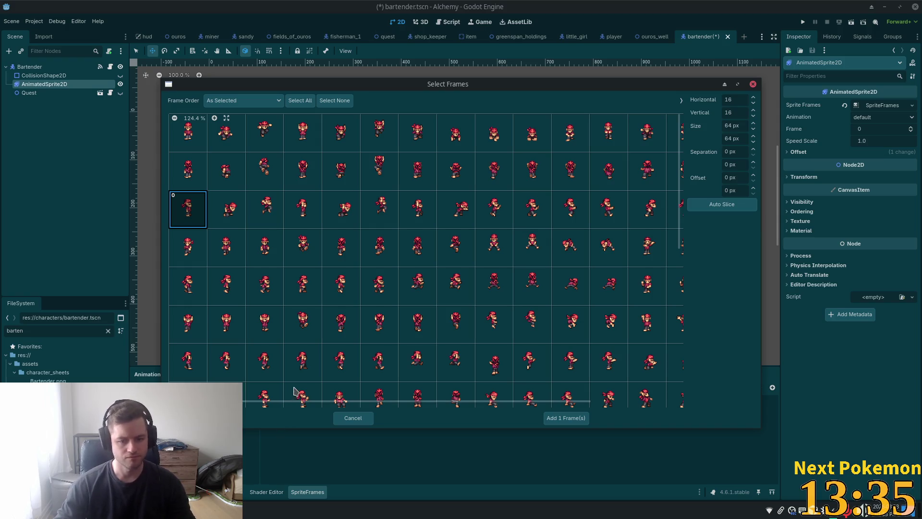
{"action": "scroll", "coordinate": [260, 369], "scroll_direction": "down", "scroll_amount": 2}
{"action": "scroll", "coordinate": [260, 369], "scroll_direction": "down", "scroll_amount": 3}
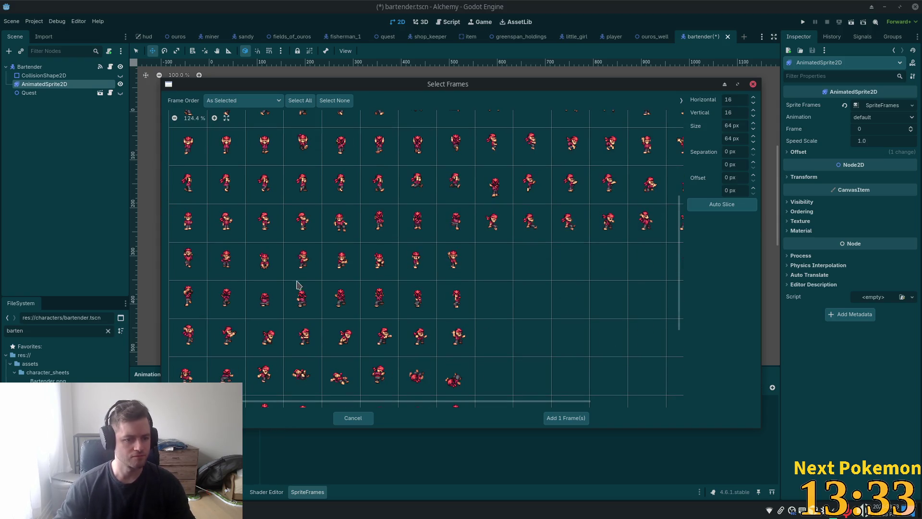
{"action": "scroll", "coordinate": [195, 264], "scroll_direction": "down", "scroll_amount": 2}
{"action": "scroll", "coordinate": [356, 317], "scroll_direction": "down", "scroll_amount": 2}
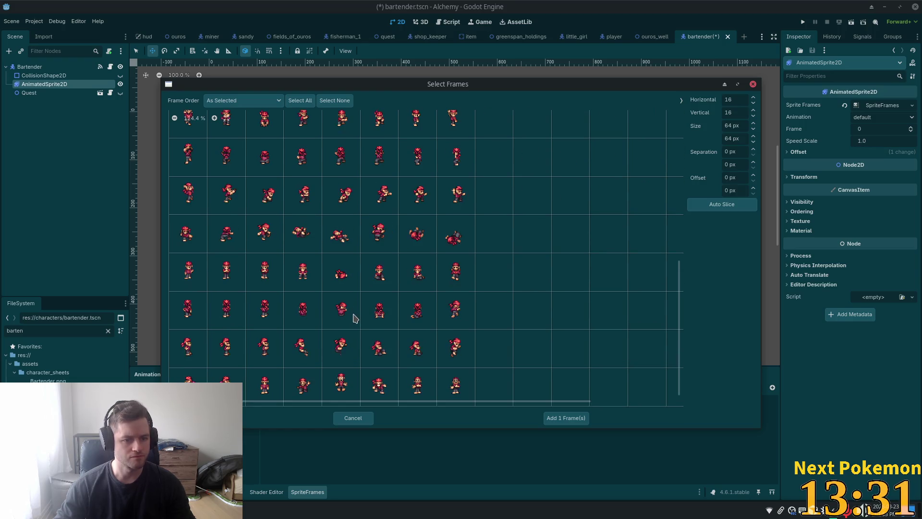
{"action": "scroll", "coordinate": [353, 317], "scroll_direction": "down", "scroll_amount": 1}
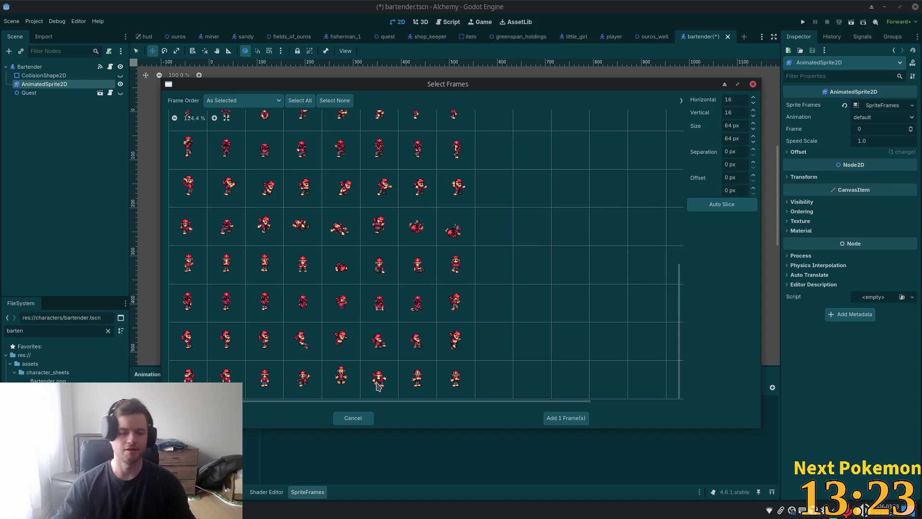
{"action": "left_click", "coordinate": [571, 417]}
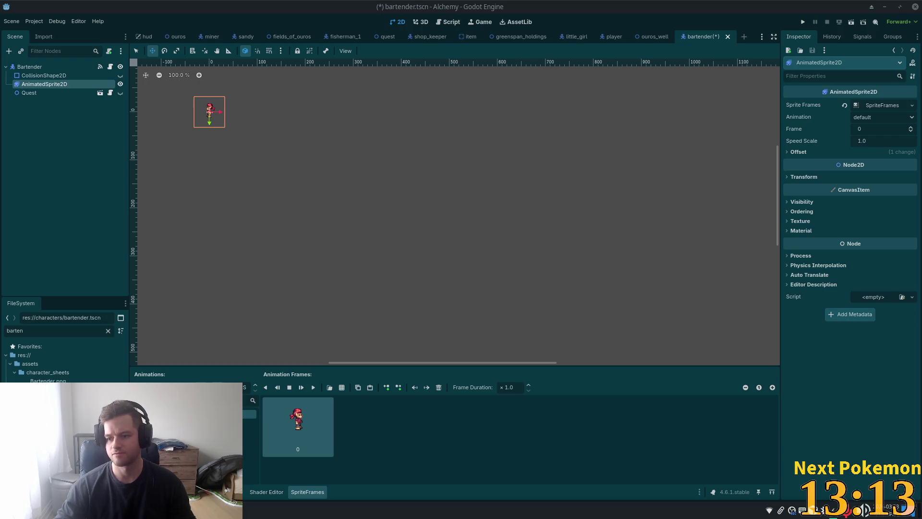
In Thunar's Game Assets, open the Mana Seed Farmer Sprite System folder.
{"action": "key", "text": "super+e"}
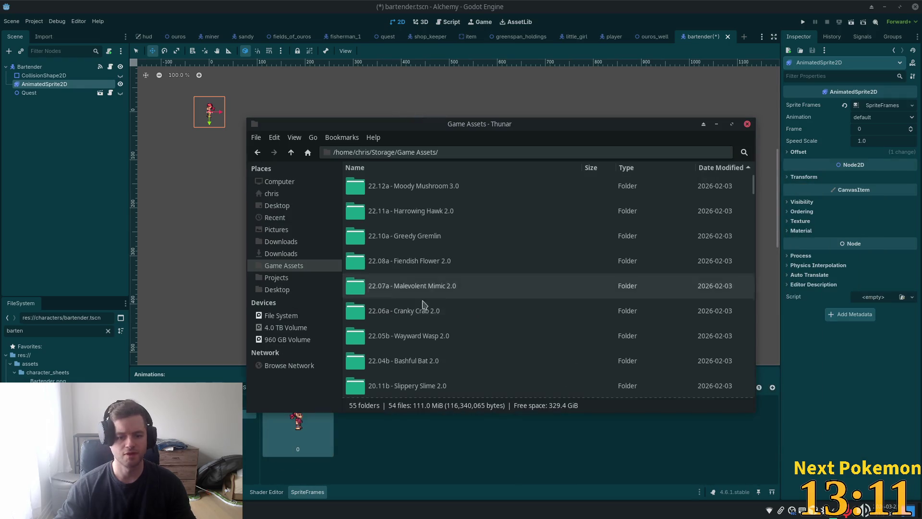
{"action": "scroll", "coordinate": [399, 298], "scroll_direction": "down", "scroll_amount": 5}
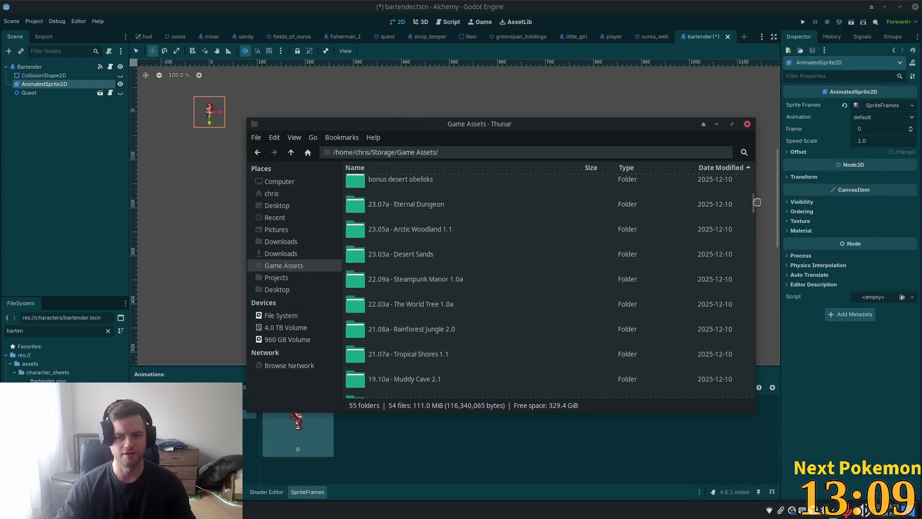
{"action": "left_click_drag", "start_coordinate": [753, 208], "coordinate": [752, 230]}
{"action": "left_click", "coordinate": [439, 327]}
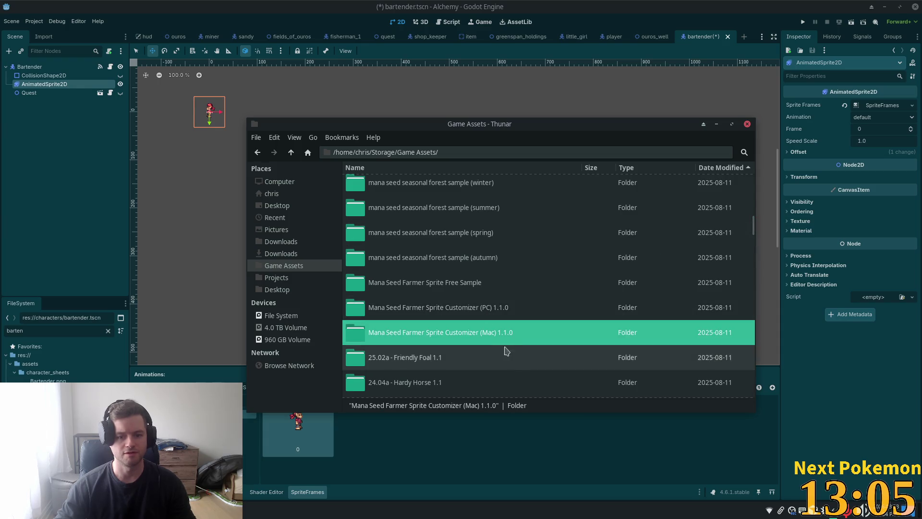
{"action": "scroll", "coordinate": [461, 298], "scroll_direction": "up", "scroll_amount": 4}
{"action": "scroll", "coordinate": [437, 263], "scroll_direction": "down", "scroll_amount": 7}
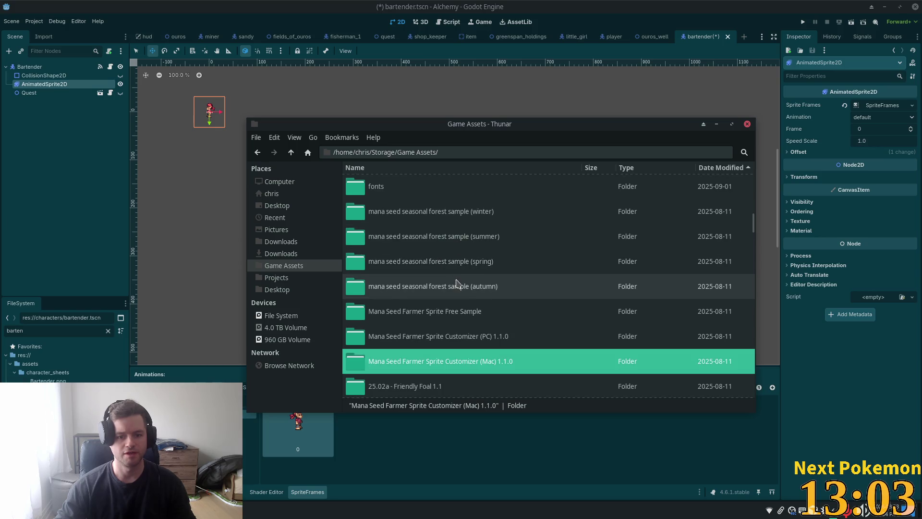
{"action": "left_click", "coordinate": [481, 375]}
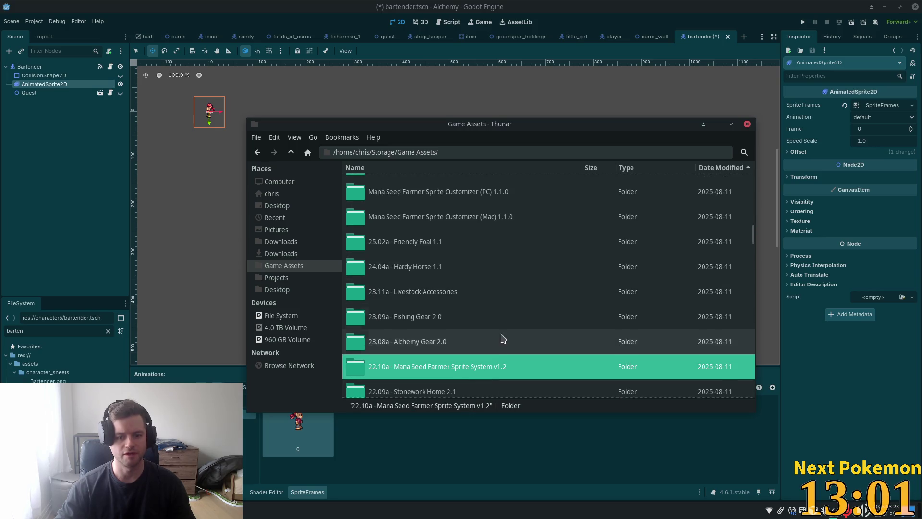
{"action": "scroll", "coordinate": [495, 346], "scroll_direction": "down", "scroll_amount": 3}
{"action": "double_click", "coordinate": [443, 280]}
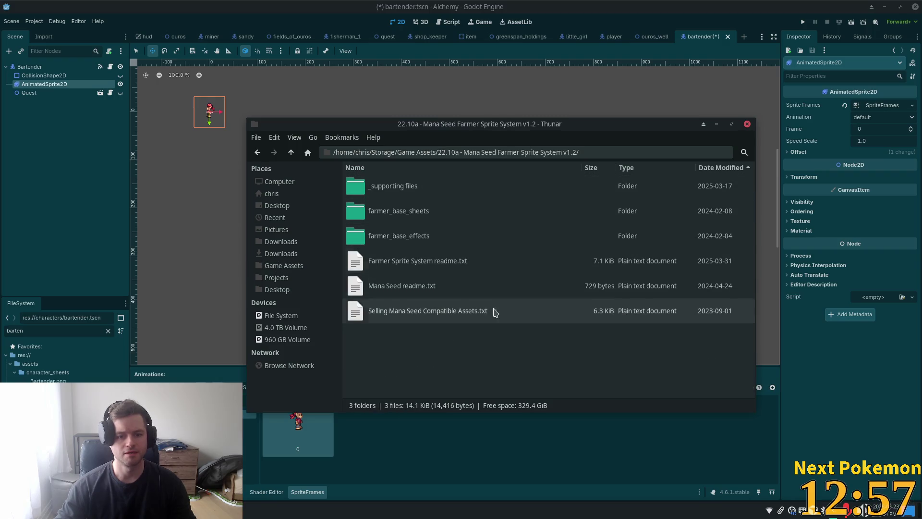
Check the Mac customizer folder, then open the PC Sprite Customizer 1.1.0 folder.
{"action": "left_click", "coordinate": [291, 152]}
{"action": "scroll", "coordinate": [431, 234], "scroll_direction": "up", "scroll_amount": 4}
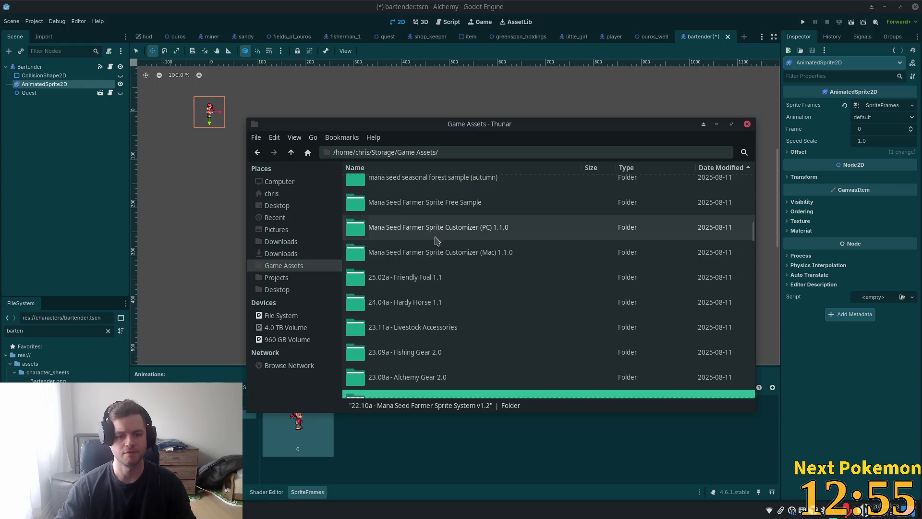
{"action": "double_click", "coordinate": [433, 233]}
{"action": "left_click", "coordinate": [290, 152]}
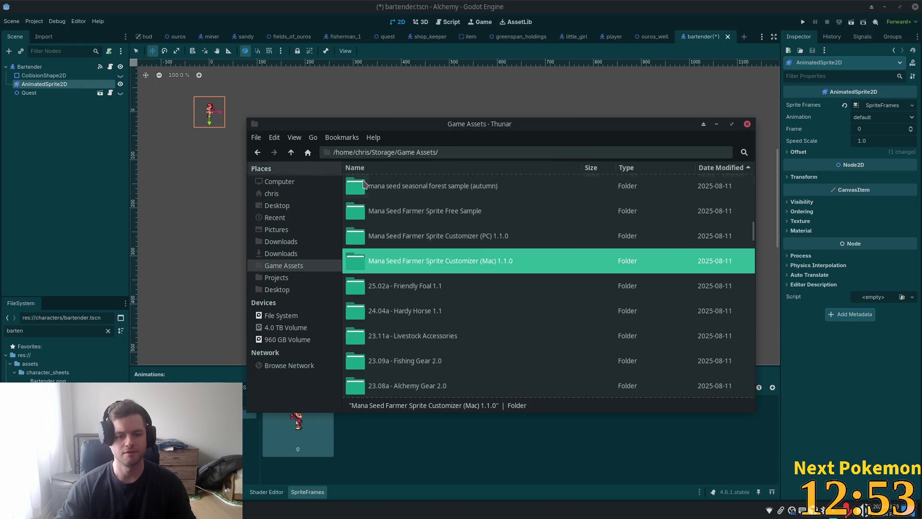
{"action": "double_click", "coordinate": [459, 238]}
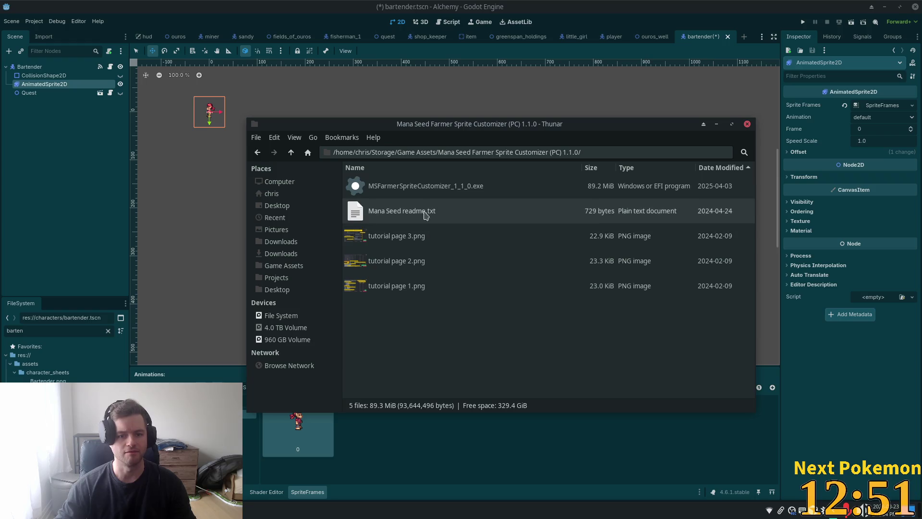
{"action": "left_click", "coordinate": [375, 188]}
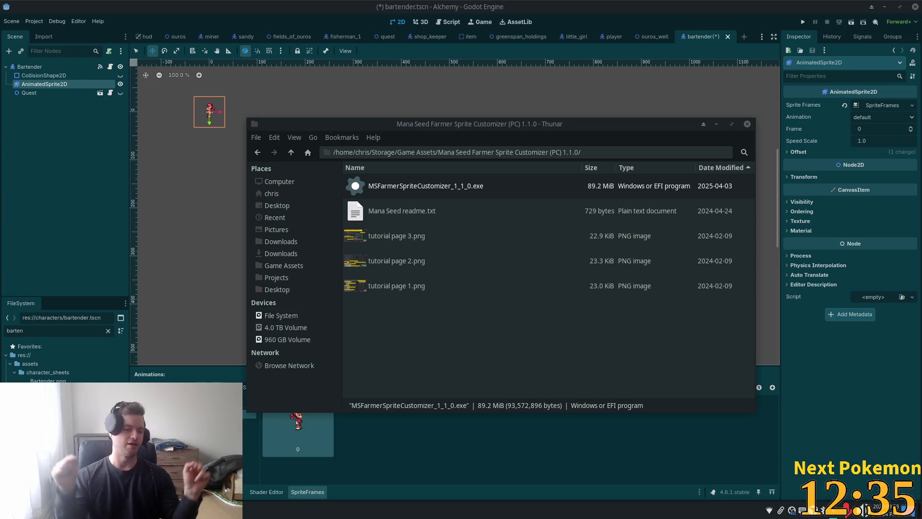
View tutorial page 3.png, select page 1.png, then return to Godot.
{"action": "double_click", "coordinate": [392, 239]}
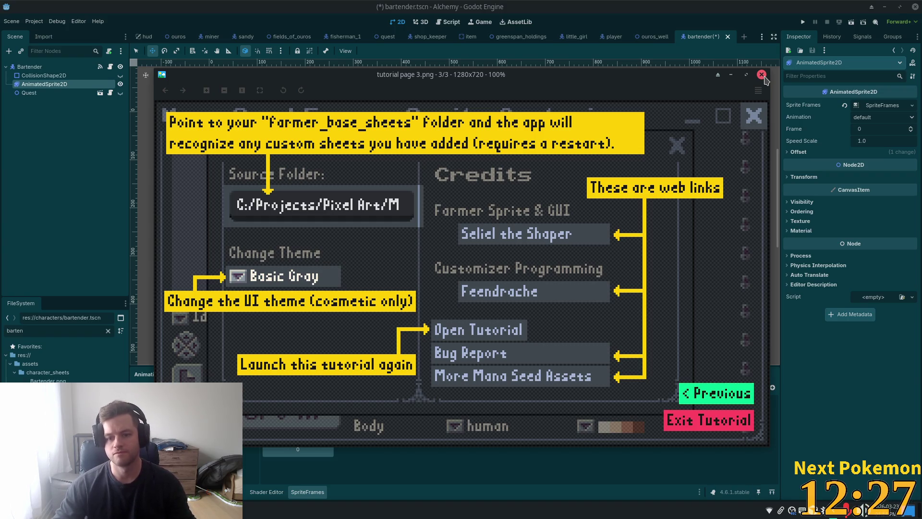
{"action": "left_click", "coordinate": [762, 74]}
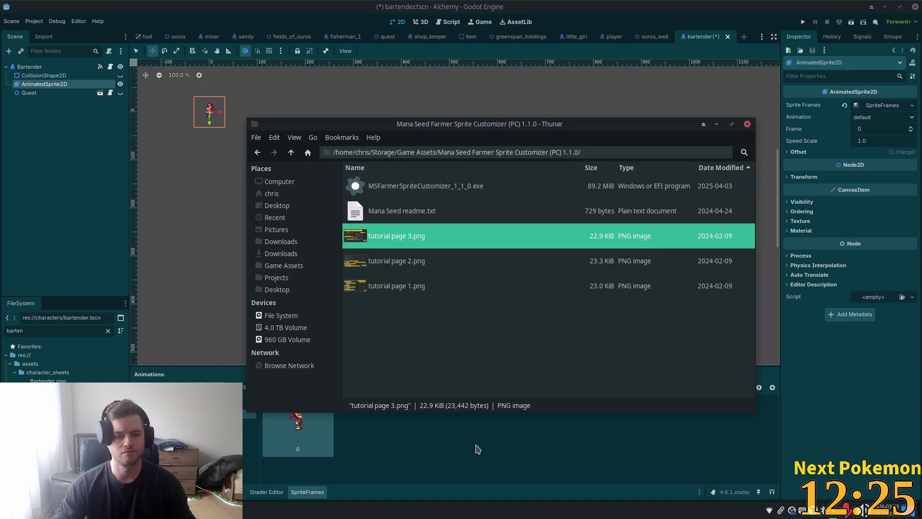
{"action": "left_click", "coordinate": [451, 292]}
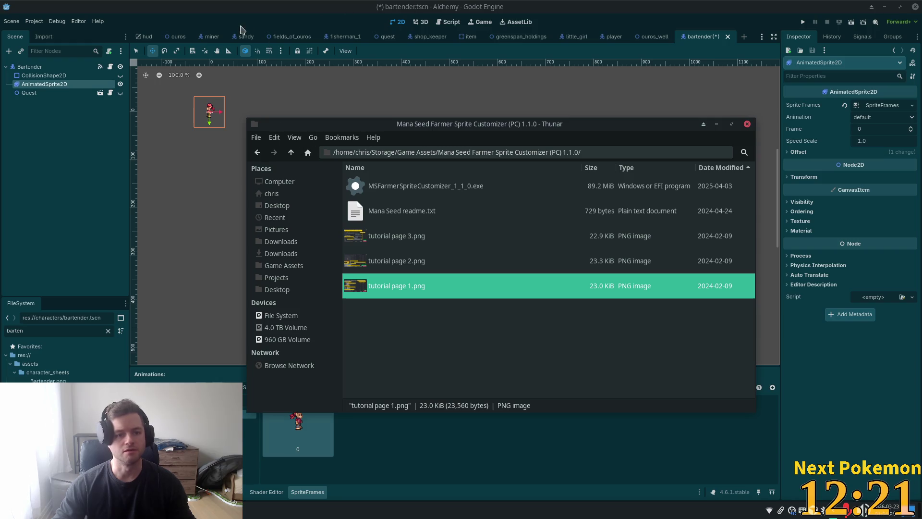
{"action": "left_click", "coordinate": [263, 22]}
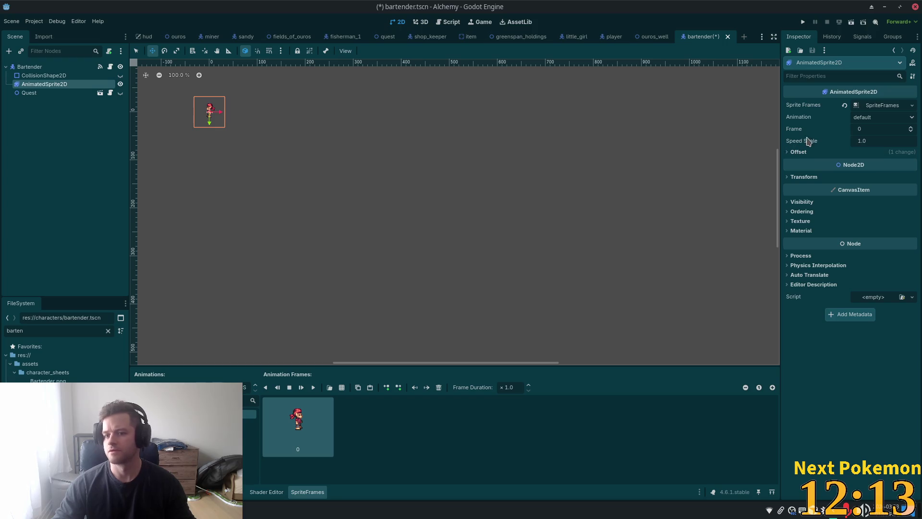
Turn off Flip H on the bartender's AnimatedSprite2D.
{"action": "left_click", "coordinate": [30, 67]}
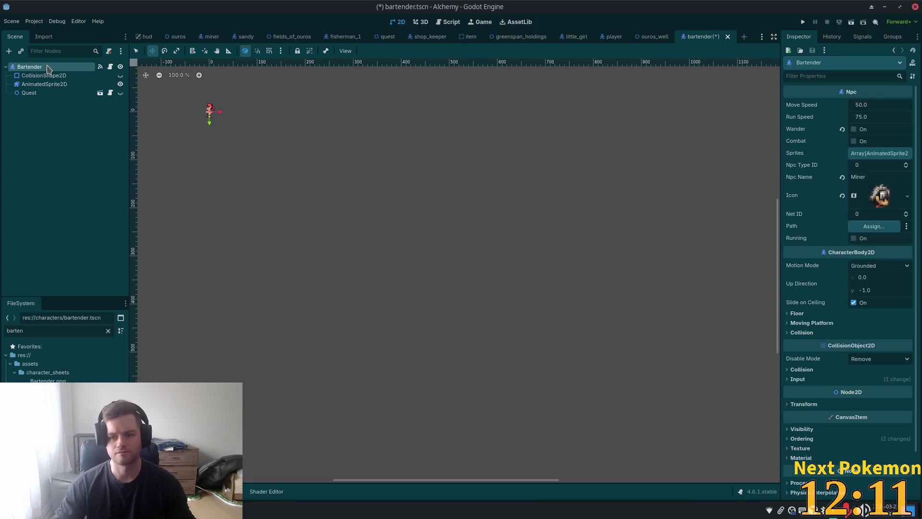
{"action": "left_click", "coordinate": [39, 84]}
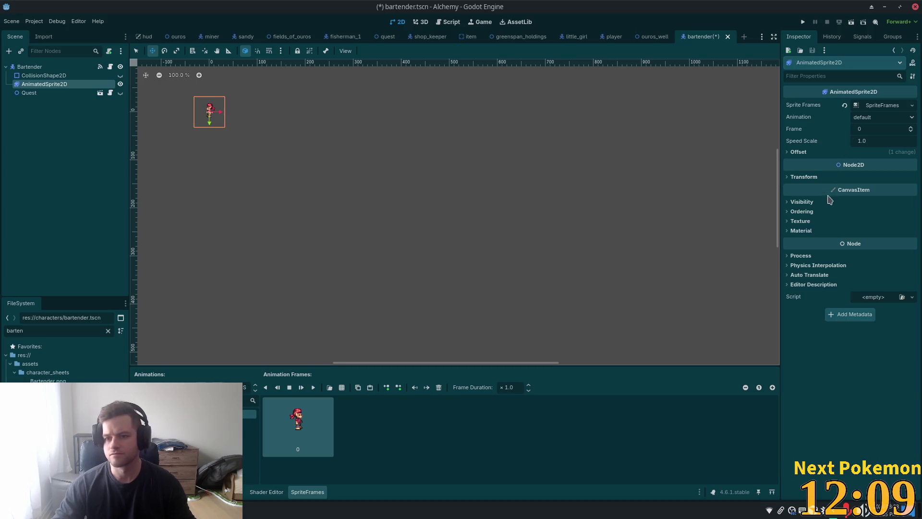
{"action": "left_click", "coordinate": [802, 202]}
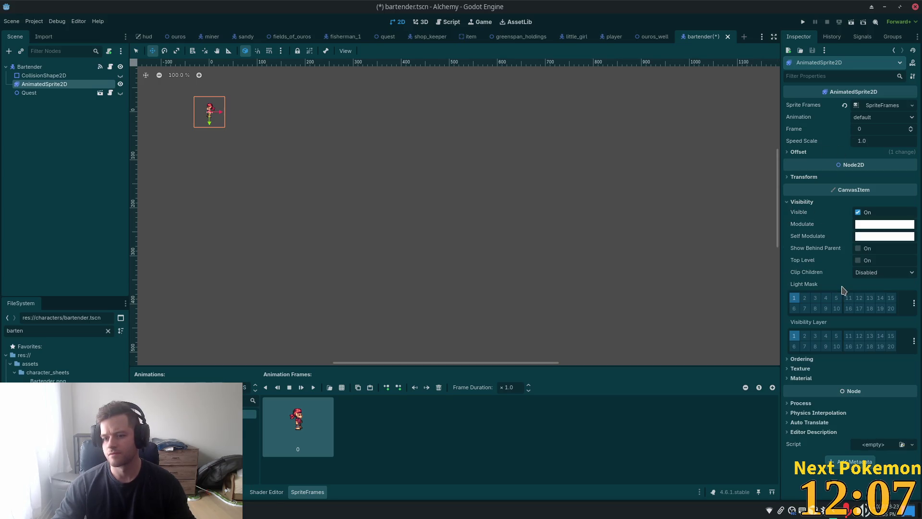
{"action": "left_click", "coordinate": [791, 178]}
{"action": "left_click", "coordinate": [788, 153]}
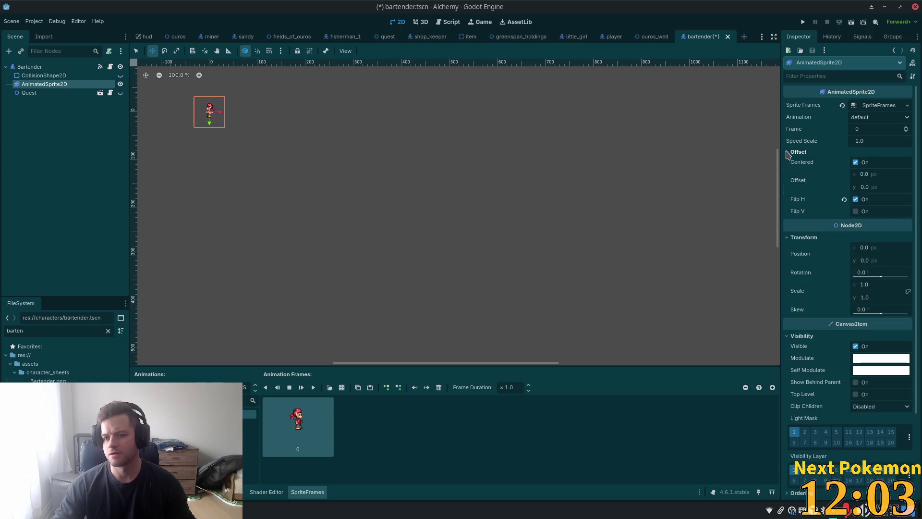
{"action": "left_click", "coordinate": [876, 106]}
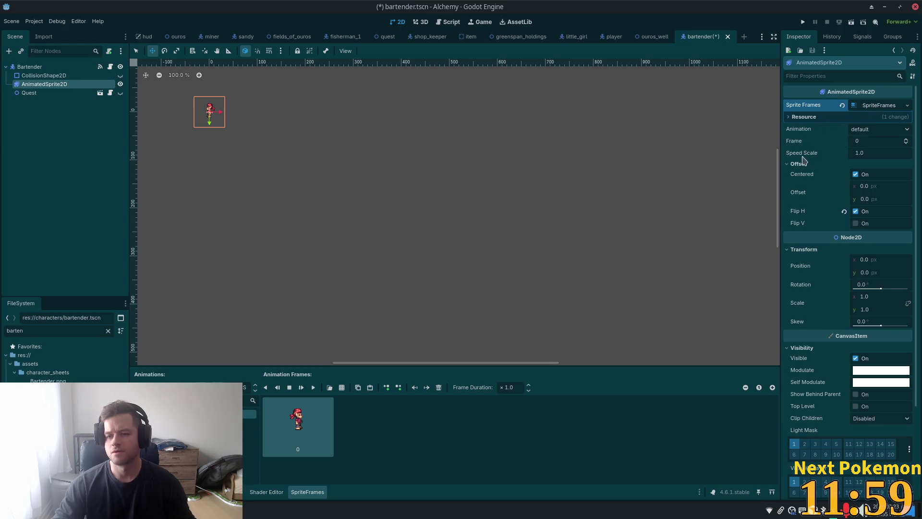
{"action": "left_click", "coordinate": [856, 211]}
Save bartender.tscn, centre the sprite in view, and switch to the browser.
{"action": "key", "text": "ctrl+s"}
{"action": "scroll", "coordinate": [239, 117], "scroll_direction": "up", "scroll_amount": 7}
{"action": "scroll", "coordinate": [350, 131], "scroll_direction": "up", "scroll_amount": 4}
{"action": "mouse_move", "coordinate": [418, 198]}
{"action": "left_mouse_down"}
{"action": "mouse_move", "coordinate": [586, 275]}
{"action": "mouse_move", "coordinate": [586, 238]}
{"action": "left_mouse_up"}
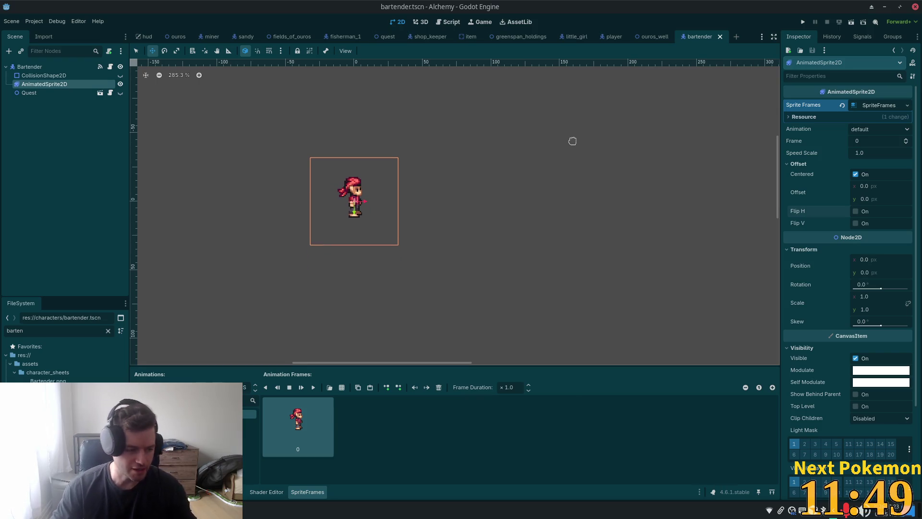
{"action": "scroll", "coordinate": [451, 132], "scroll_direction": "up", "scroll_amount": 4}
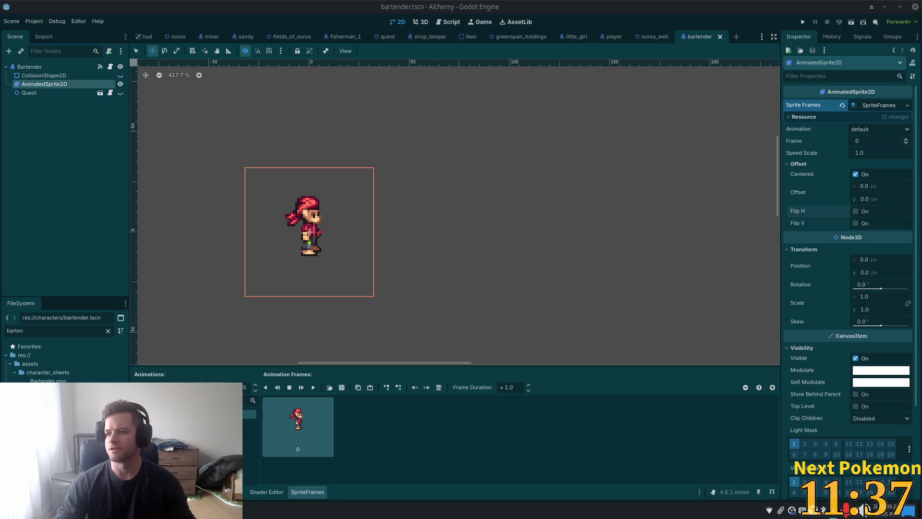
{"action": "key", "text": "alt+Tab"}
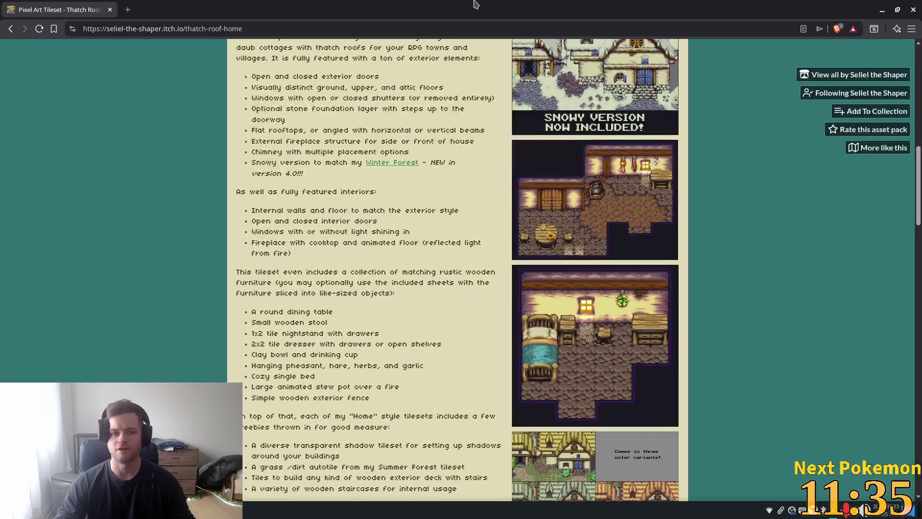
Remove /thatch-roof-home from the itch.io URL to load the creator's profile.
{"action": "left_click_drag", "start_coordinate": [186, 30], "coordinate": [242, 29]}
{"action": "key", "text": "BackSpace"}
{"action": "key", "text": "Return"}
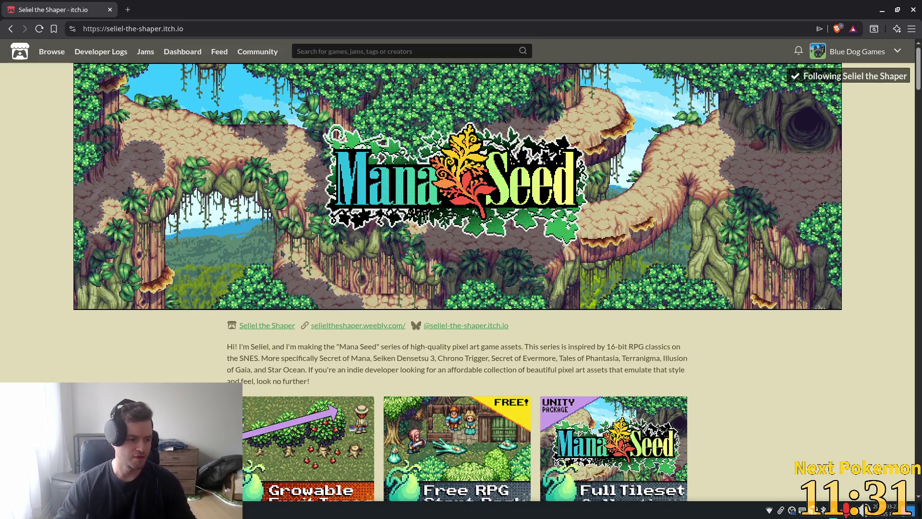
Scroll the profile down to the Games Using Mana Seed Assets row.
{"action": "scroll", "coordinate": [301, 236], "scroll_direction": "down", "scroll_amount": 10}
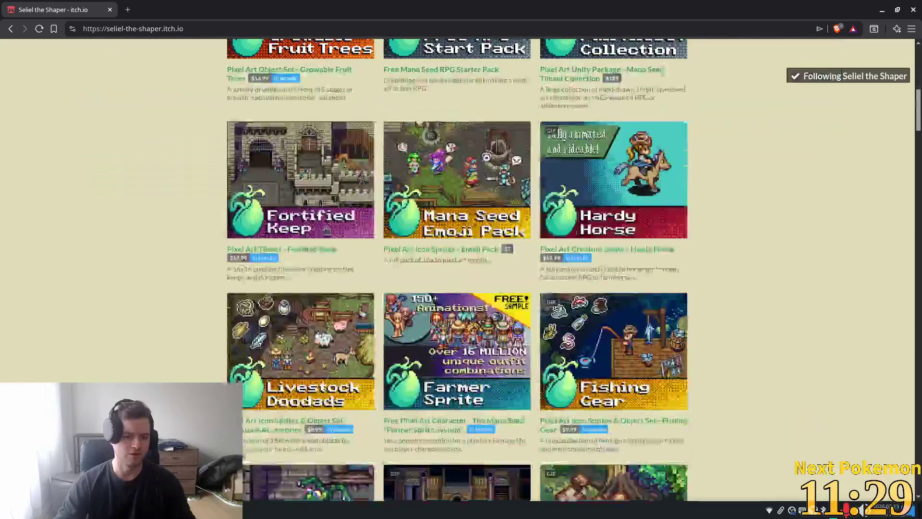
{"action": "scroll", "coordinate": [312, 229], "scroll_direction": "down", "scroll_amount": 12}
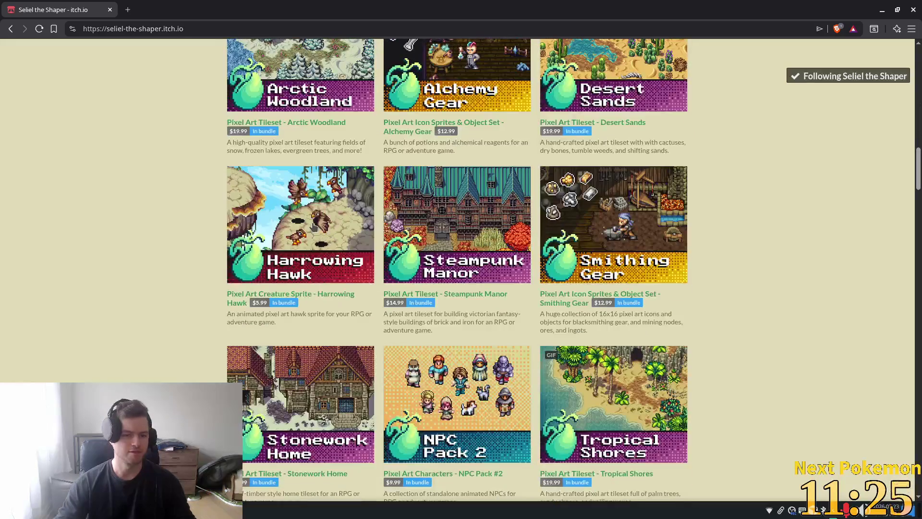
{"action": "scroll", "coordinate": [313, 227], "scroll_direction": "down", "scroll_amount": 8}
{"action": "scroll", "coordinate": [313, 227], "scroll_direction": "down", "scroll_amount": 7}
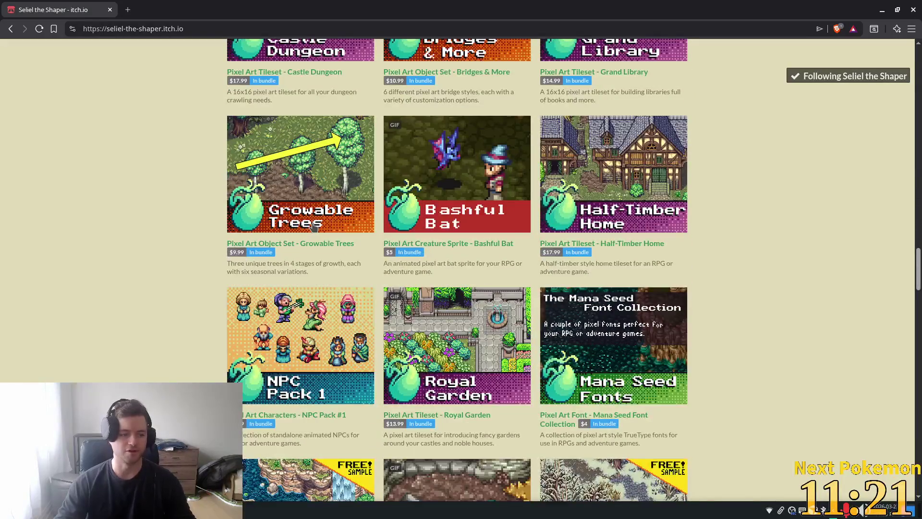
{"action": "scroll", "coordinate": [314, 228], "scroll_direction": "down", "scroll_amount": 7}
{"action": "scroll", "coordinate": [316, 232], "scroll_direction": "down", "scroll_amount": 6}
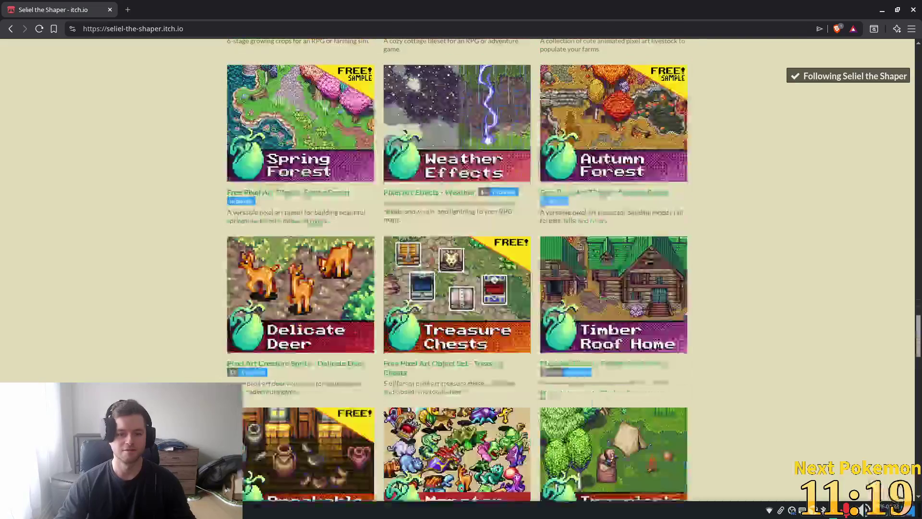
{"action": "scroll", "coordinate": [313, 238], "scroll_direction": "down", "scroll_amount": 5}
{"action": "scroll", "coordinate": [315, 238], "scroll_direction": "down", "scroll_amount": 3}
{"action": "scroll", "coordinate": [629, 267], "scroll_direction": "down", "scroll_amount": 5}
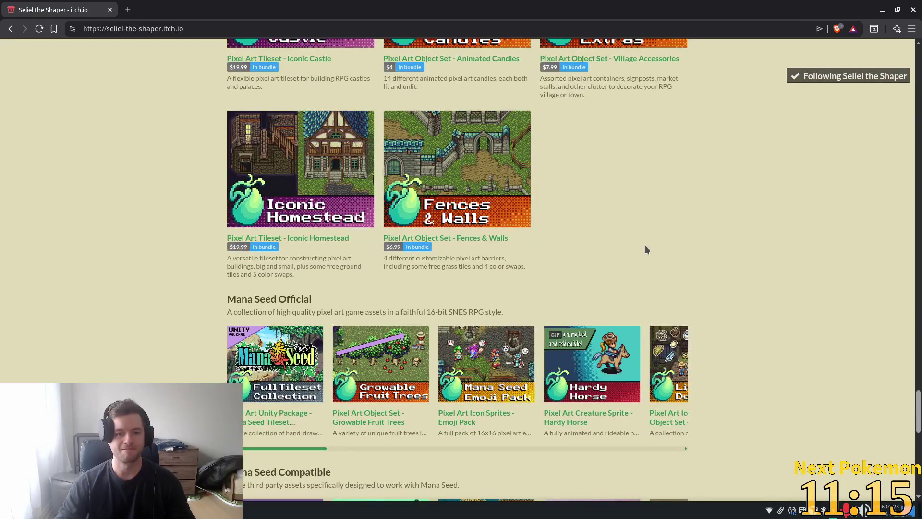
{"action": "left_click_drag", "start_coordinate": [912, 403], "coordinate": [919, 435]}
{"action": "left_click_drag", "start_coordinate": [260, 483], "coordinate": [647, 488]}
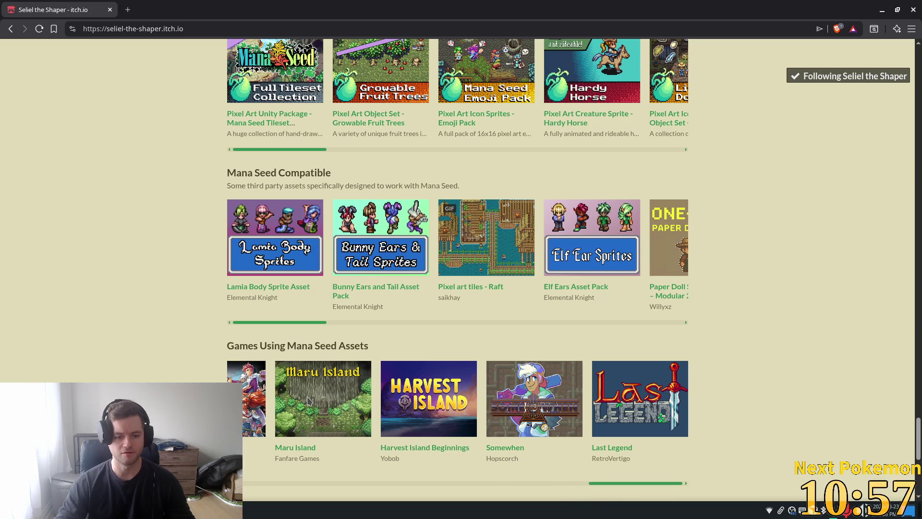
Open the Maru Island game page and watch its trailer full screen.
{"action": "left_click", "coordinate": [308, 400]}
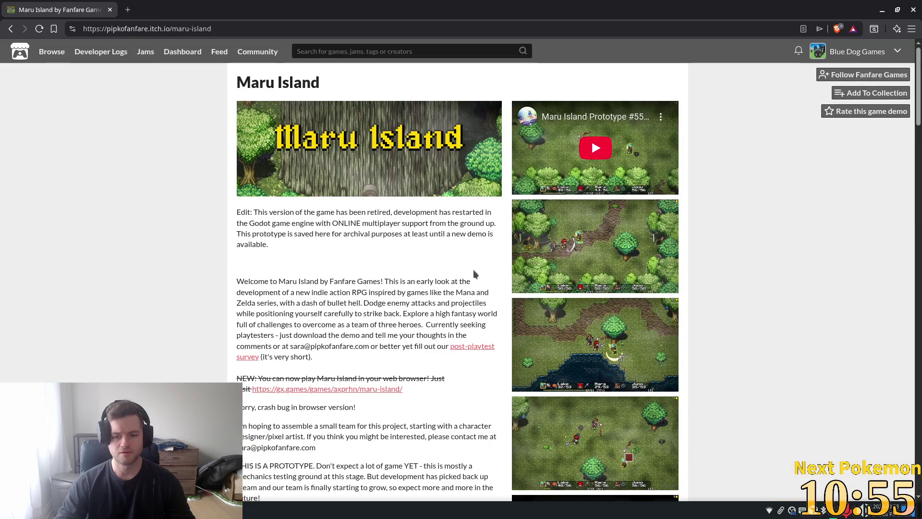
{"action": "left_click", "coordinate": [593, 158]}
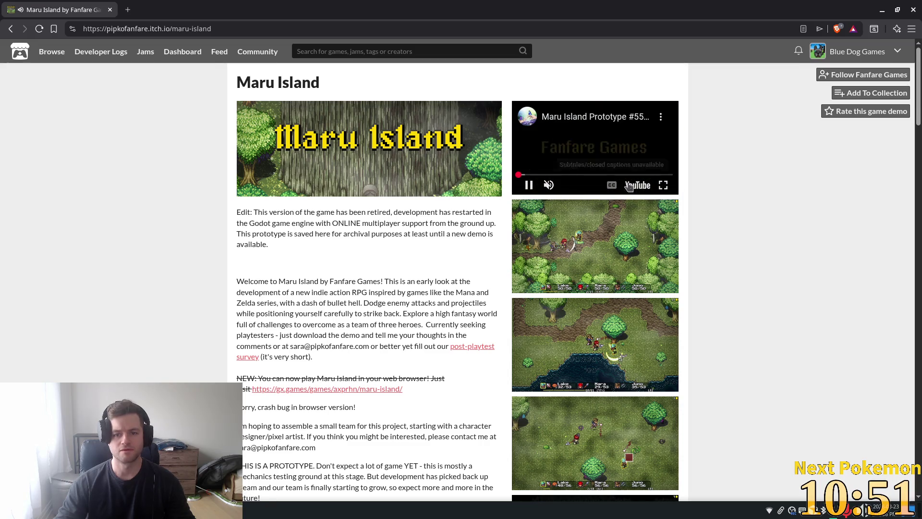
{"action": "left_click", "coordinate": [663, 185]}
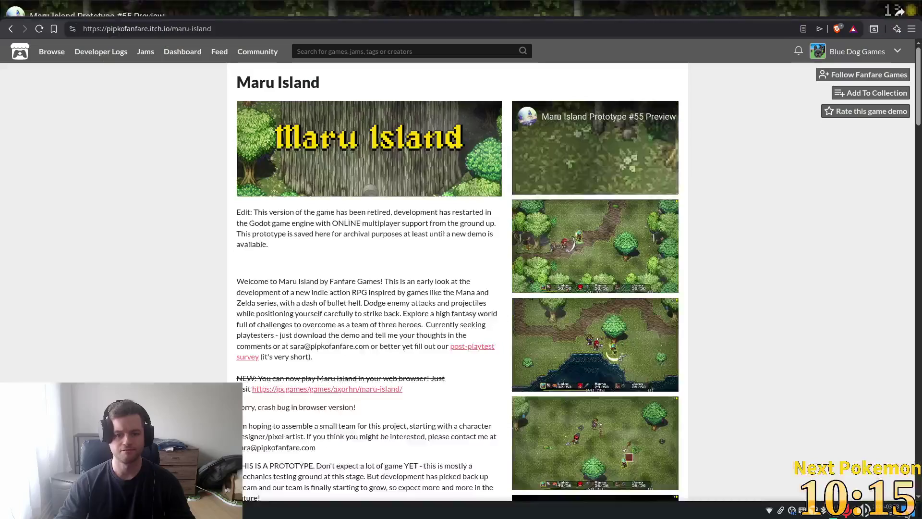
Enlarge and close the dark cave screenshot, then return to Godot.
{"action": "scroll", "coordinate": [437, 300], "scroll_direction": "down", "scroll_amount": 6}
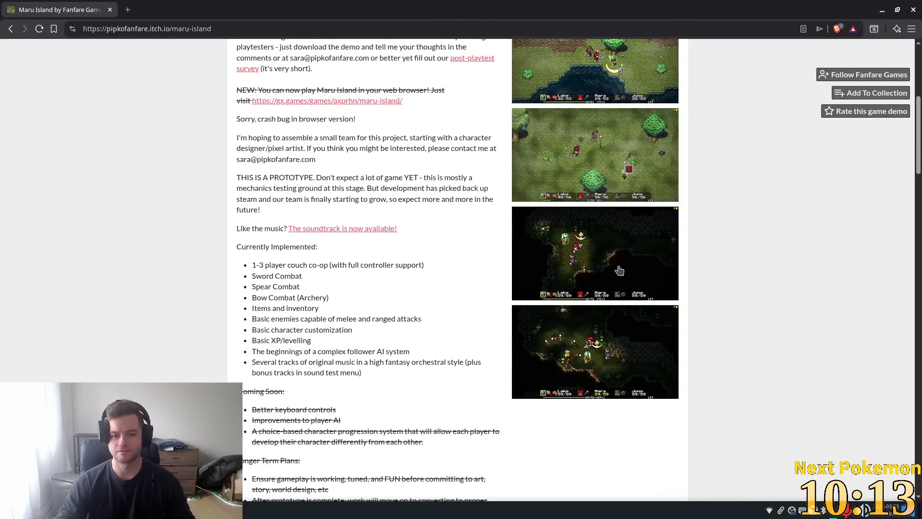
{"action": "left_click", "coordinate": [619, 271]}
{"action": "left_click", "coordinate": [811, 316]}
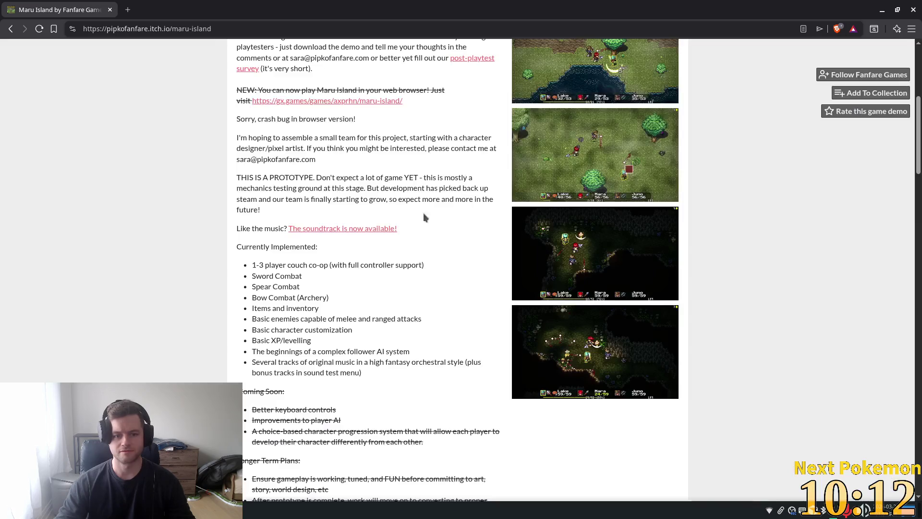
{"action": "scroll", "coordinate": [218, 266], "scroll_direction": "down", "scroll_amount": 3}
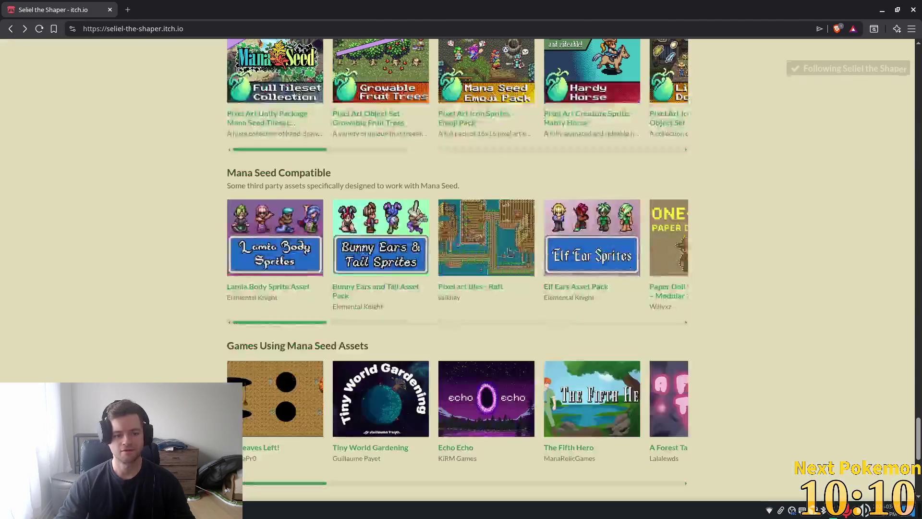
{"action": "scroll", "coordinate": [572, 262], "scroll_direction": "down", "scroll_amount": 6}
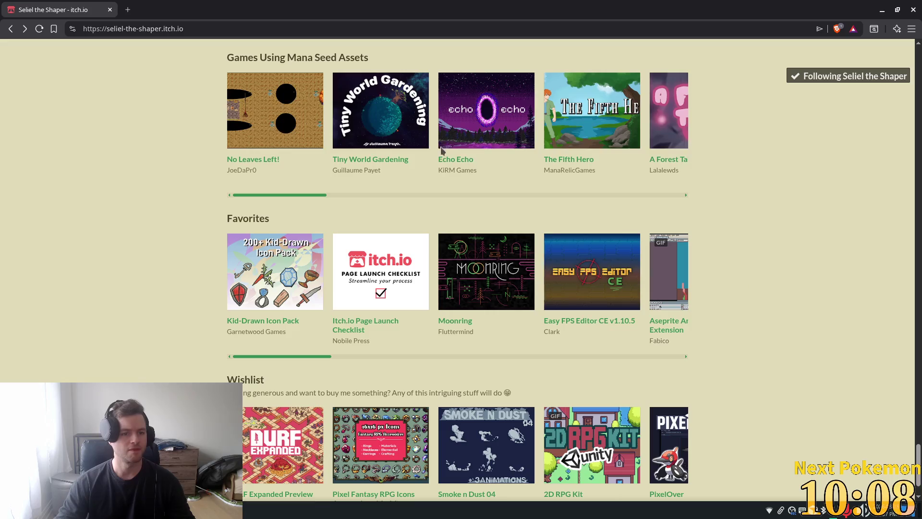
{"action": "left_click", "coordinate": [110, 9]}
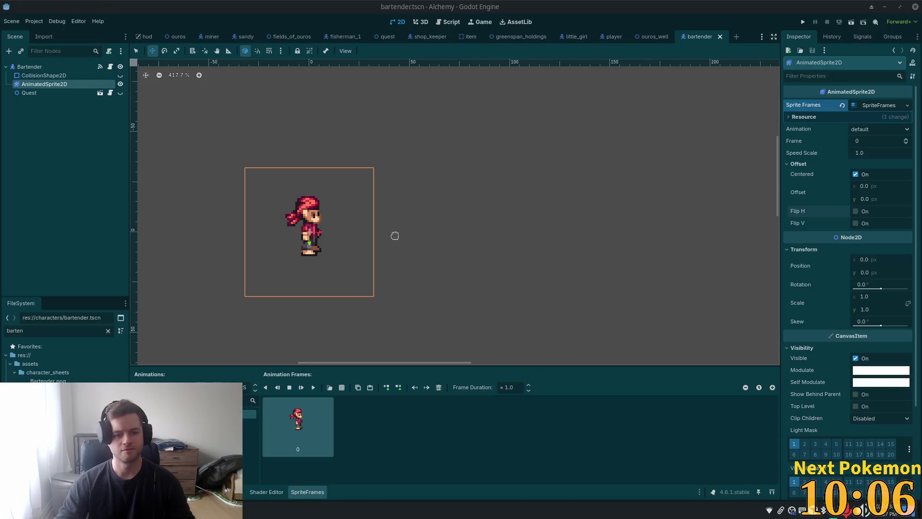
Select the bartender's Quest node and delete it, bringing up the confirmation prompt.
{"action": "left_click", "coordinate": [49, 92]}
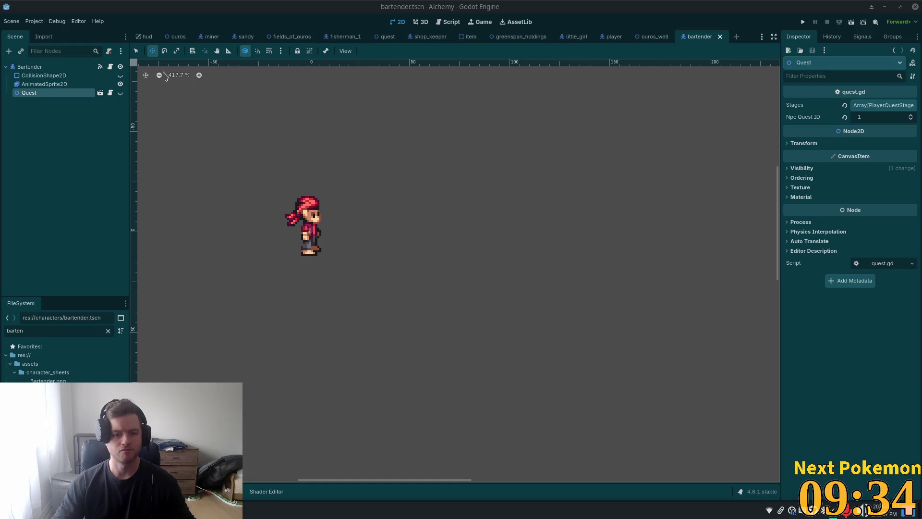
{"action": "scroll", "coordinate": [321, 246], "scroll_direction": "down", "scroll_amount": 3}
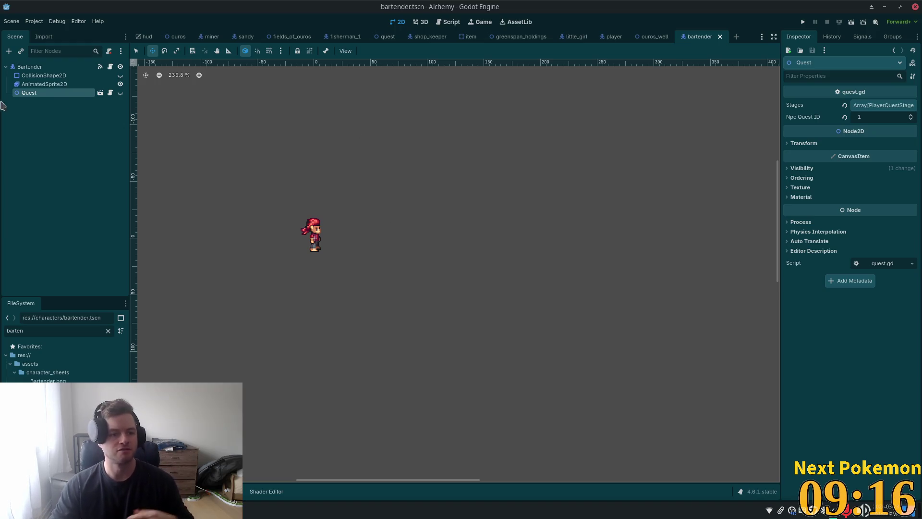
{"action": "key", "text": "Delete"}
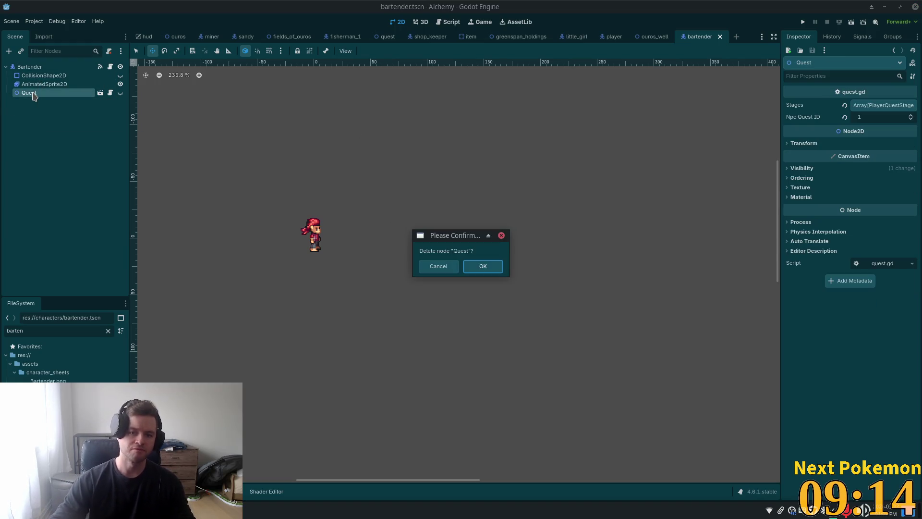
Confirm removing the Quest node and detach the Bartender's existing script.
{"action": "left_click", "coordinate": [489, 266]}
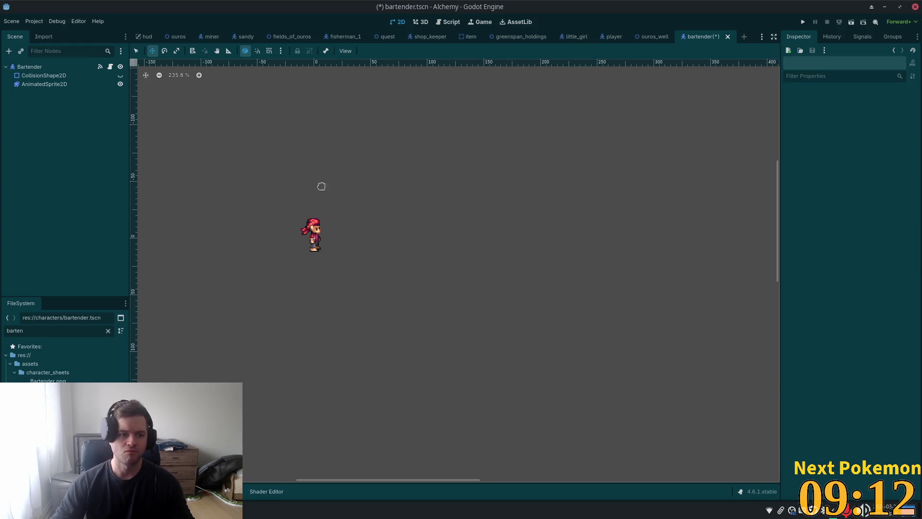
{"action": "left_click", "coordinate": [24, 76]}
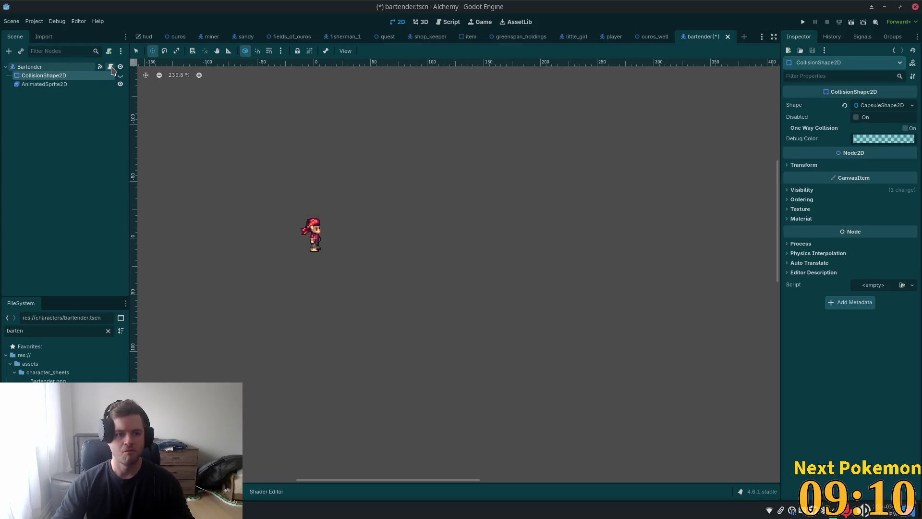
{"action": "left_click", "coordinate": [77, 68]}
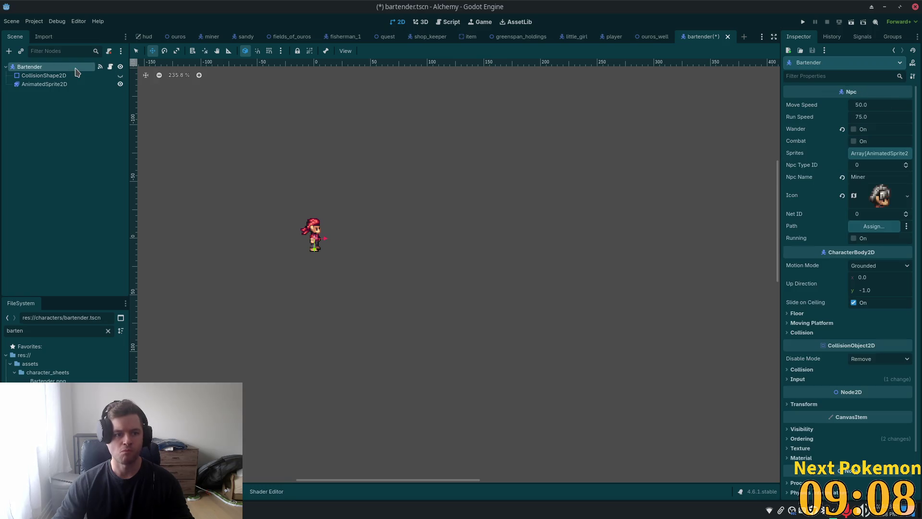
{"action": "left_click", "coordinate": [109, 51]}
Attach res://characters/shop_keeper.gd to the Bartender node.
{"action": "left_click", "coordinate": [110, 51]}
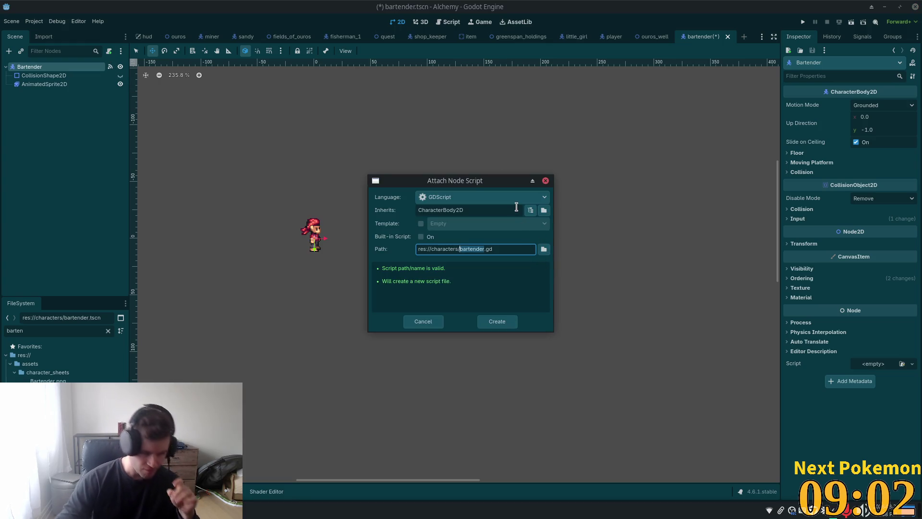
{"action": "left_click", "coordinate": [544, 248]}
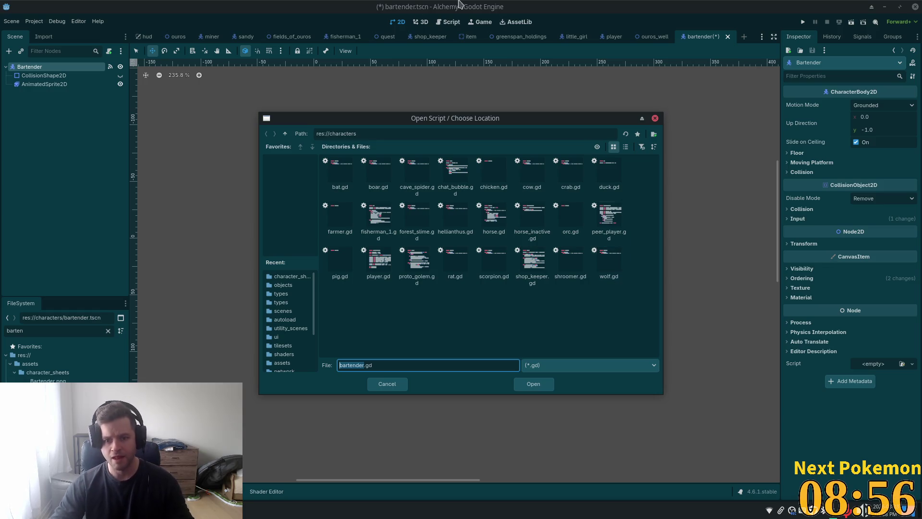
{"action": "left_click", "coordinate": [285, 133]}
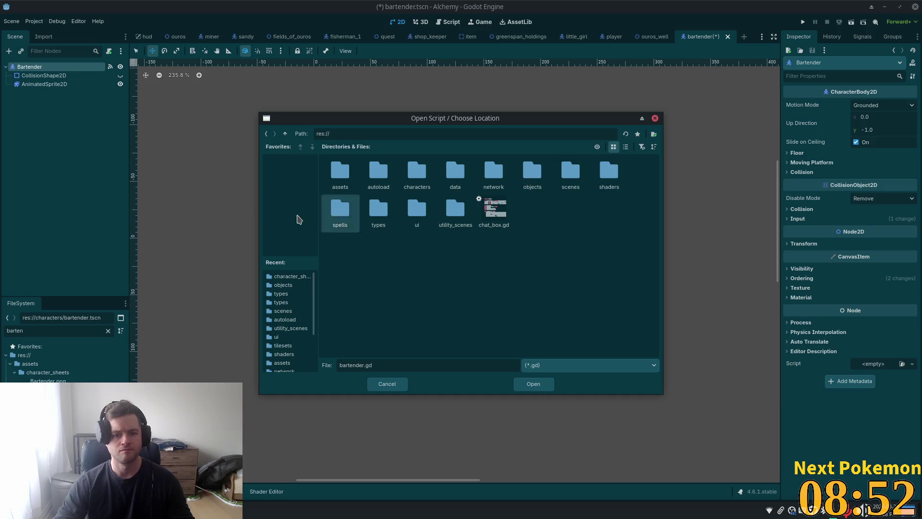
{"action": "double_click", "coordinate": [457, 212]}
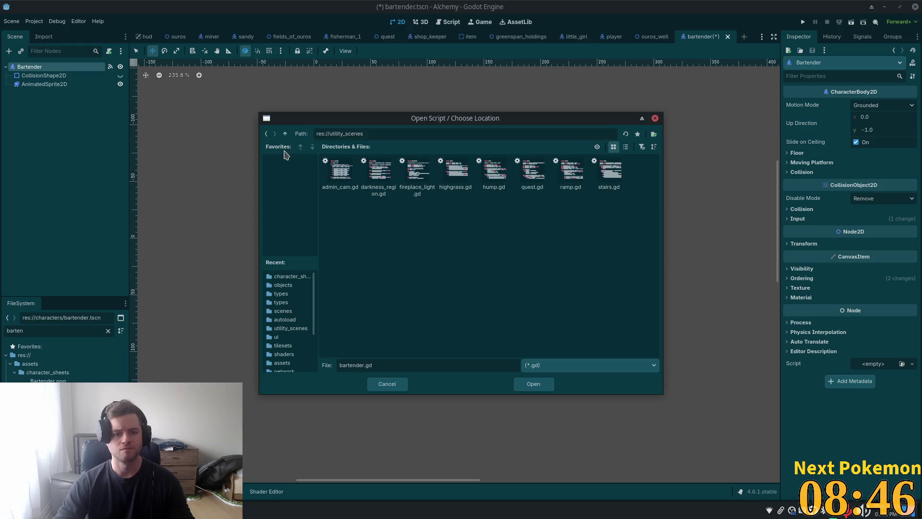
{"action": "left_click", "coordinate": [285, 134]}
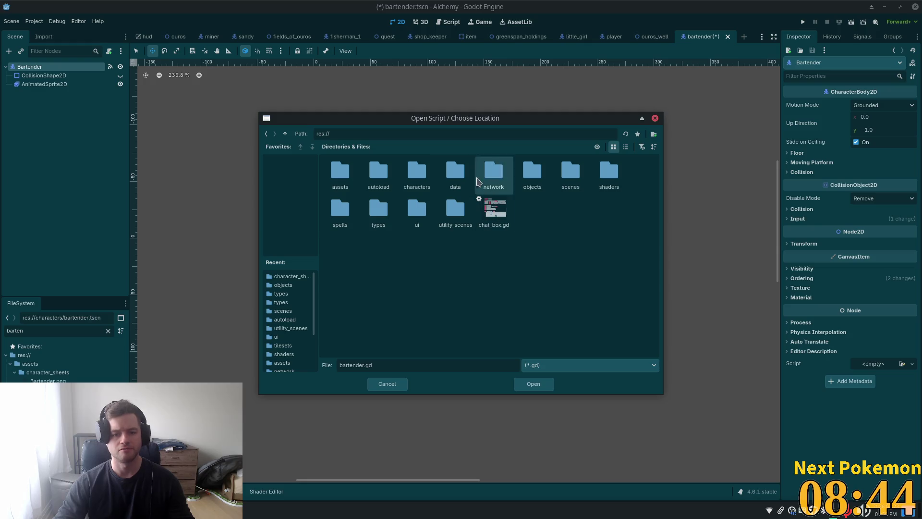
{"action": "double_click", "coordinate": [417, 172]}
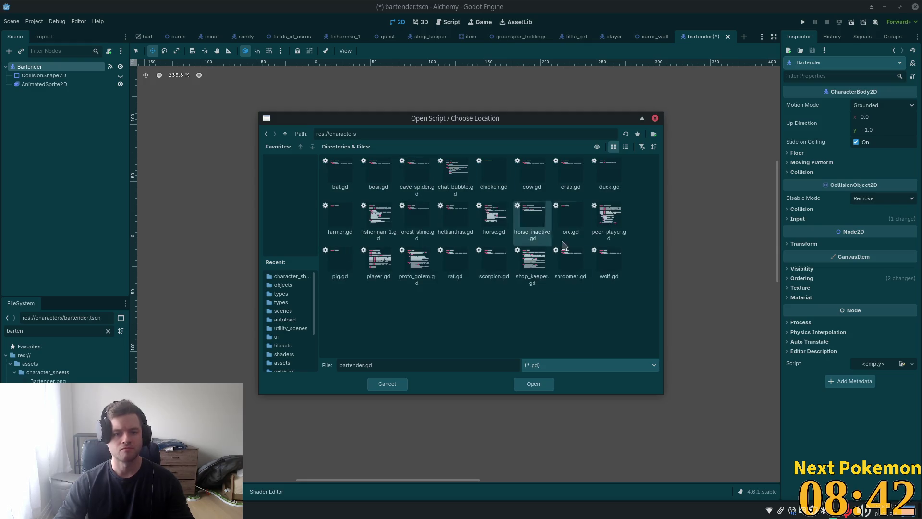
{"action": "left_click", "coordinate": [523, 283]}
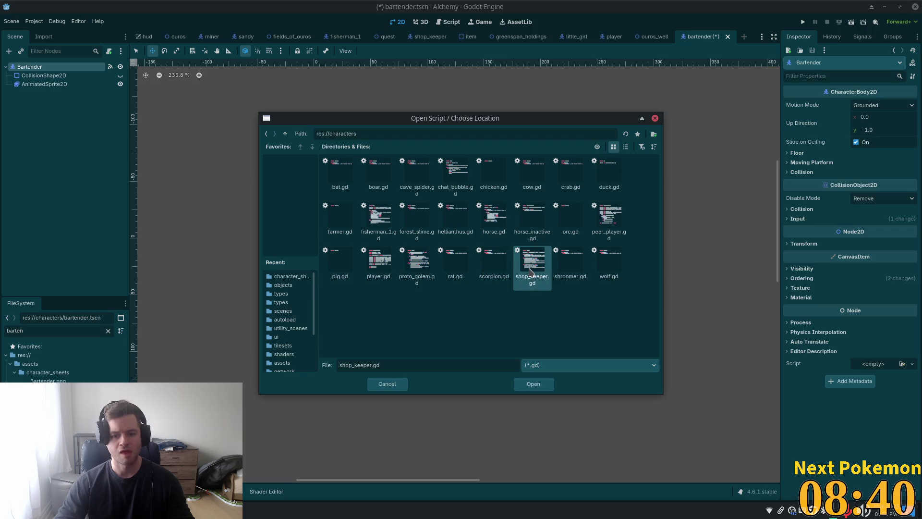
{"action": "double_click", "coordinate": [530, 273]}
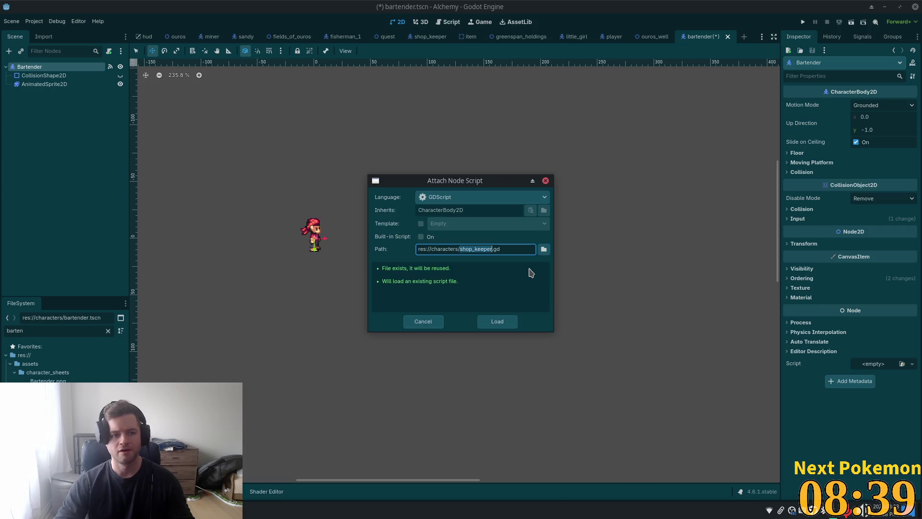
{"action": "left_click", "coordinate": [495, 323]}
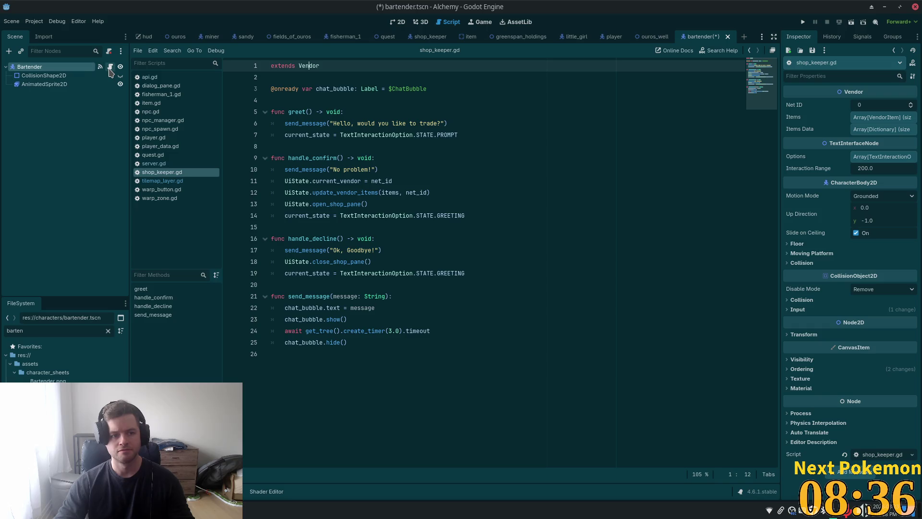
Select and copy all of the shop_keeper.gd code.
{"action": "triple_click", "coordinate": [317, 66]}
{"action": "mouse_move", "coordinate": [329, 129]}
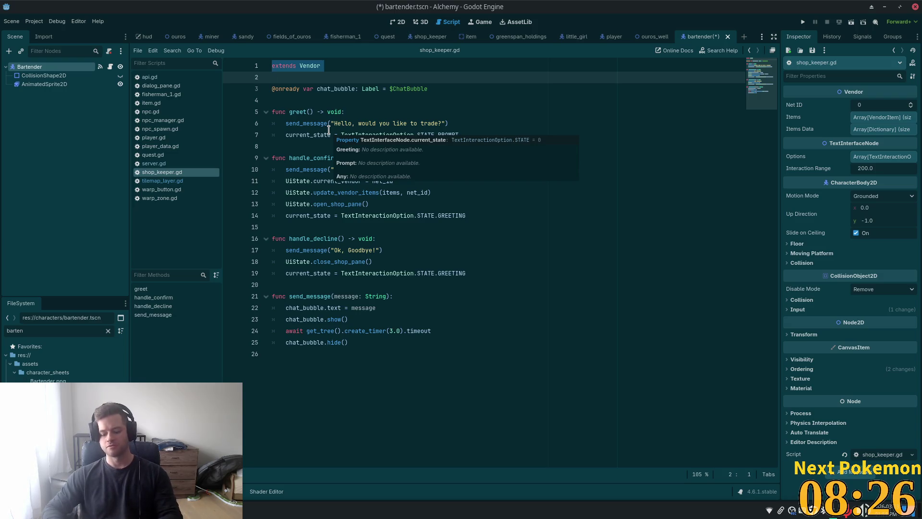
{"action": "left_click", "coordinate": [518, 308]}
{"action": "key", "text": "ctrl+a"}
{"action": "key", "text": "ctrl+c"}
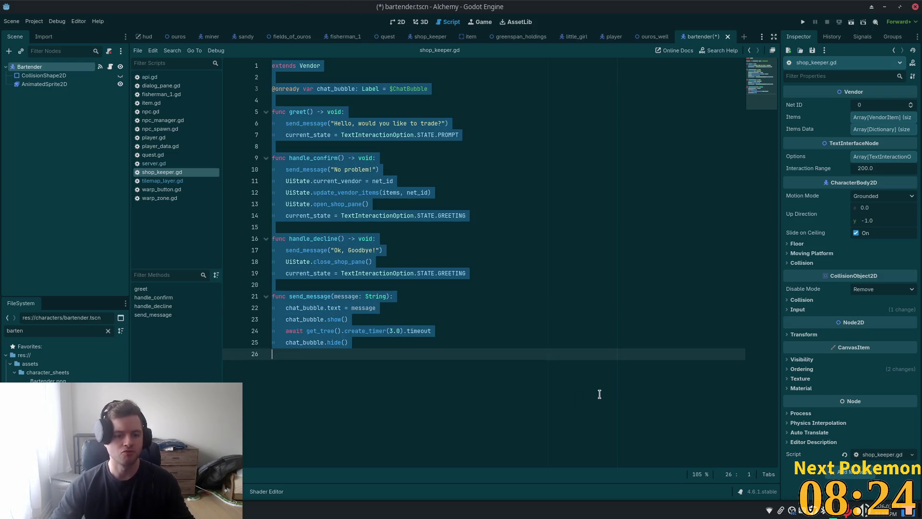
Replace shop_keeper.gd on Bartender with a new bartender.gd script.
{"action": "left_click", "coordinate": [109, 50]}
{"action": "left_click", "coordinate": [109, 50]}
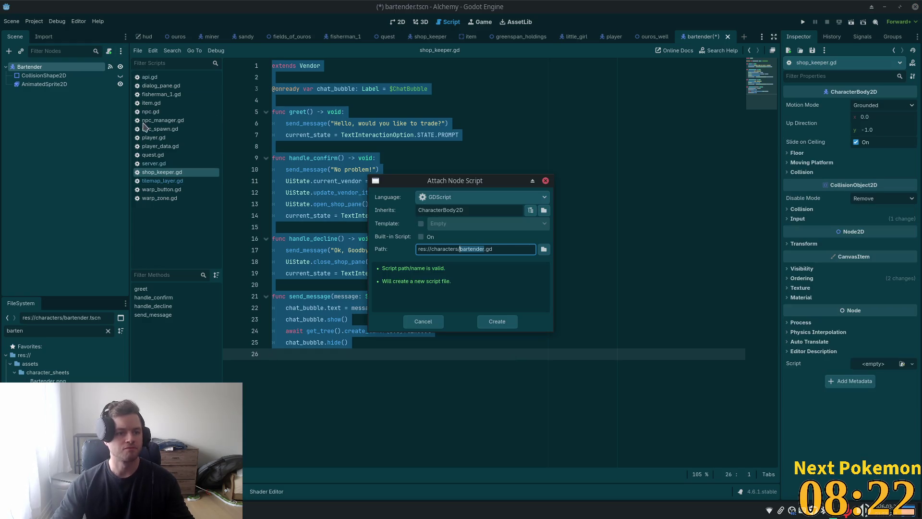
{"action": "left_click", "coordinate": [496, 323]}
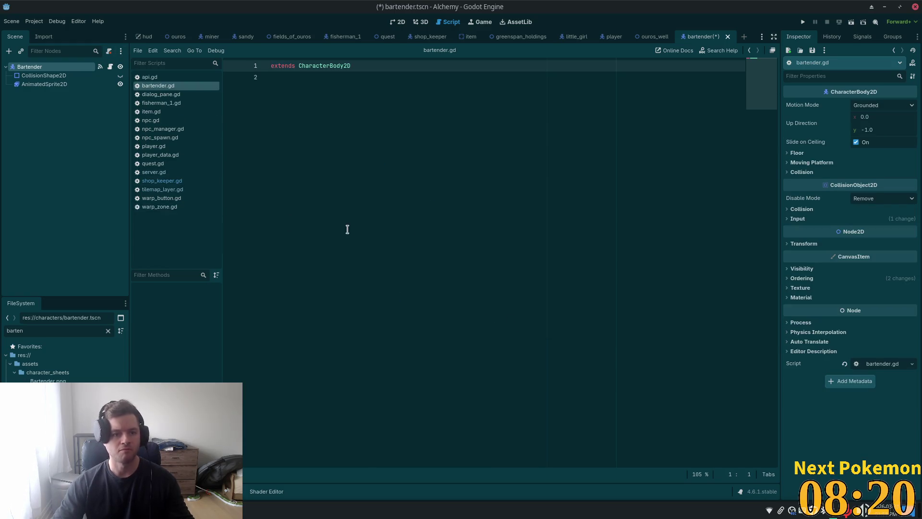
Replace bartender.gd's placeholder extends line with the copied Vendor code.
{"action": "left_click", "coordinate": [472, 169]}
{"action": "key", "text": "ctrl+a"}
{"action": "key", "text": "ctrl+v"}
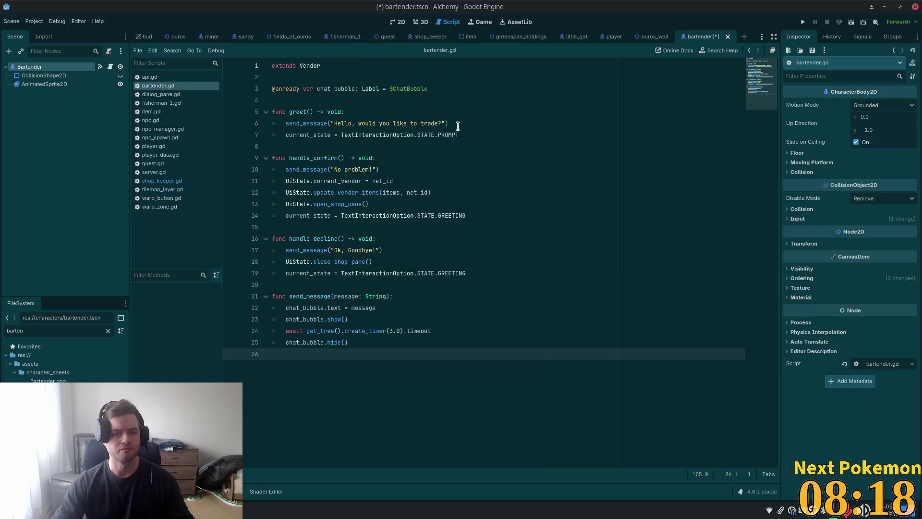
Change the greet() message to "Oy, What can I get for ya?" and save bartender.gd.
{"action": "left_click", "coordinate": [439, 124]}
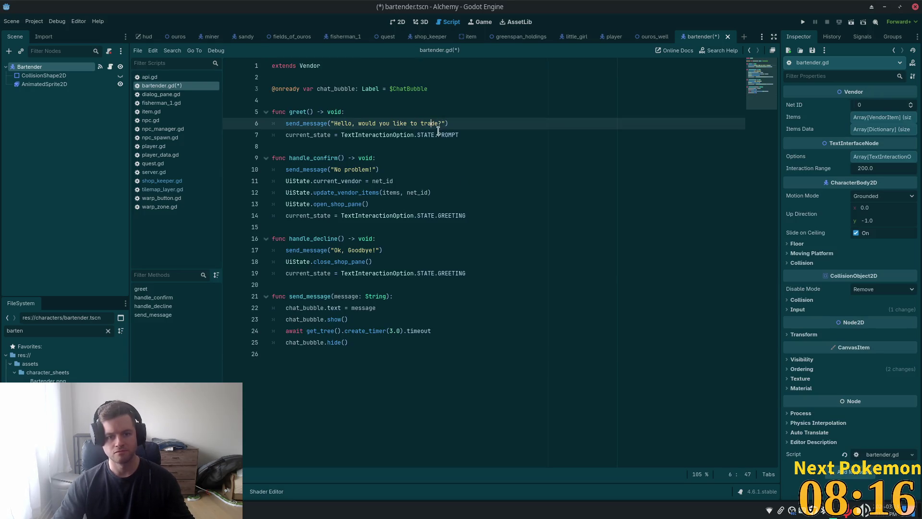
{"action": "left_click_drag", "start_coordinate": [438, 126], "coordinate": [335, 124]}
{"action": "double_click", "coordinate": [349, 122]}
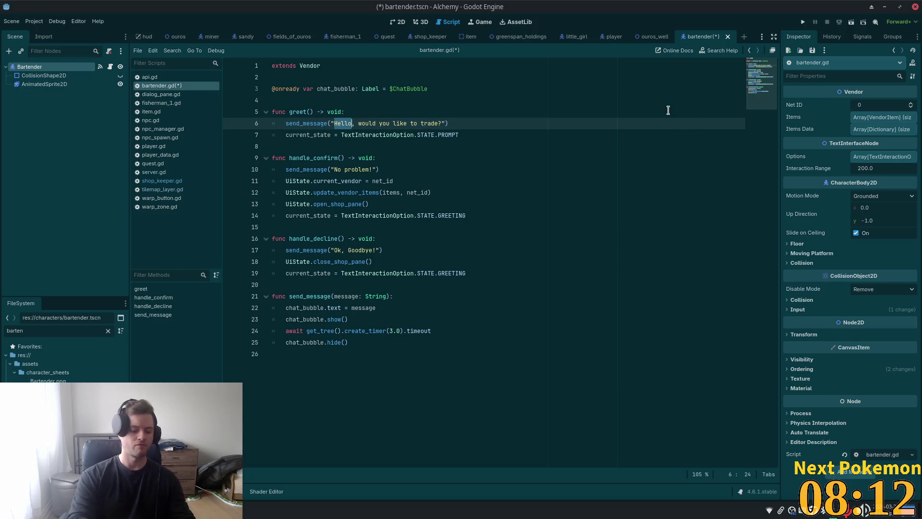
{"action": "type", "text": "Oy"}
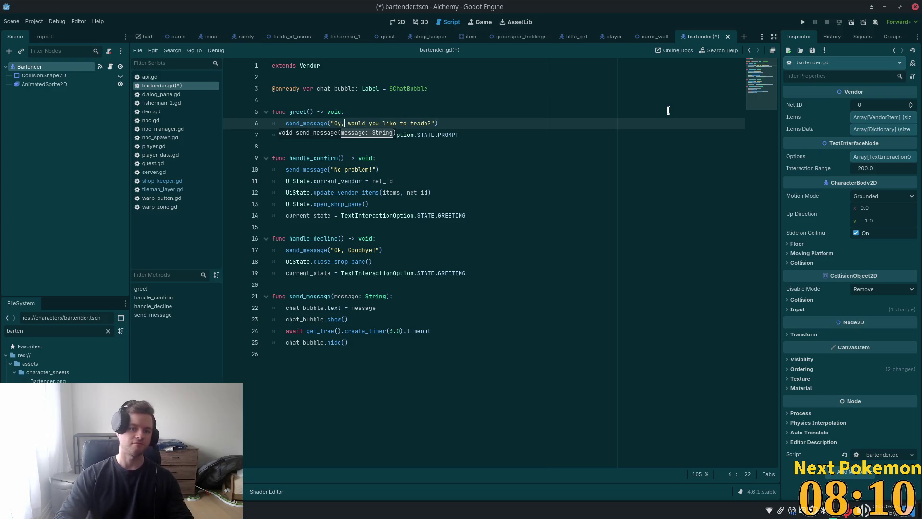
{"action": "key", "text": "ctrl+shift+Right"}
{"action": "type", "text": "What"}
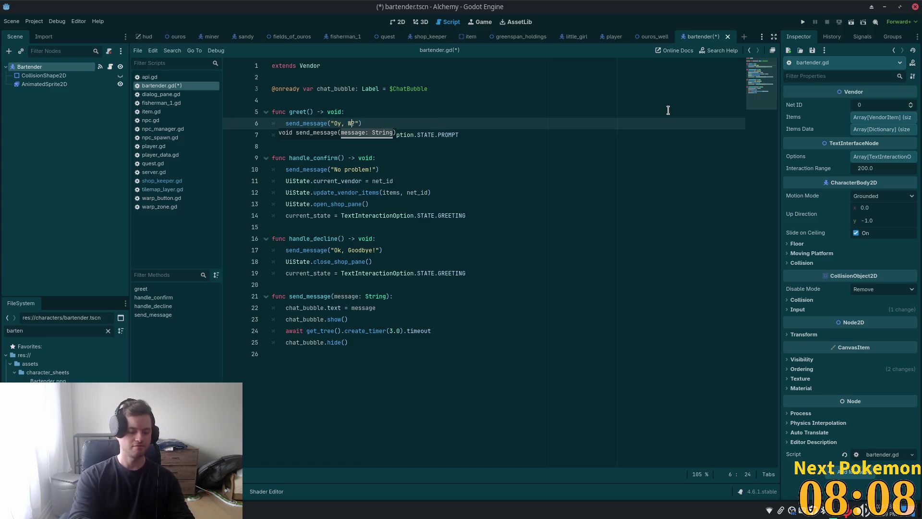
{"action": "type", "text": "I ca"}
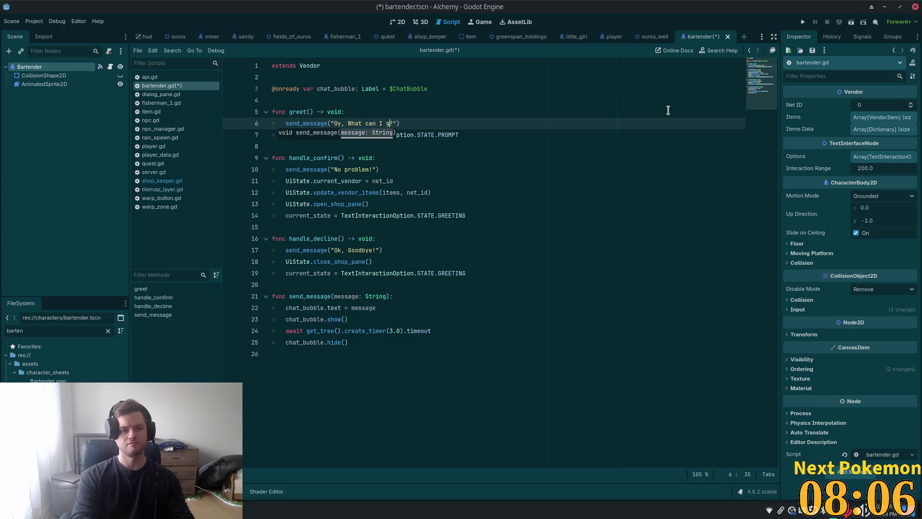
{"action": "type", "text": "et"}
{"action": "type", "text": " for ya"}
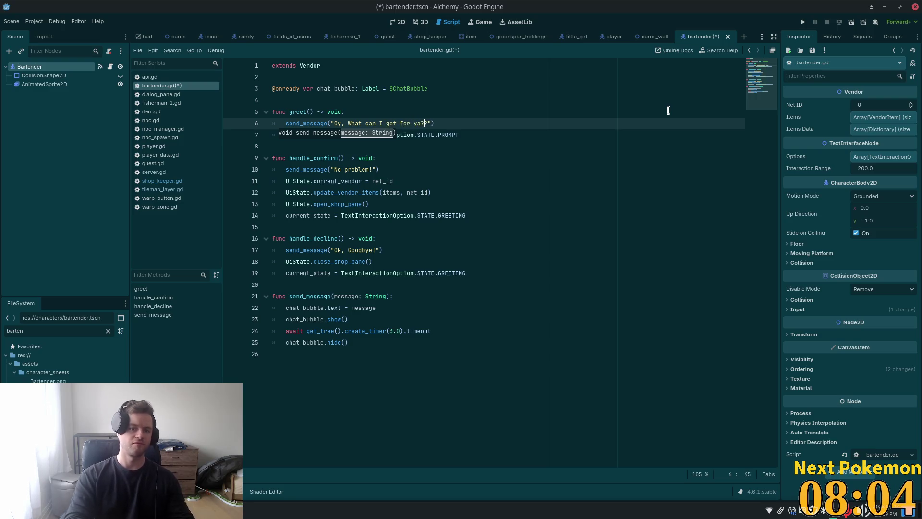
{"action": "key", "text": "BackSpace"}
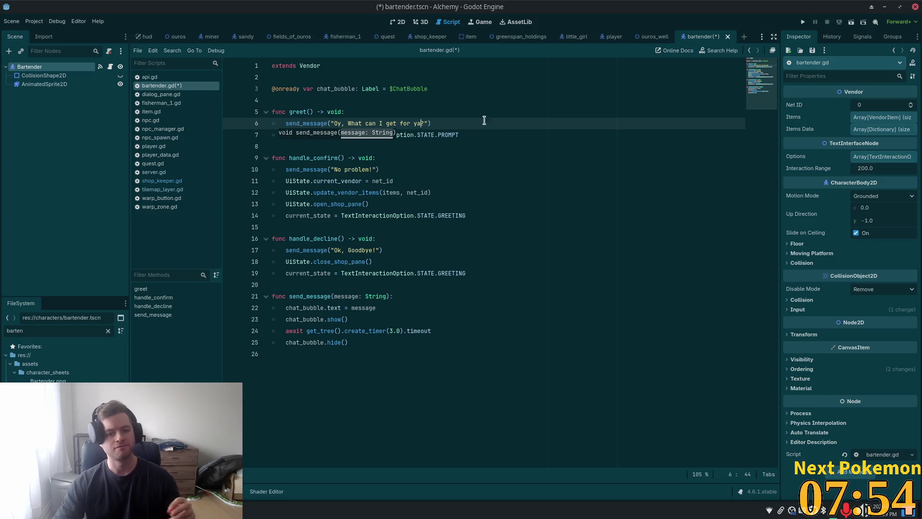
{"action": "left_click", "coordinate": [462, 199]}
{"action": "key", "text": "ctrl+s"}
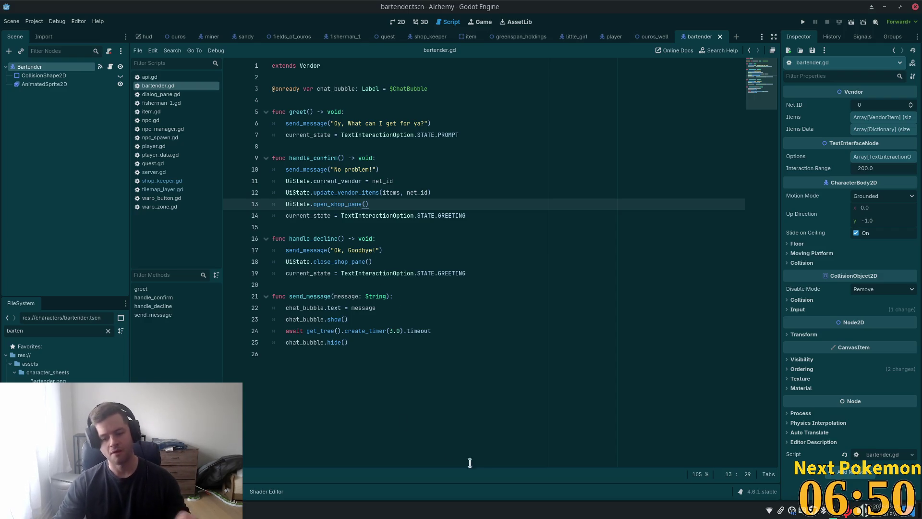
Narrow the scene panel to widen the code view of bartender.gd.
{"action": "left_click", "coordinate": [386, 404]}
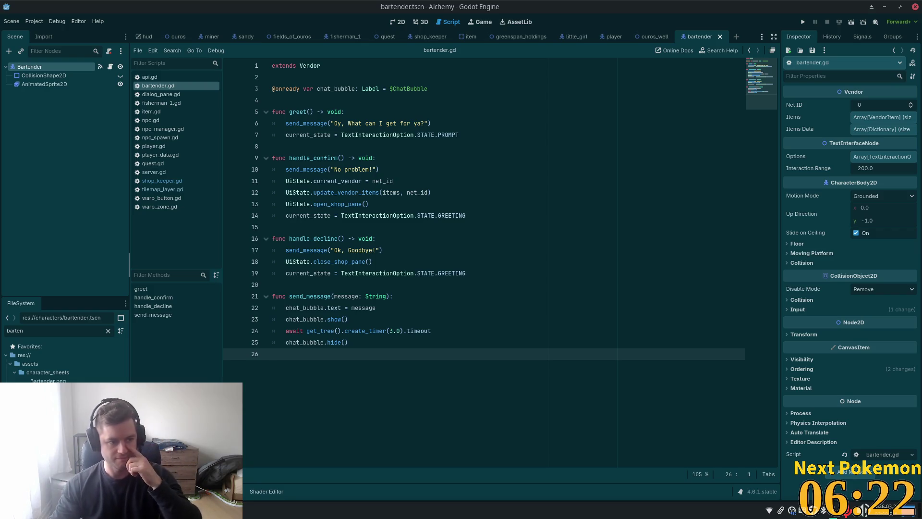
{"action": "left_click_drag", "start_coordinate": [128, 141], "coordinate": [115, 142]}
{"action": "left_click", "coordinate": [383, 146]}
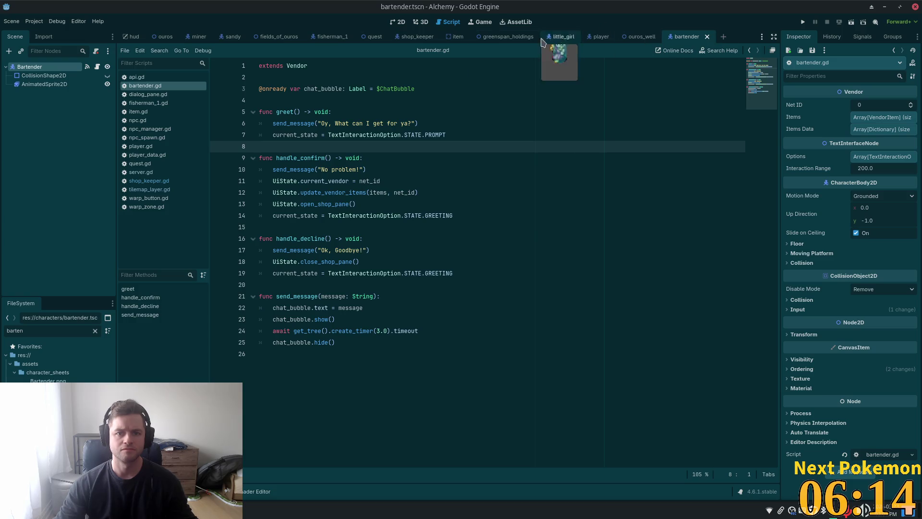
{"action": "left_click", "coordinate": [453, 39]}
Review items.json's last entries, items 103–104 through 106 Wooden Arrow.
{"action": "key", "text": "alt+Tab"}
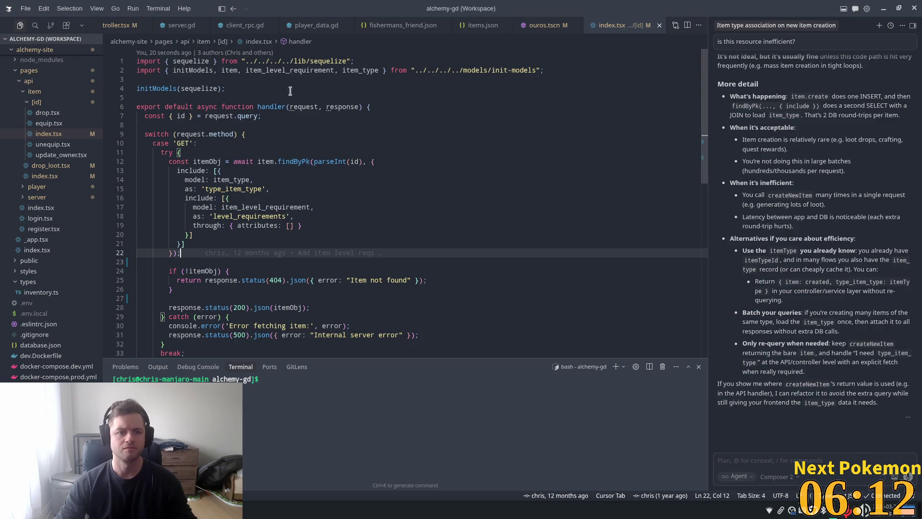
{"action": "left_click", "coordinate": [481, 25]}
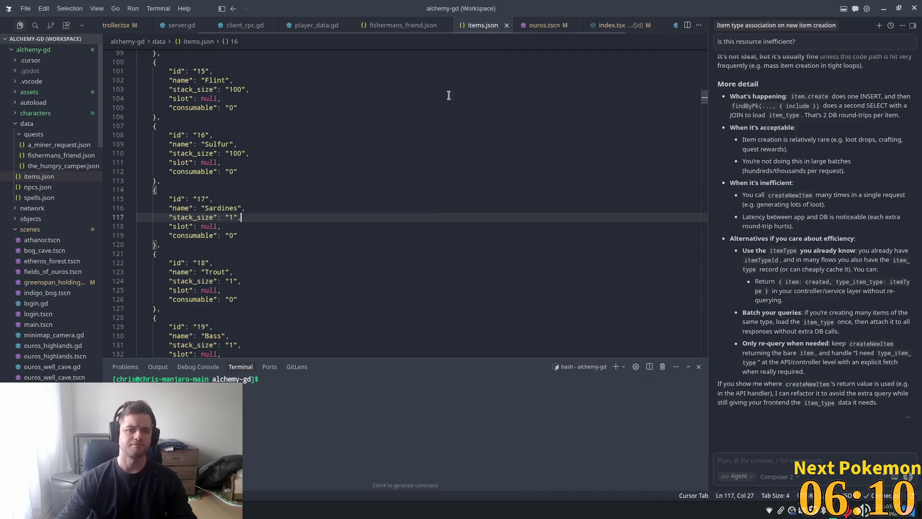
{"action": "scroll", "coordinate": [484, 136], "scroll_direction": "up", "scroll_amount": 1}
{"action": "mouse_move", "coordinate": [706, 96]}
{"action": "left_mouse_down"}
{"action": "mouse_move", "coordinate": [712, 68]}
{"action": "mouse_move", "coordinate": [714, 159]}
{"action": "mouse_move", "coordinate": [731, 106]}
{"action": "mouse_move", "coordinate": [755, 215]}
{"action": "mouse_move", "coordinate": [761, 190]}
{"action": "mouse_move", "coordinate": [763, 255]}
{"action": "mouse_move", "coordinate": [785, 342]}
{"action": "left_mouse_up"}
{"action": "scroll", "coordinate": [581, 277], "scroll_direction": "up", "scroll_amount": 1}
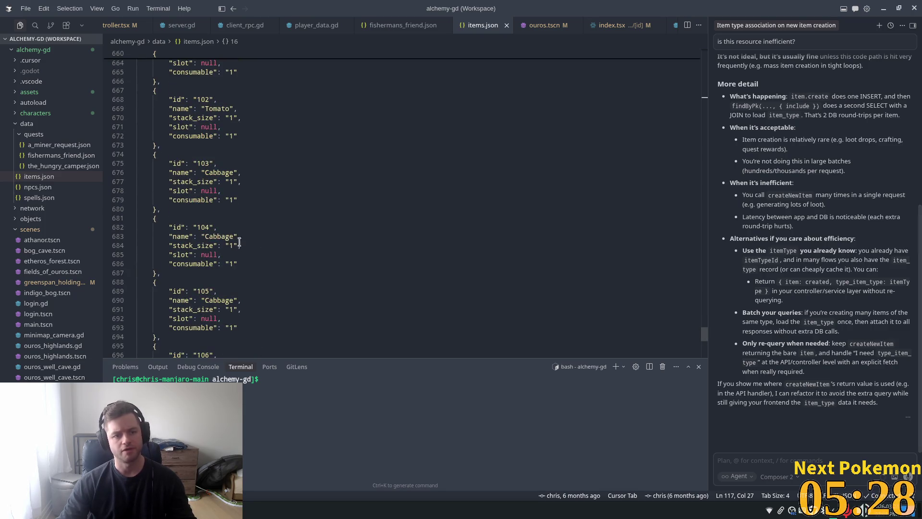
{"action": "left_click", "coordinate": [243, 180]}
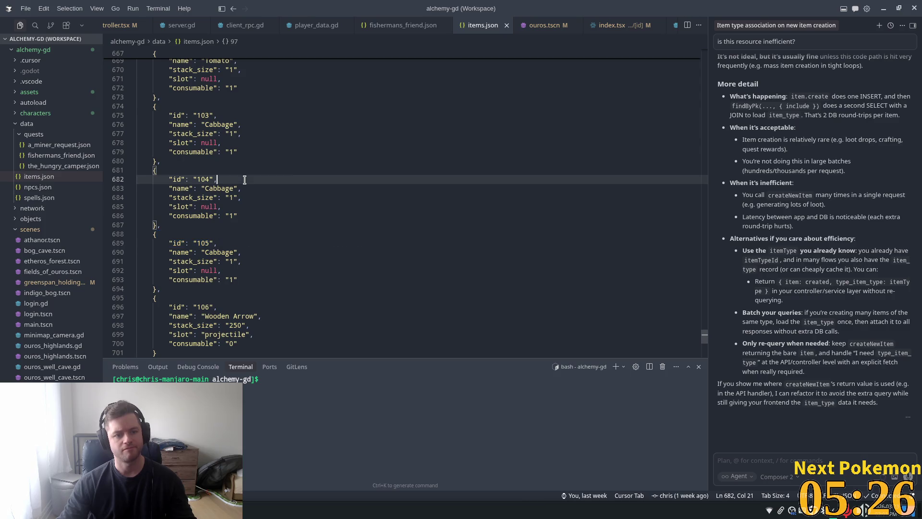
{"action": "left_click", "coordinate": [222, 117]}
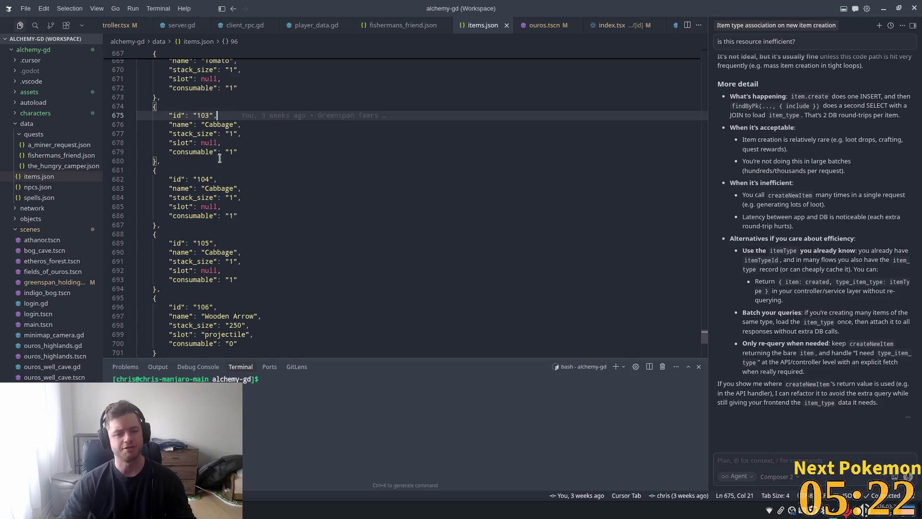
{"action": "scroll", "coordinate": [226, 182], "scroll_direction": "up", "scroll_amount": 2}
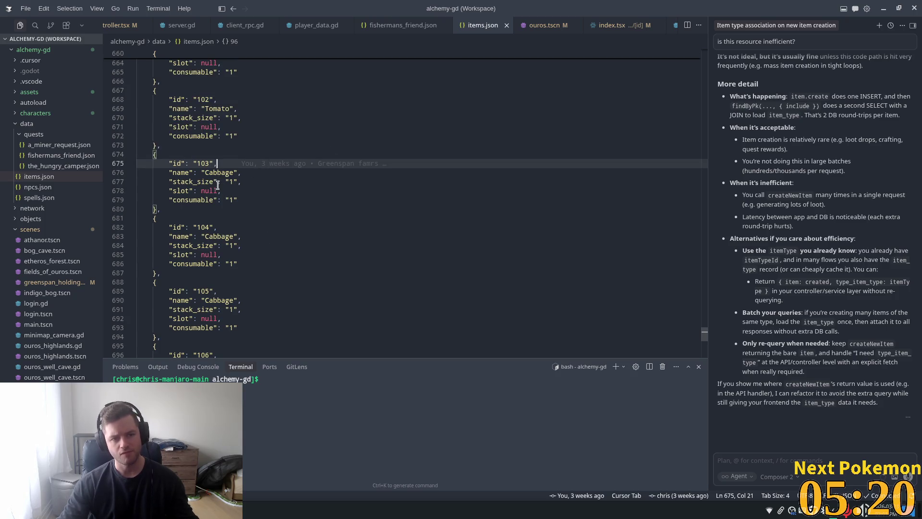
{"action": "scroll", "coordinate": [226, 185], "scroll_direction": "down", "scroll_amount": 3}
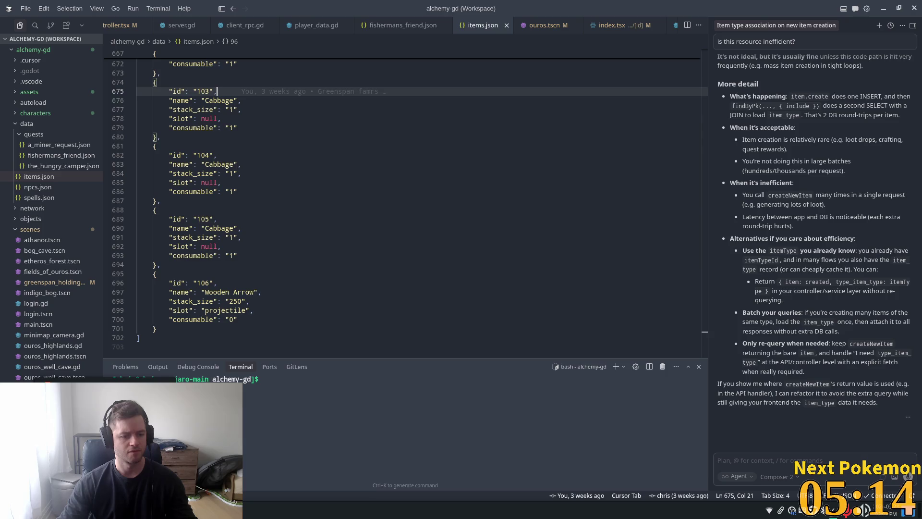
{"action": "key", "text": "alt+Tab"}
{"action": "left_click", "coordinate": [494, 197]}
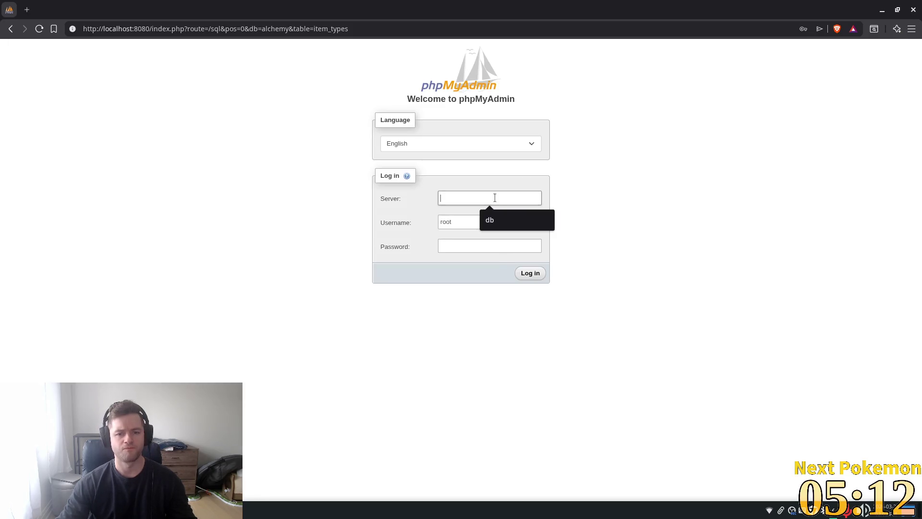
Log in to phpMyAdmin using the saved server credentials.
{"action": "left_click", "coordinate": [502, 220]}
{"action": "left_click", "coordinate": [503, 221]}
{"action": "left_click", "coordinate": [504, 242]}
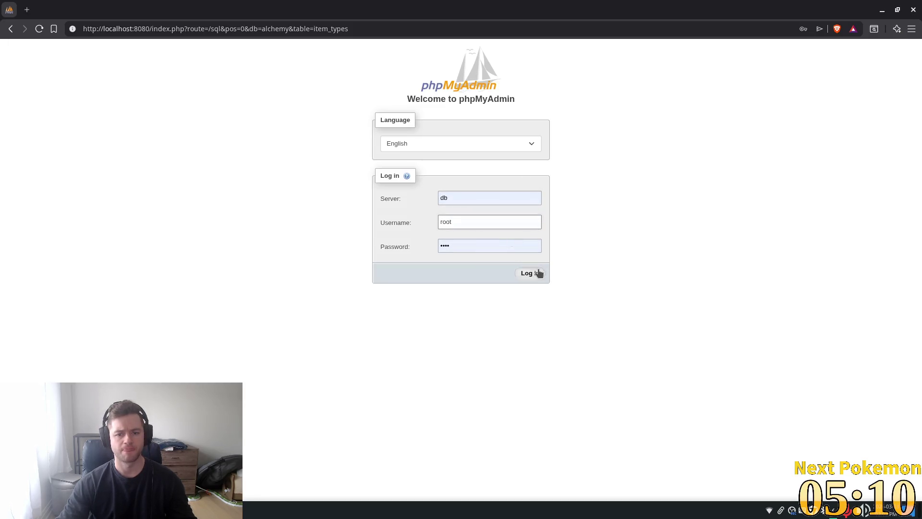
{"action": "left_click", "coordinate": [540, 272]}
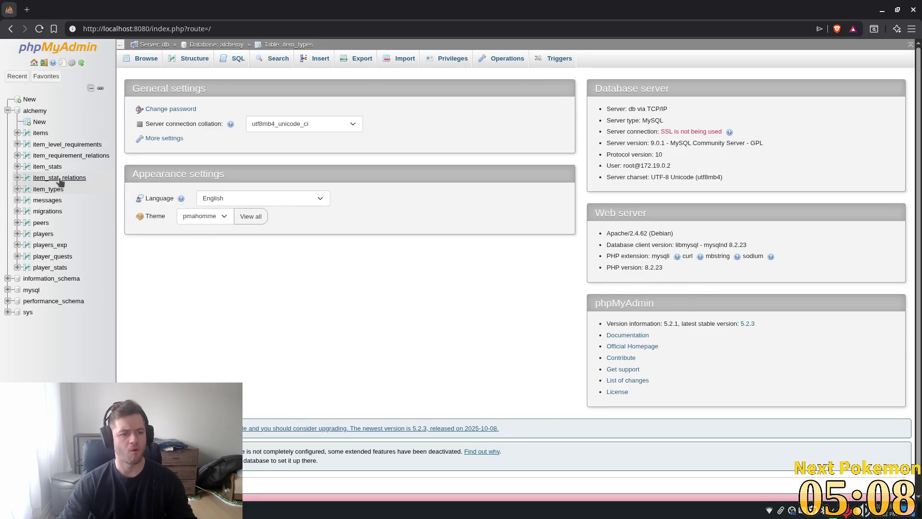
List item_types at 250 rows per page and scroll to the last row, 106 Wooden Arrow.
{"action": "left_click", "coordinate": [48, 189]}
{"action": "left_click", "coordinate": [308, 142]}
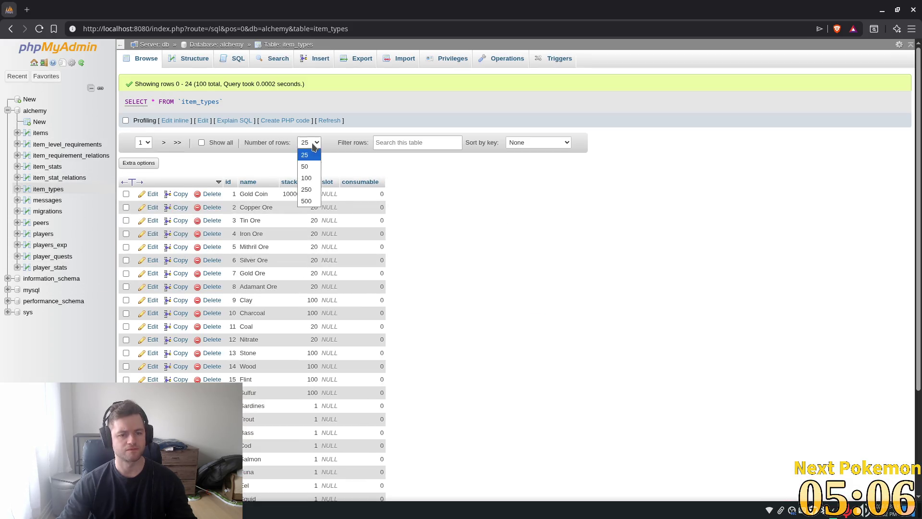
{"action": "left_click", "coordinate": [306, 189]}
{"action": "mouse_move", "coordinate": [917, 117]}
{"action": "left_mouse_down"}
{"action": "mouse_move", "coordinate": [912, 331]}
{"action": "mouse_move", "coordinate": [865, 426]}
{"action": "mouse_move", "coordinate": [821, 428]}
{"action": "left_mouse_up"}
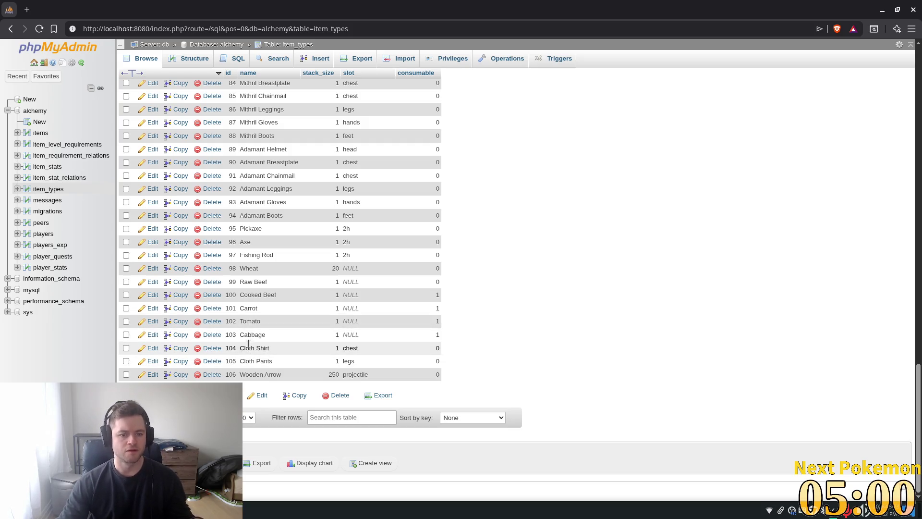
{"action": "key", "text": "alt+Tab"}
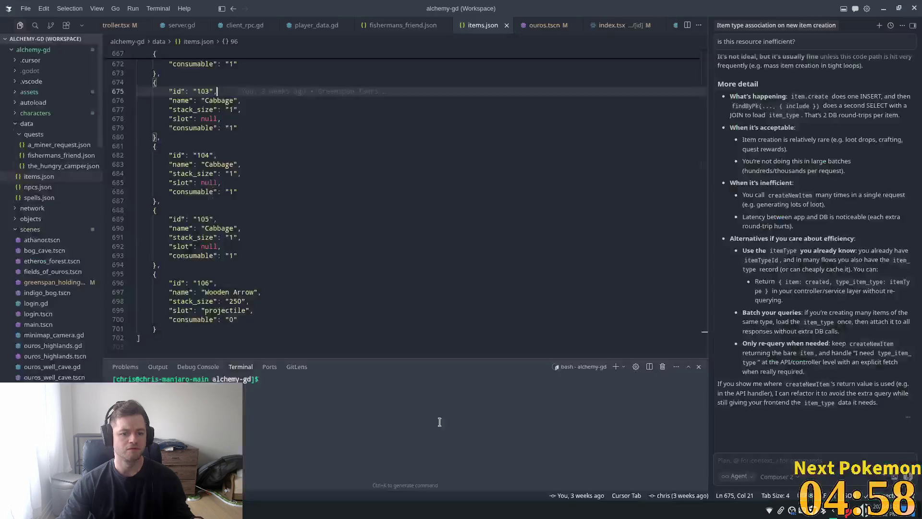
Rename items 104 and 105 from Cabbage to Cloth Shirt and Cloth Pants, and save.
{"action": "key", "text": "alt+Tab"}
{"action": "key", "text": "alt+Tab"}
{"action": "double_click", "coordinate": [219, 164]}
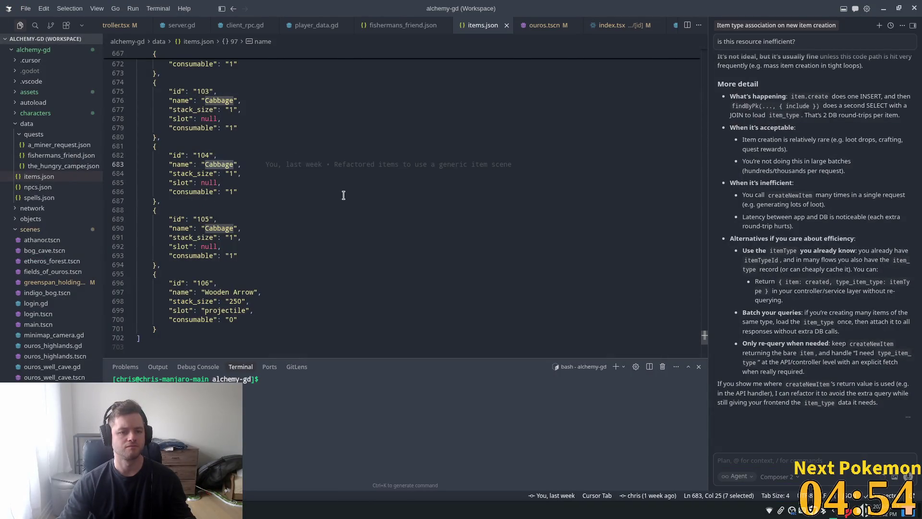
{"action": "type", "text": "C"}
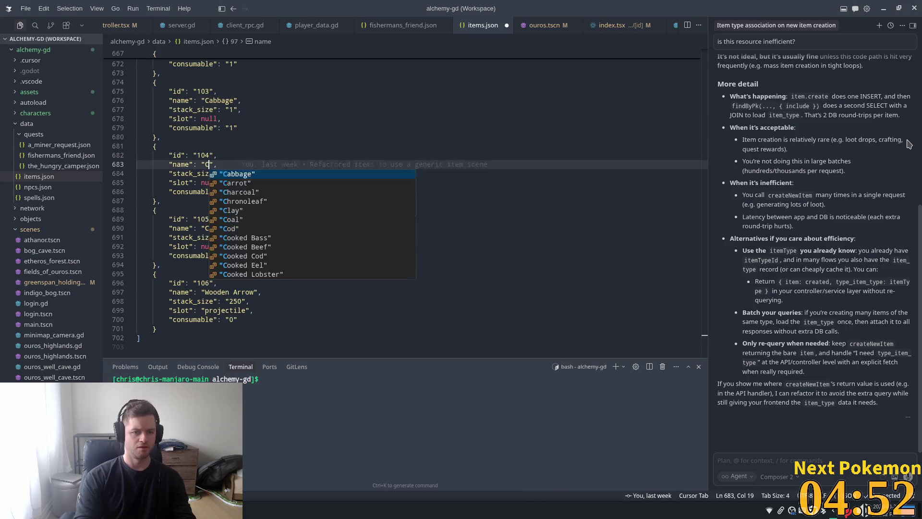
{"action": "type", "text": "loth Shirt"}
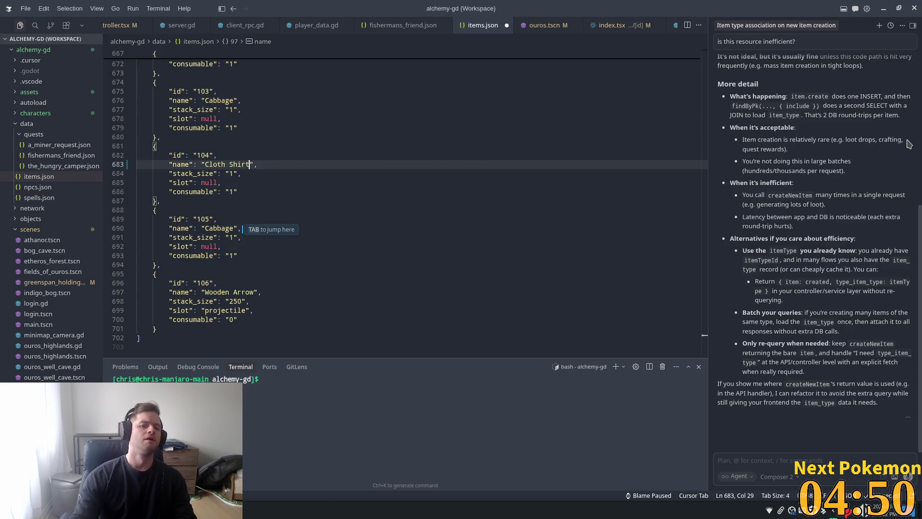
{"action": "key", "text": "Tab"}
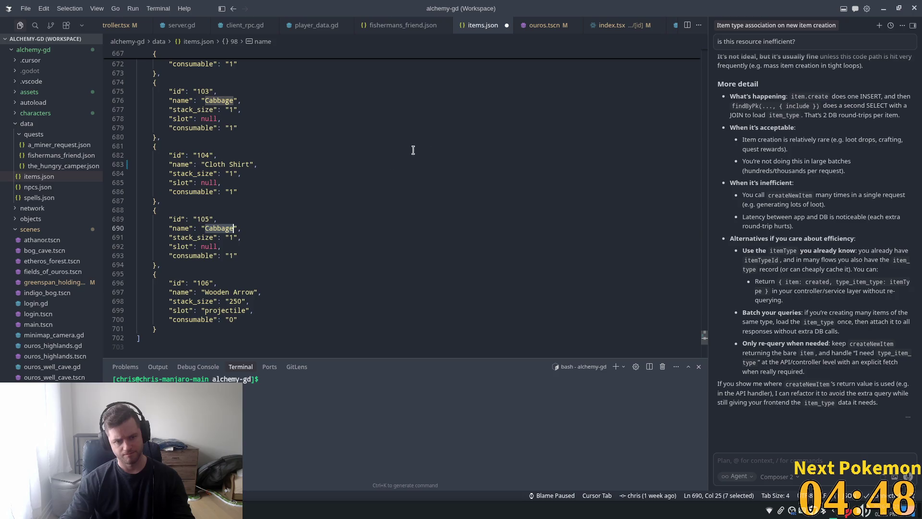
{"action": "type", "text": "Cl"}
{"action": "type", "text": "oth Pants"}
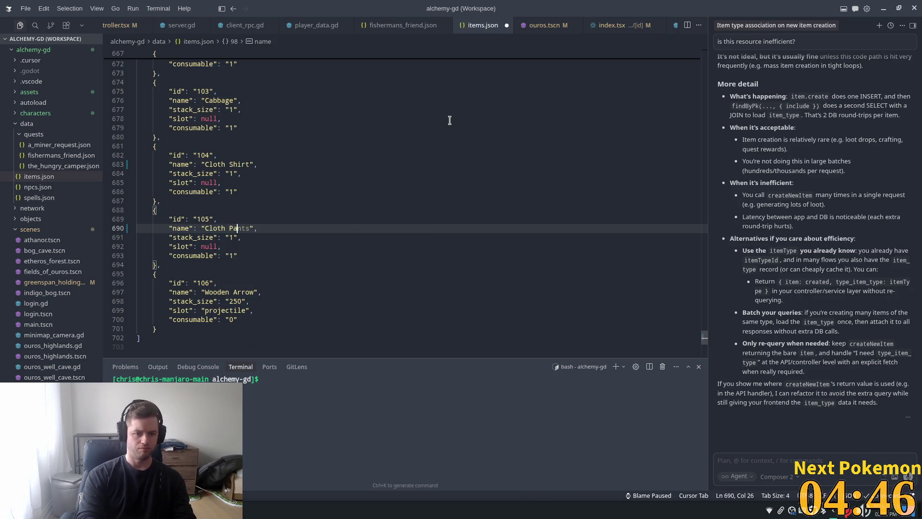
{"action": "scroll", "coordinate": [293, 212], "scroll_direction": "down", "scroll_amount": 1}
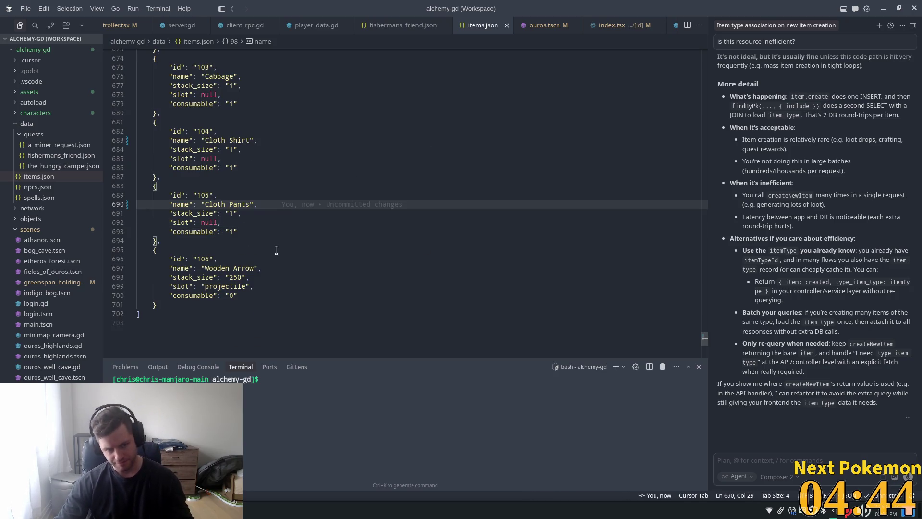
{"action": "key", "text": "ctrl+s"}
Duplicate the Wooden Arrow entry as a new item with id 107 named Ale.
{"action": "left_click_drag", "start_coordinate": [157, 305], "coordinate": [152, 277]}
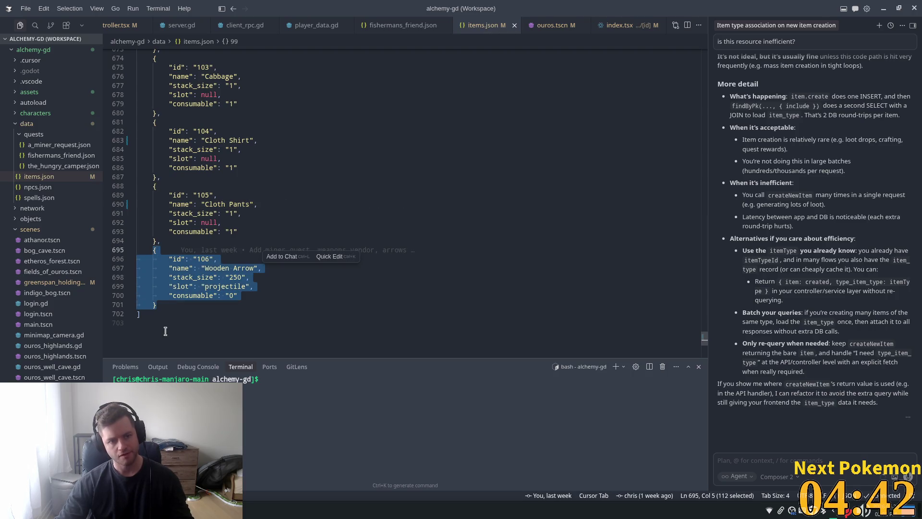
{"action": "key", "text": "Right"}
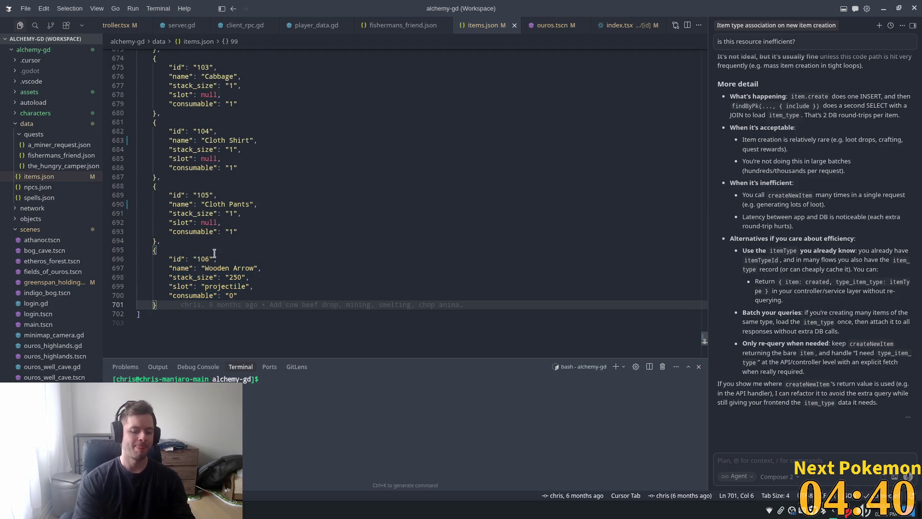
{"action": "type", "text": ","}
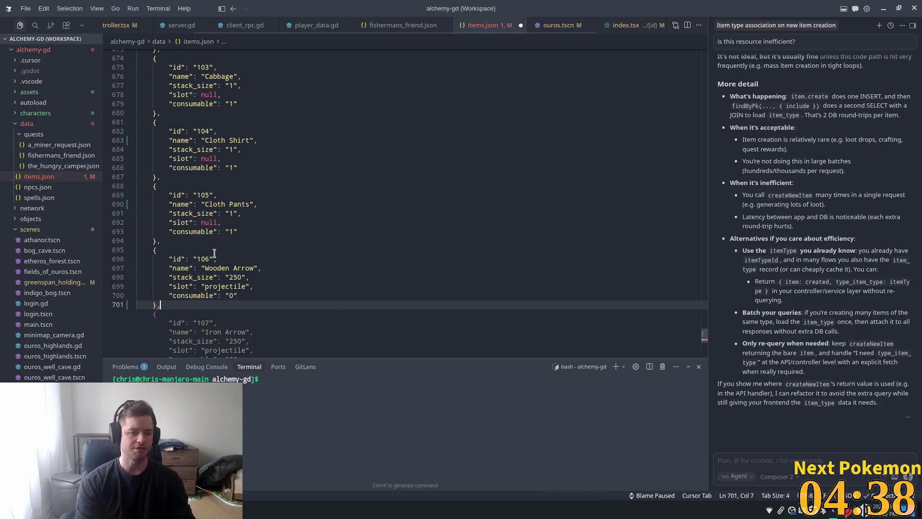
{"action": "type", "text": "{         \"id\": \"106\",         \"name\": \"Wooden Arrow\",         \"stack_size\": \"250\",         \"slot\": \"projectile\",         \"consumable\": \"0\"     }"}
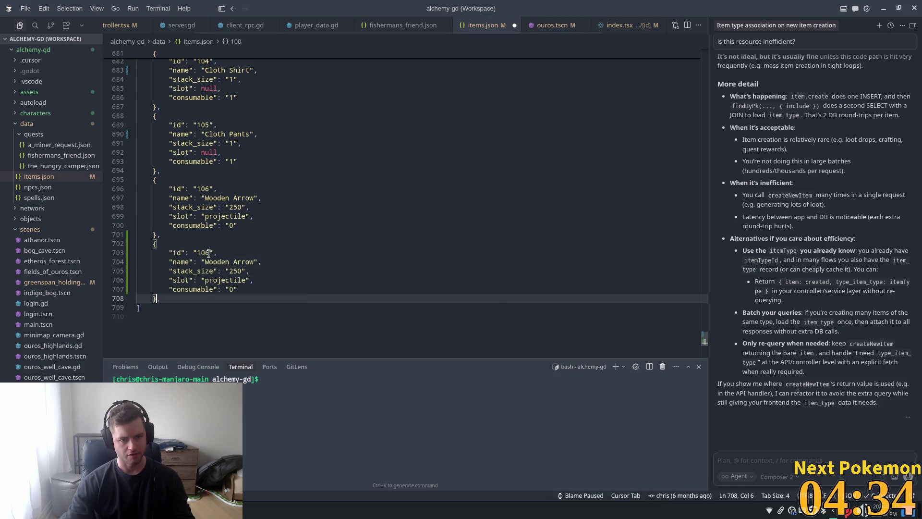
{"action": "left_click", "coordinate": [209, 253]}
{"action": "key", "text": "BackSpace"}
{"action": "type", "text": "7"}
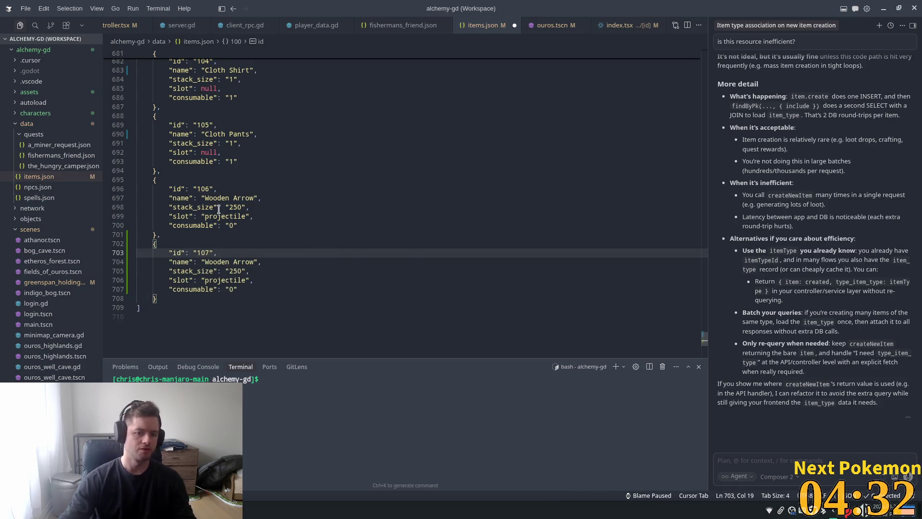
{"action": "left_click_drag", "start_coordinate": [250, 262], "coordinate": [255, 262]}
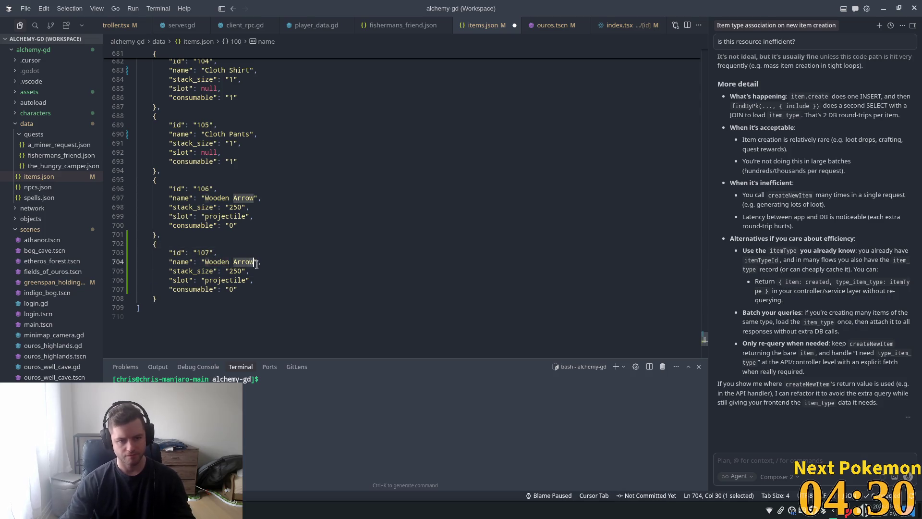
{"action": "left_click", "coordinate": [257, 263]}
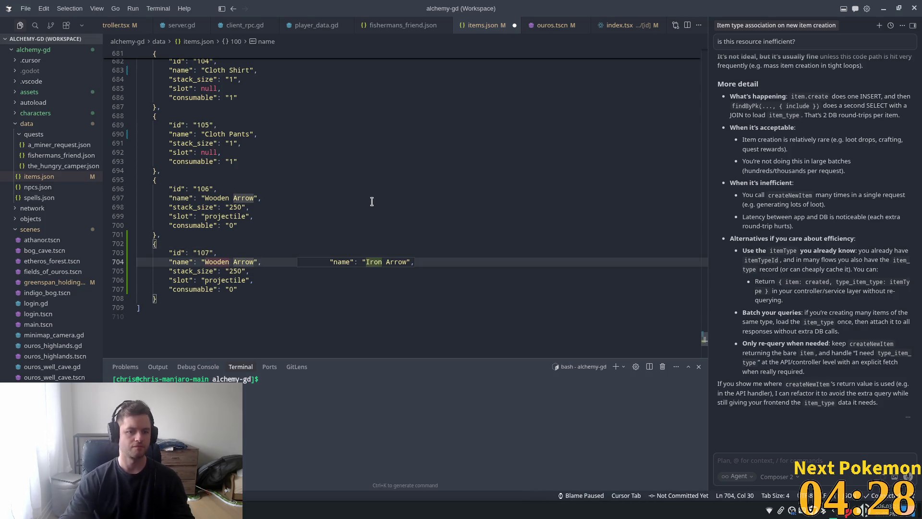
{"action": "key", "text": "ctrl+shift+Left"}
{"action": "key", "text": "ctrl+shift+Left"}
{"action": "type", "text": "Ale"}
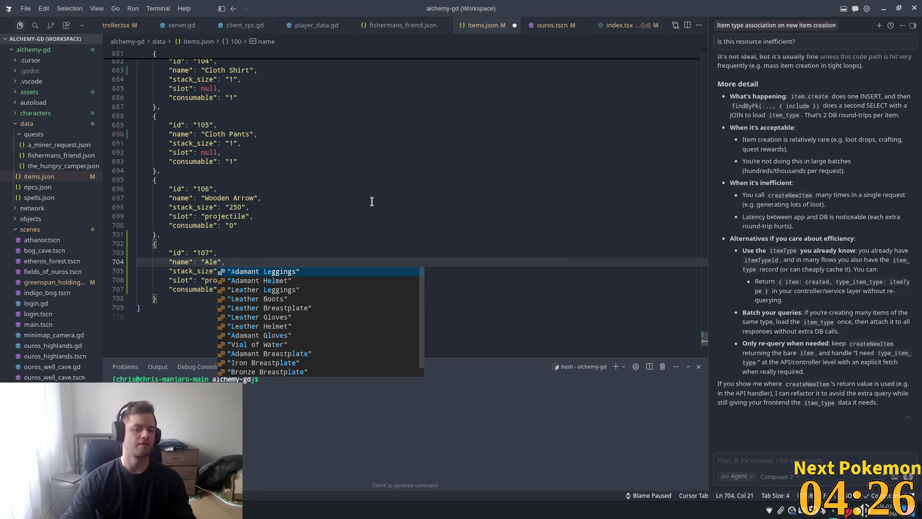
Give Ale stack_size 1, slot null and consumable 1, then save items.json.
{"action": "left_click", "coordinate": [317, 166]}
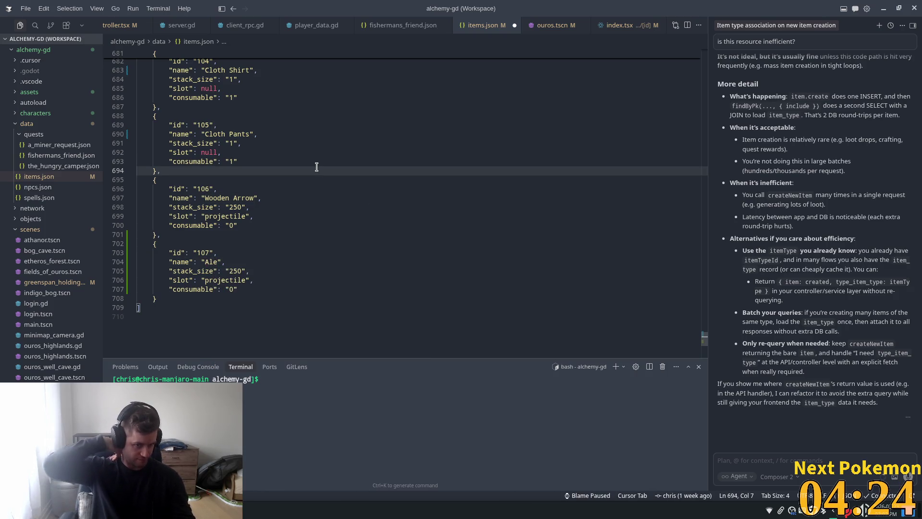
{"action": "left_click", "coordinate": [244, 272]}
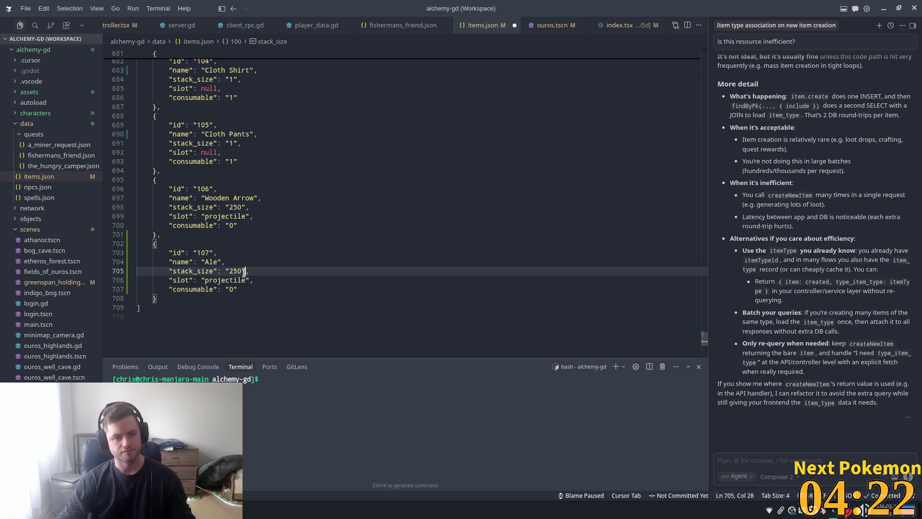
{"action": "key", "text": "ctrl+shift+Left"}
{"action": "type", "text": "1"}
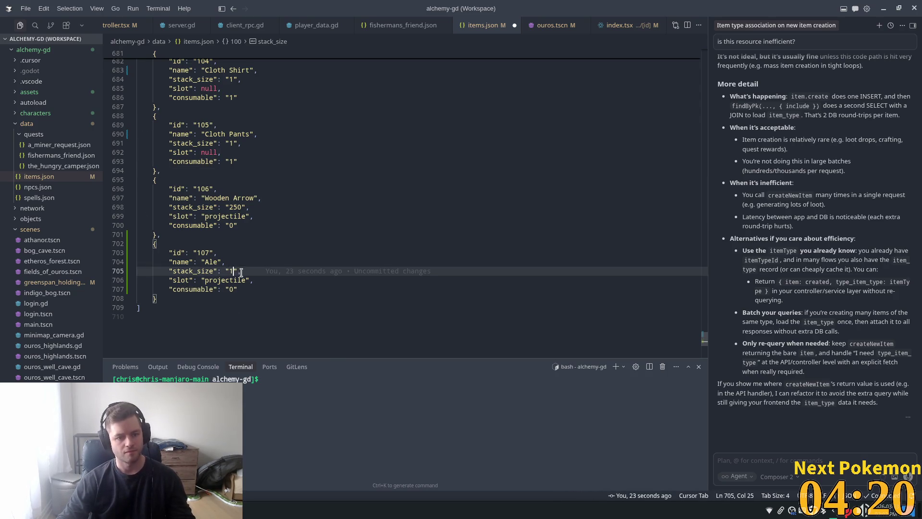
{"action": "left_click", "coordinate": [250, 281]}
{"action": "key", "text": "ctrl+shift+Left"}
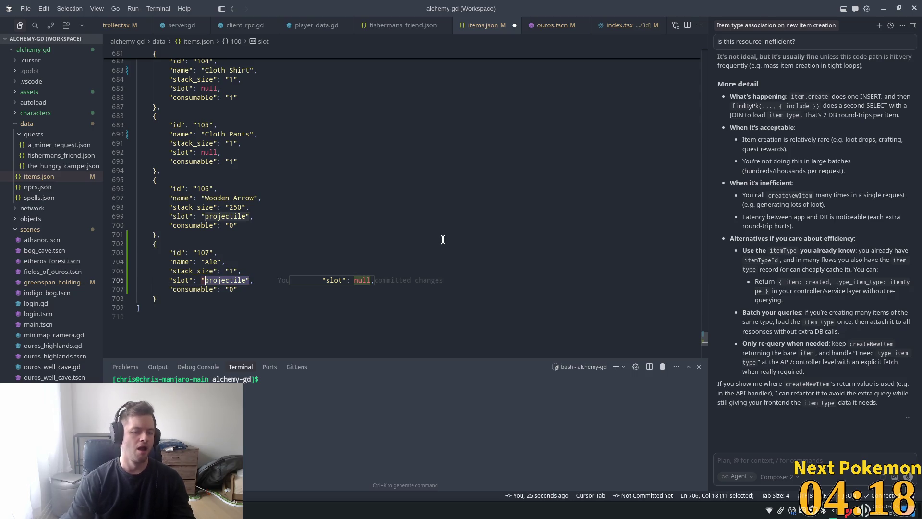
{"action": "key", "text": "shift+Left"}
{"action": "key", "text": "Tab"}
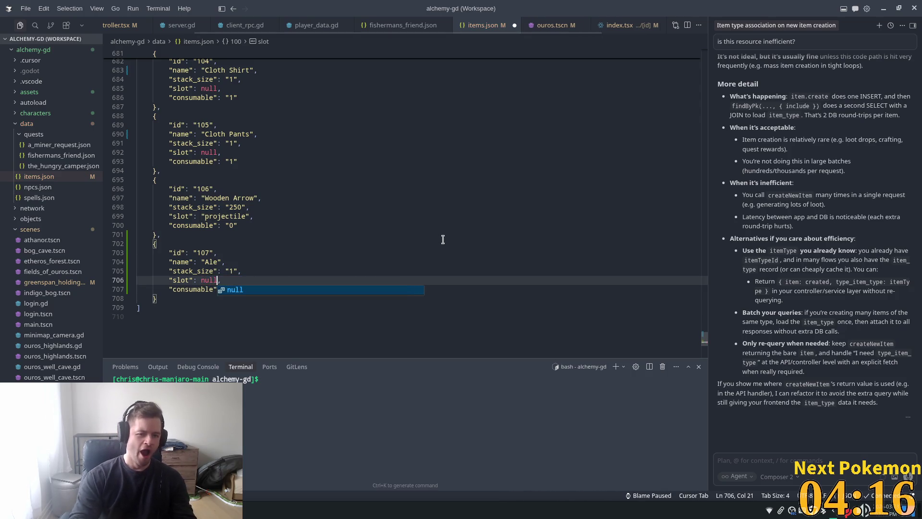
{"action": "left_click", "coordinate": [394, 170]}
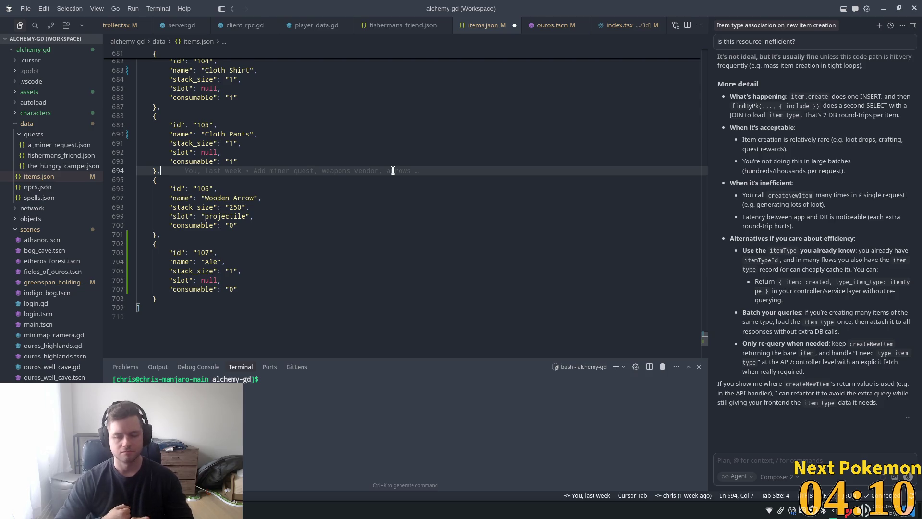
{"action": "left_click", "coordinate": [233, 289]}
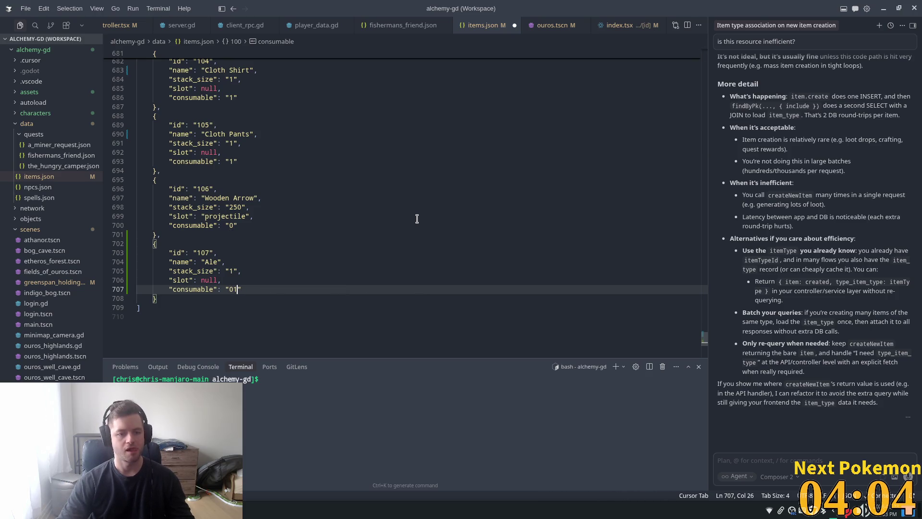
{"action": "key", "text": "Tab"}
{"action": "key", "text": "ctrl+s"}
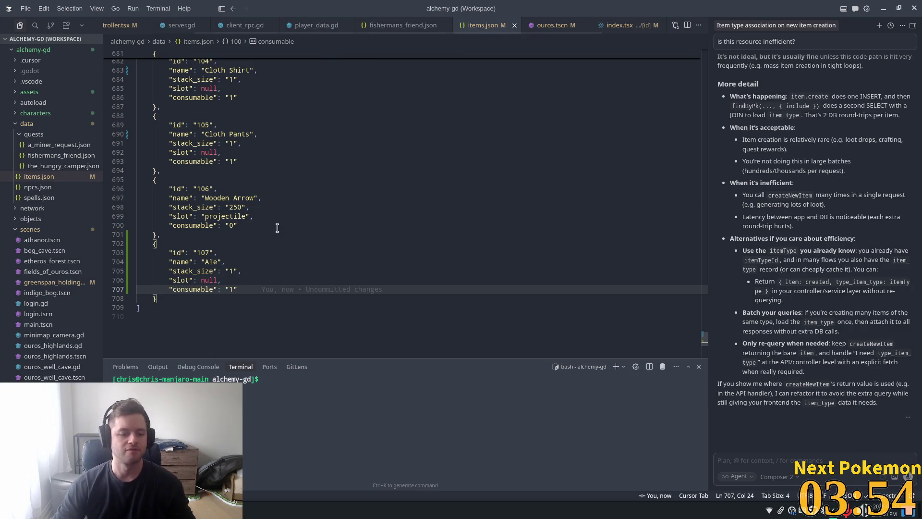
{"action": "left_click", "coordinate": [280, 207]}
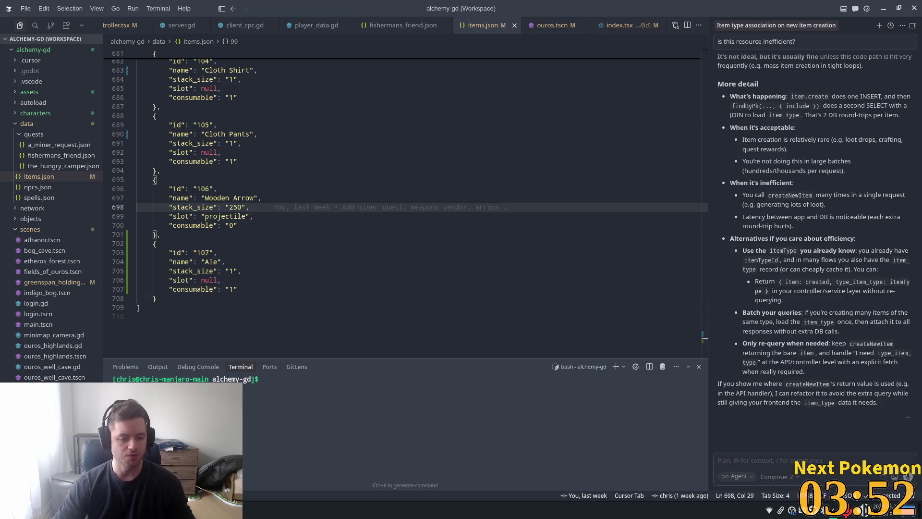
Insert a new item_types row named Ale with consumable 1, receiving id 107.
{"action": "key", "text": "alt+Tab"}
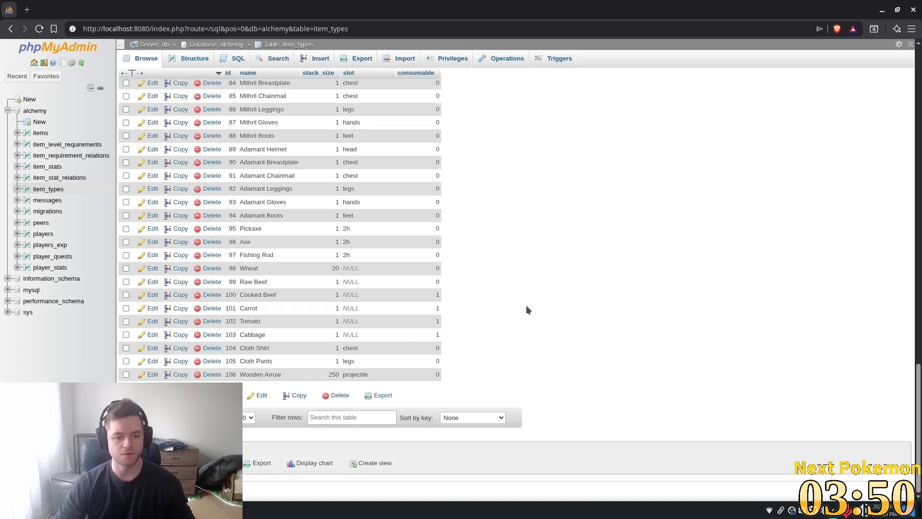
{"action": "left_click", "coordinate": [313, 61]}
{"action": "scroll", "coordinate": [461, 247], "scroll_direction": "up", "scroll_amount": 3}
{"action": "left_click", "coordinate": [463, 130]}
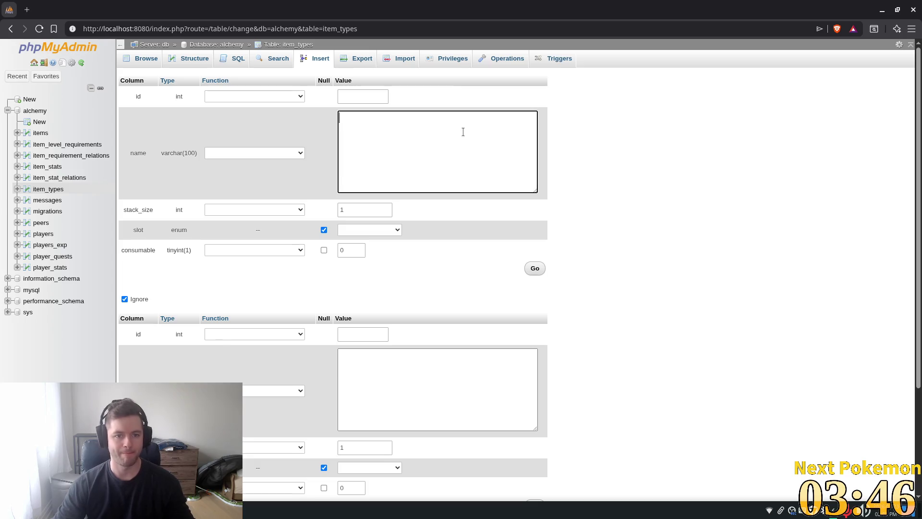
{"action": "type", "text": "Ale"}
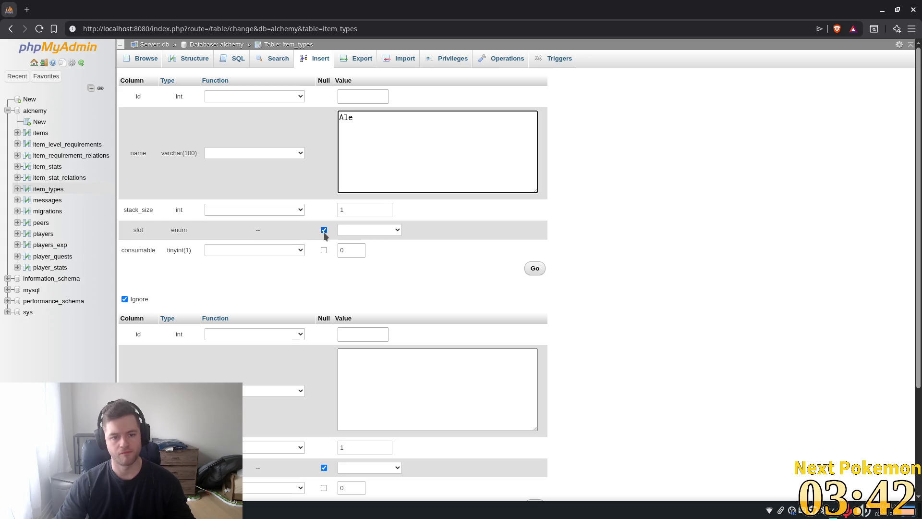
{"action": "left_click", "coordinate": [350, 251]}
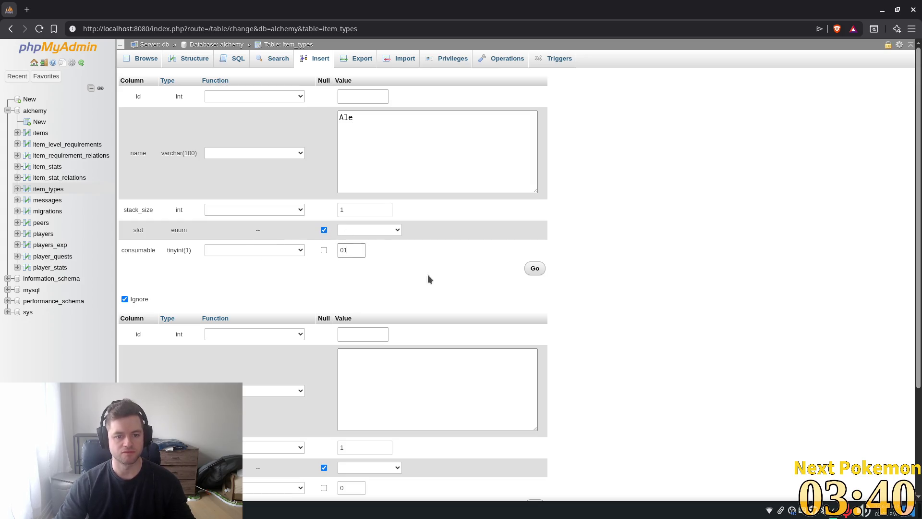
{"action": "type", "text": "1"}
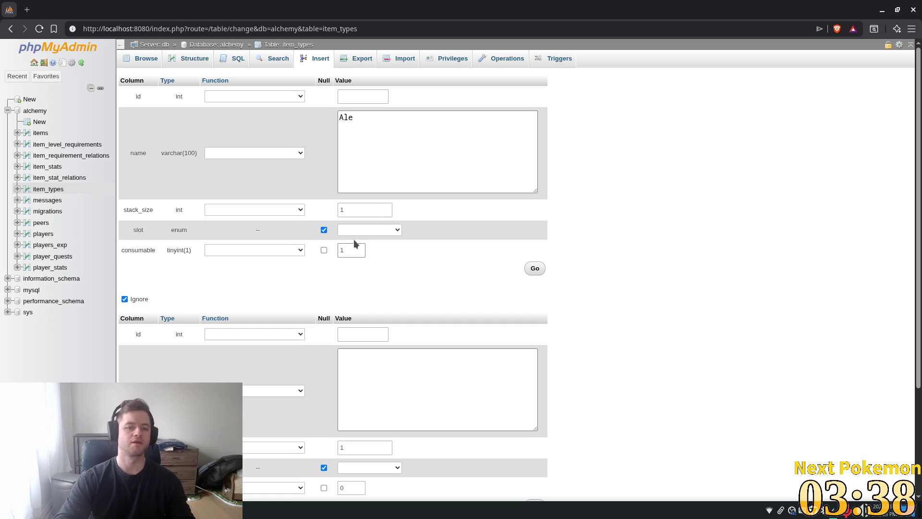
{"action": "left_click", "coordinate": [533, 272]}
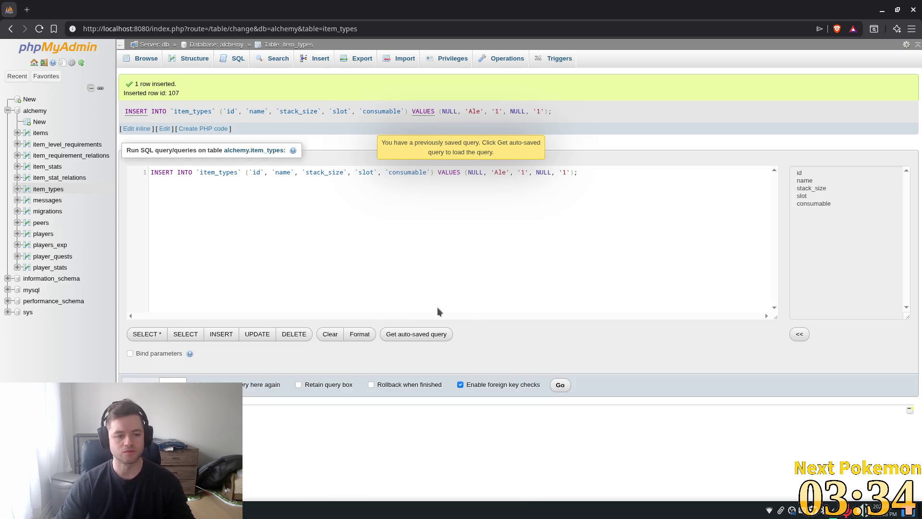
{"action": "key", "text": "alt+Tab"}
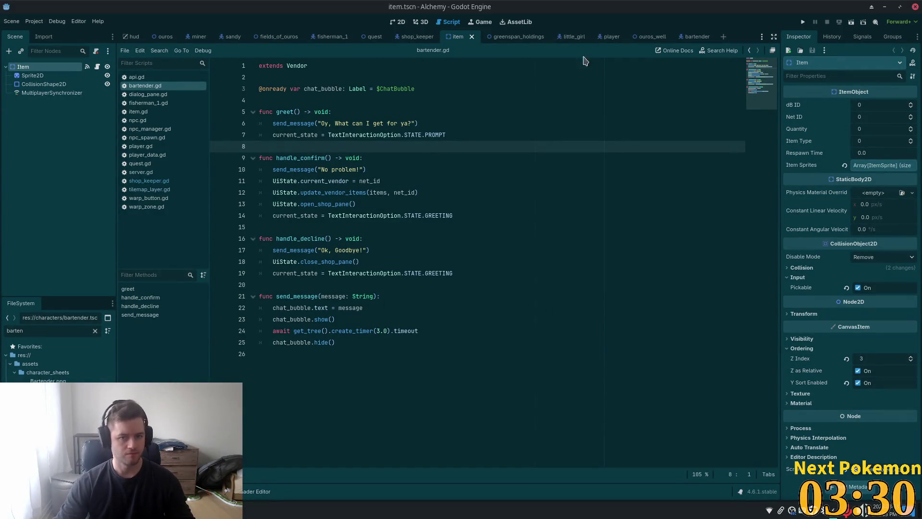
Search Quick Open for item_obje and open item_object.gd.
{"action": "key", "text": "shift+alt+o"}
{"action": "type", "text": "item_"}
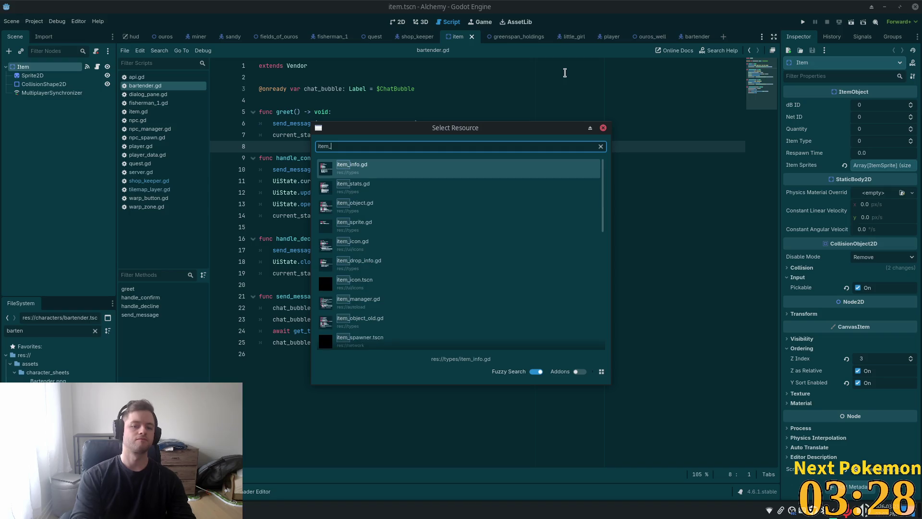
{"action": "type", "text": "obje"}
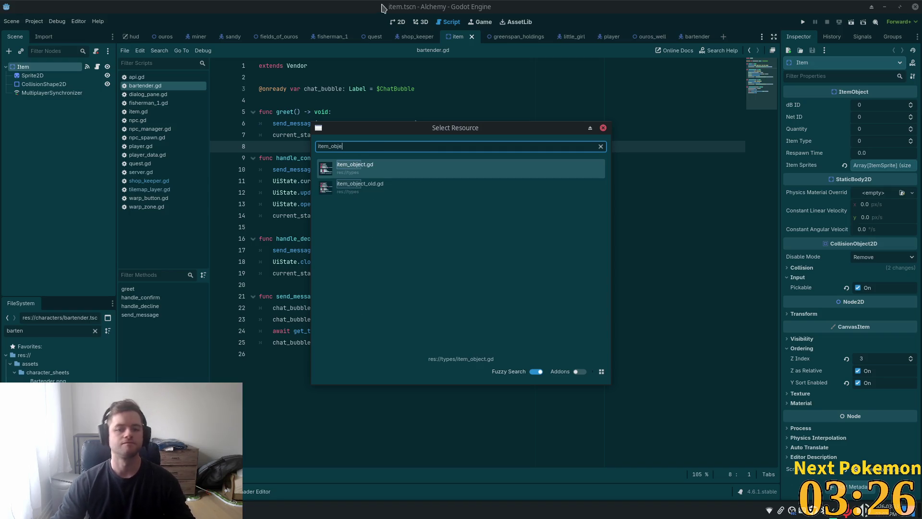
{"action": "left_click", "coordinate": [364, 175]}
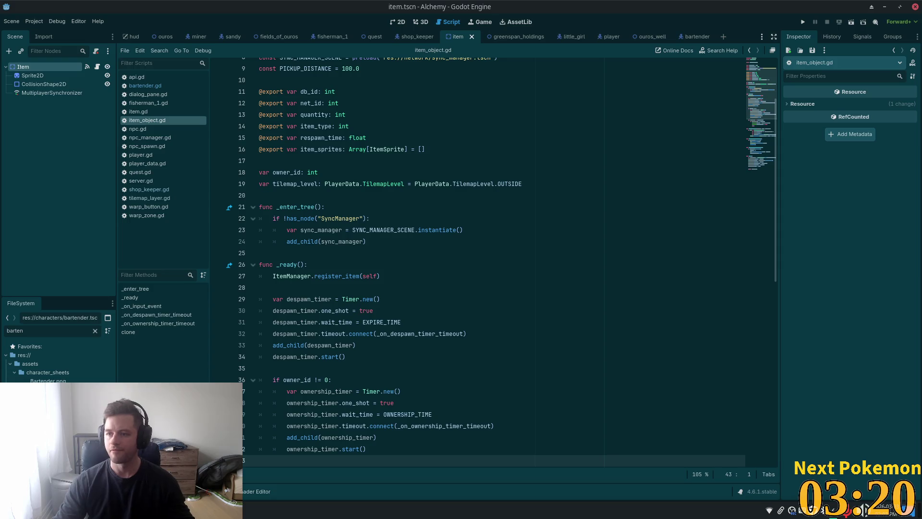
{"action": "left_click", "coordinate": [36, 92]}
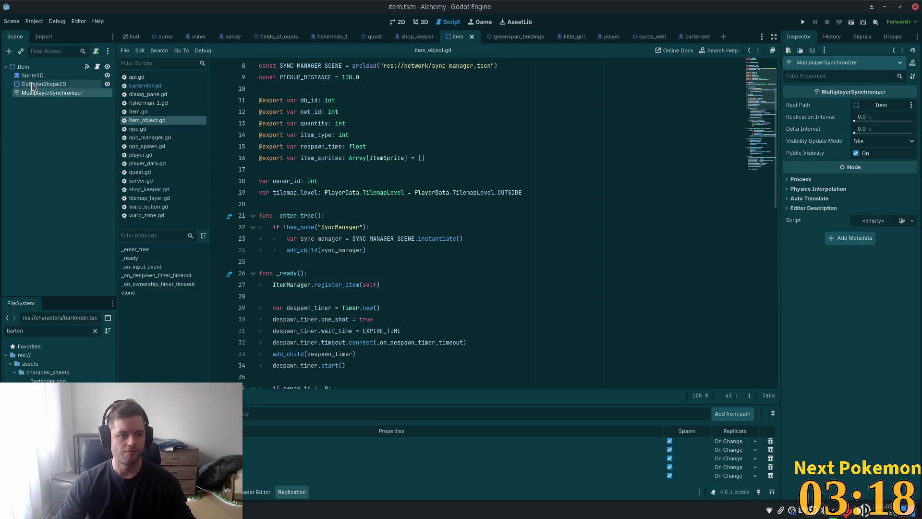
Append a new ItemSprite as element 100 of the Item's Item Sprites array with ID 107.
{"action": "left_click", "coordinate": [24, 67]}
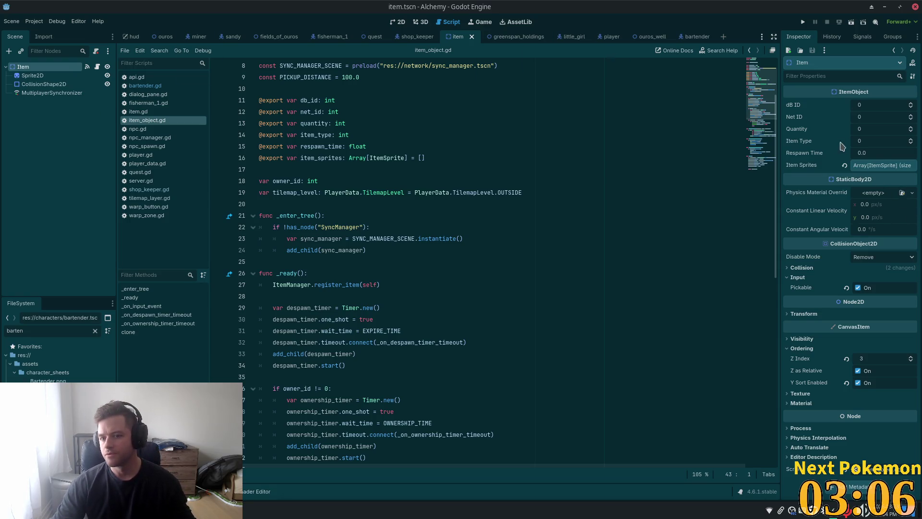
{"action": "left_click", "coordinate": [883, 165]}
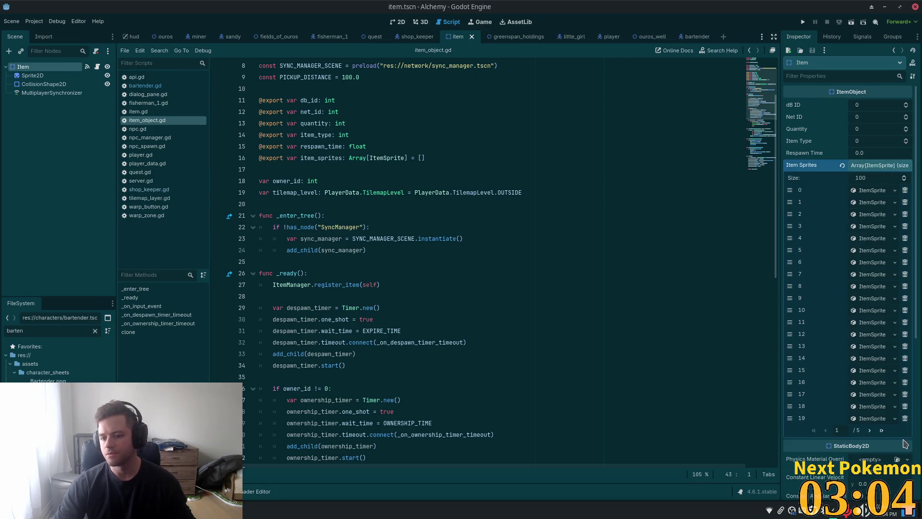
{"action": "left_click", "coordinate": [881, 430]}
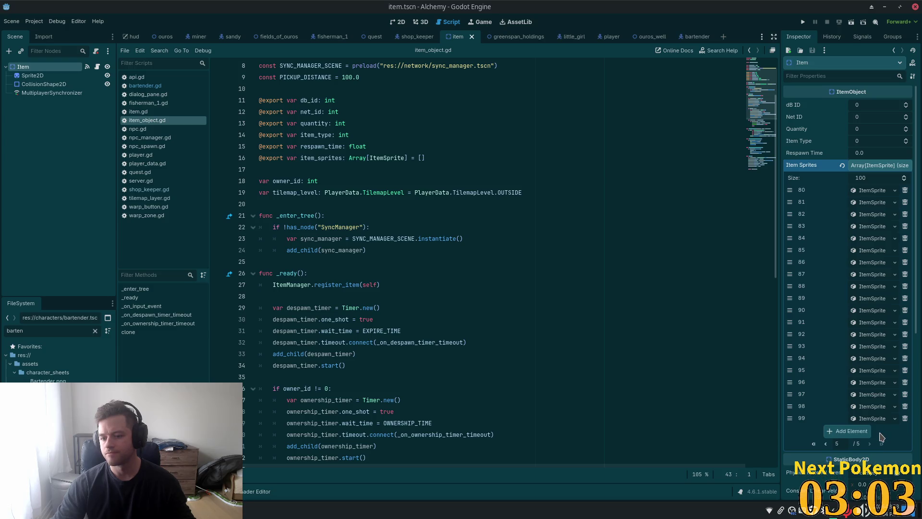
{"action": "left_click", "coordinate": [850, 432]}
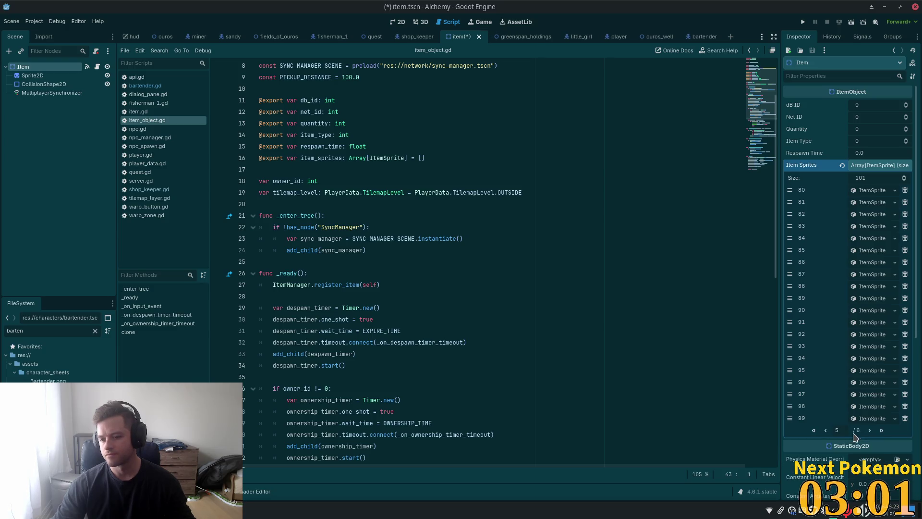
{"action": "left_click", "coordinate": [882, 430]}
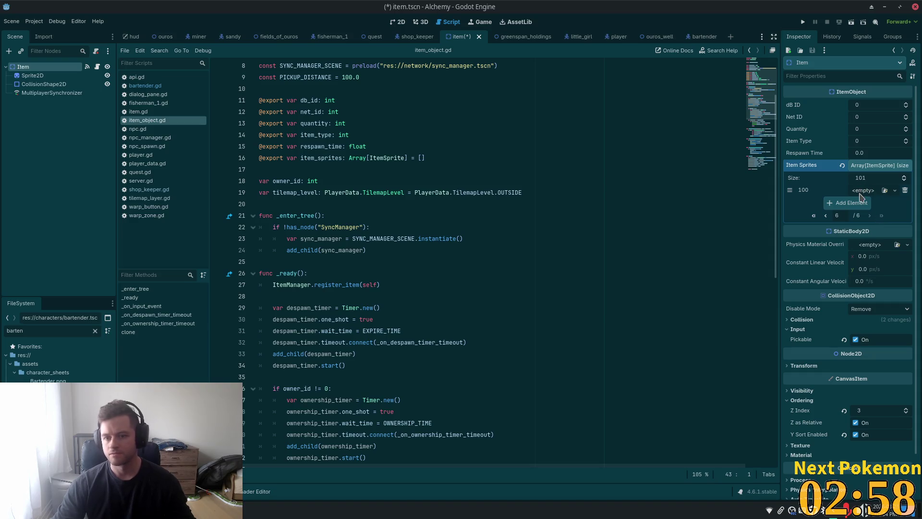
{"action": "left_click", "coordinate": [895, 190]}
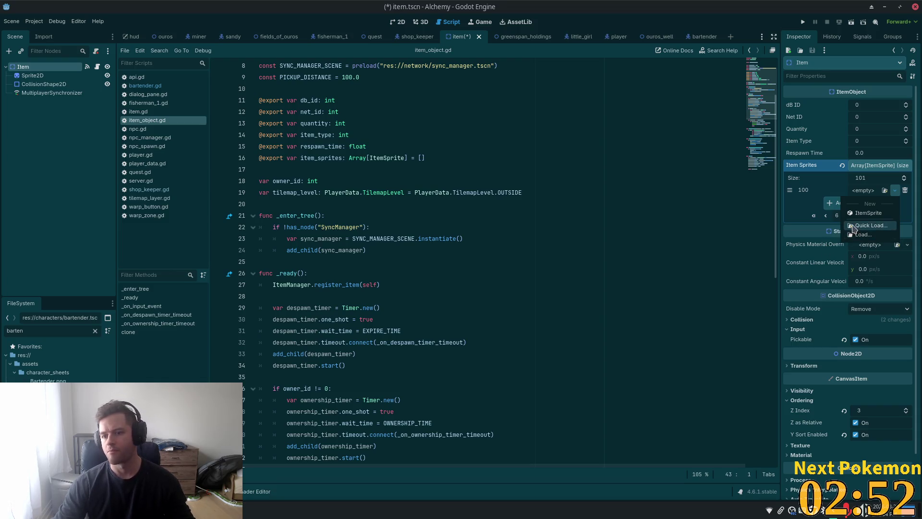
{"action": "left_click", "coordinate": [864, 213]}
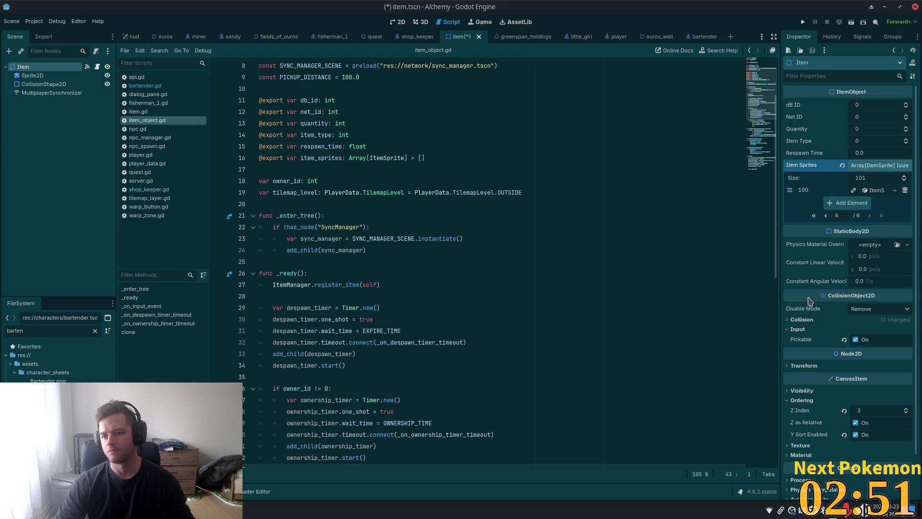
{"action": "left_click", "coordinate": [878, 191]}
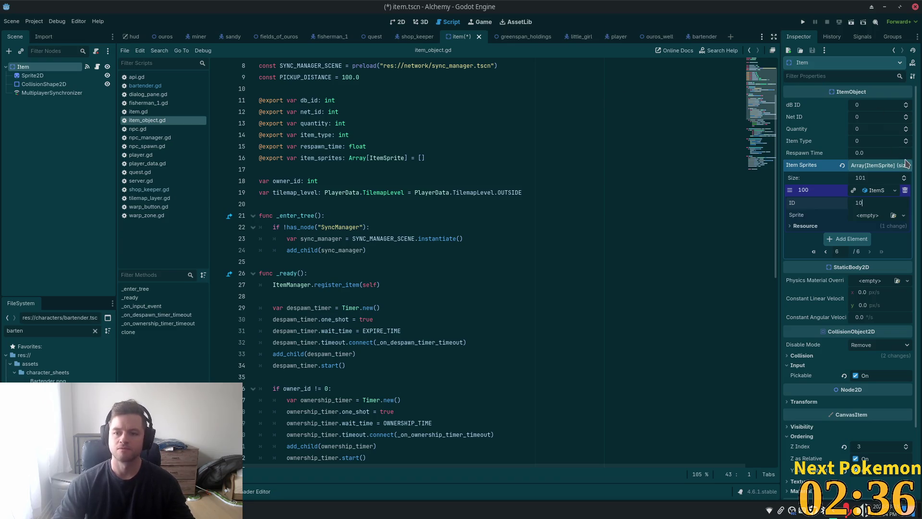
{"action": "type", "text": "7"}
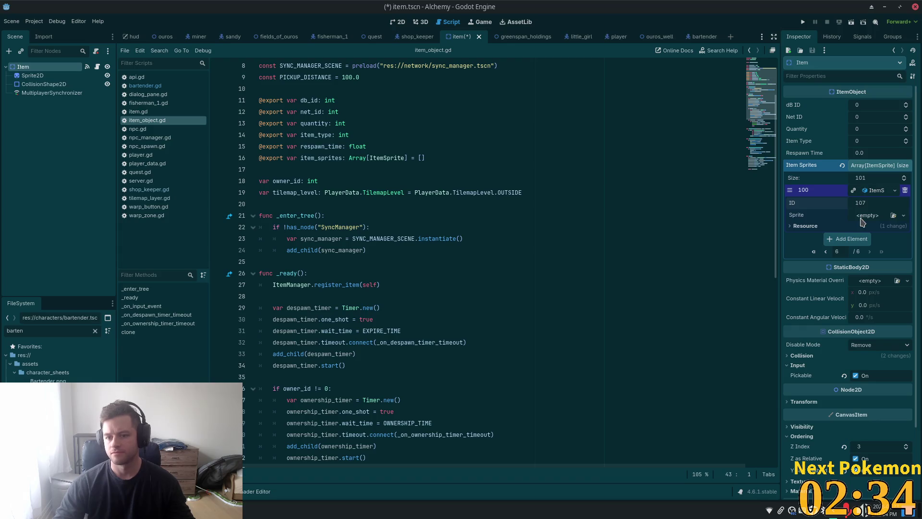
{"action": "left_click", "coordinate": [868, 216]}
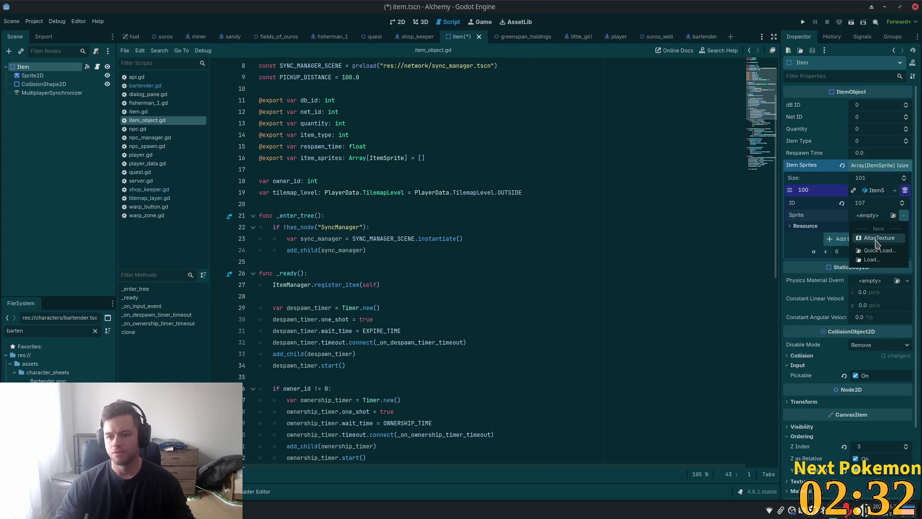
Make the sprite a new AtlasTexture whose atlas is the alchemy potions sheet.
{"action": "left_click", "coordinate": [879, 238]}
{"action": "double_click", "coordinate": [52, 331]}
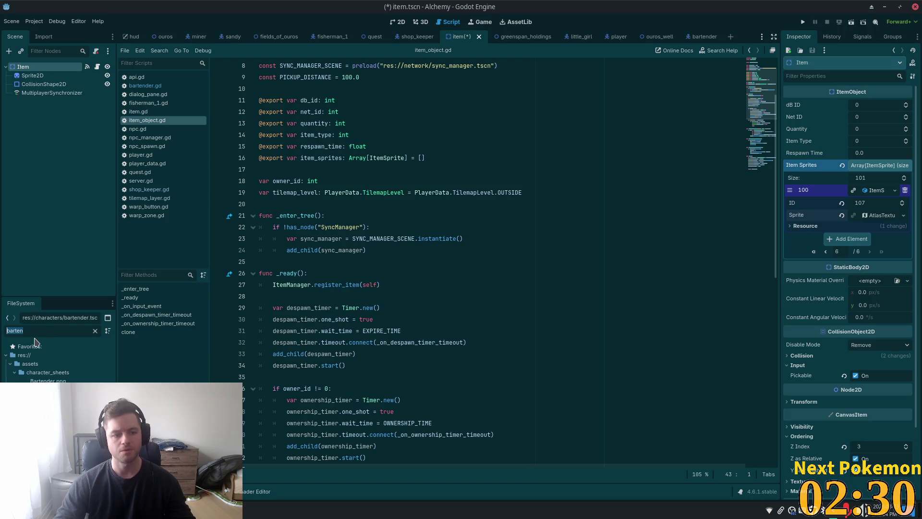
{"action": "type", "text": "alchem"}
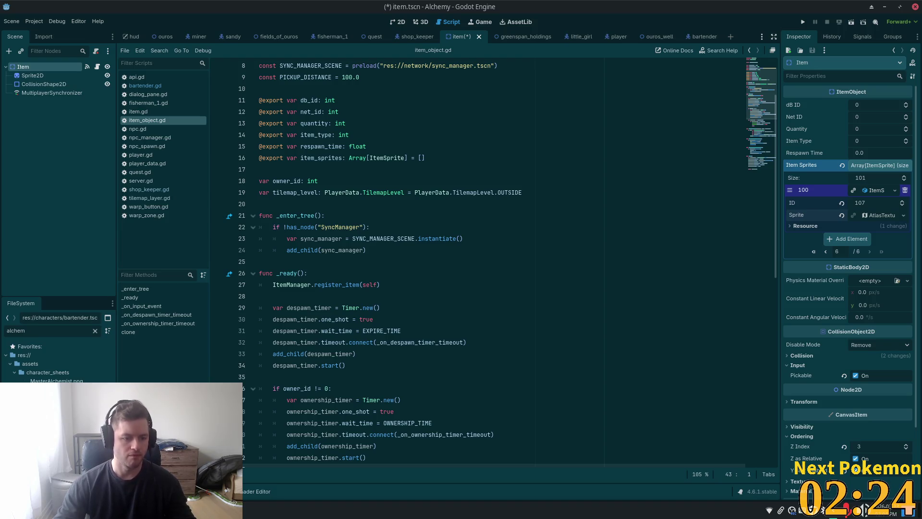
{"action": "key", "text": "Down"}
{"action": "mouse_move", "coordinate": [53, 399]}
{"action": "left_mouse_down"}
{"action": "mouse_move", "coordinate": [268, 336]}
{"action": "mouse_move", "coordinate": [480, 217]}
{"action": "mouse_move", "coordinate": [906, 192]}
{"action": "mouse_move", "coordinate": [877, 214]}
{"action": "left_mouse_up"}
{"action": "left_click", "coordinate": [879, 215]}
{"action": "mouse_move", "coordinate": [53, 398]}
{"action": "left_mouse_down"}
{"action": "mouse_move", "coordinate": [455, 381]}
{"action": "mouse_move", "coordinate": [863, 323]}
{"action": "mouse_move", "coordinate": [875, 329]}
{"action": "mouse_move", "coordinate": [863, 339]}
{"action": "left_mouse_up"}
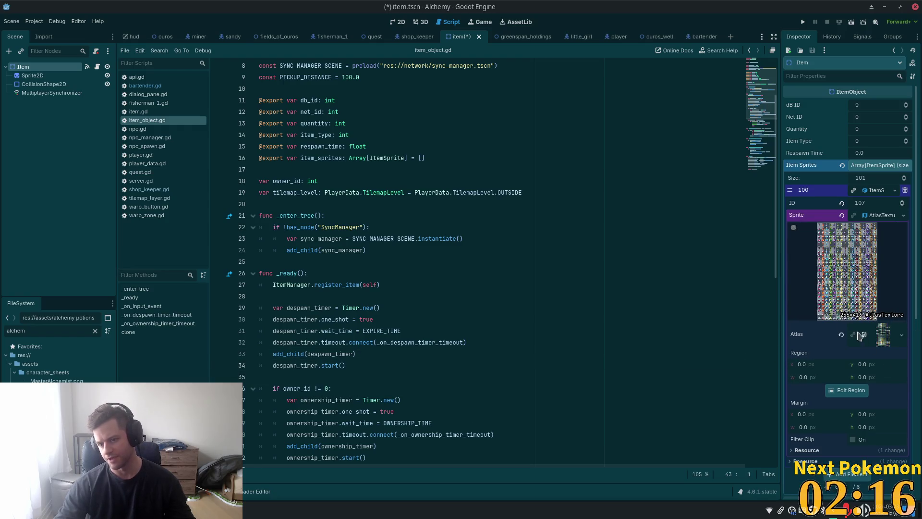
{"action": "left_click", "coordinate": [855, 390]}
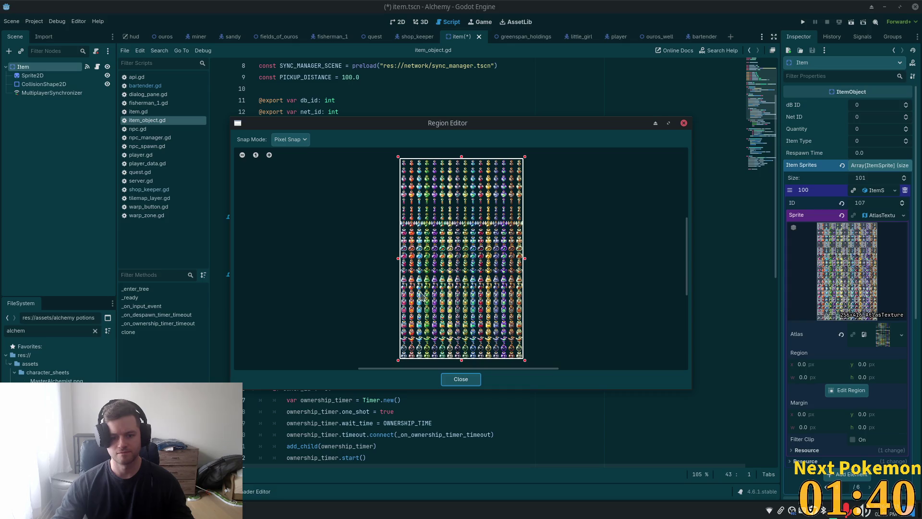
Zoom and pan across the potions sprite sheet in the Region Editor to find the Ale icon.
{"action": "scroll", "coordinate": [473, 322], "scroll_direction": "up", "scroll_amount": 4}
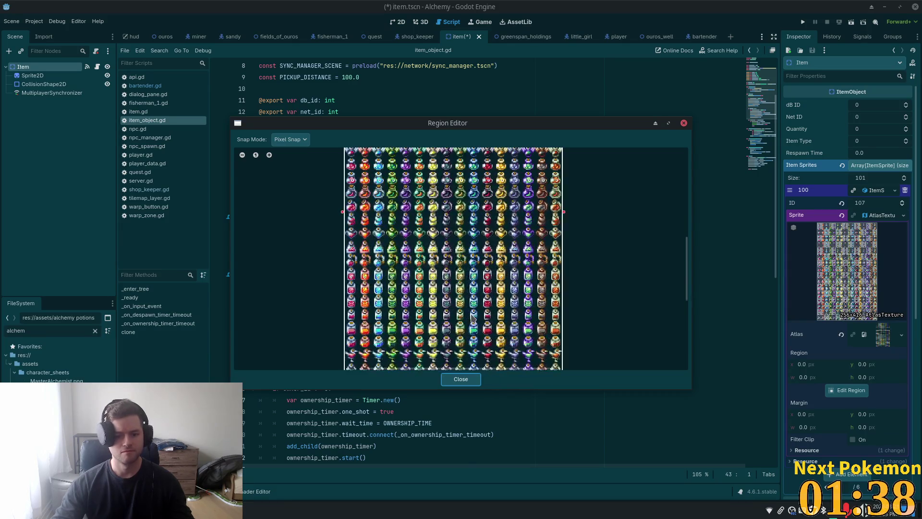
{"action": "scroll", "coordinate": [453, 317], "scroll_direction": "up", "scroll_amount": 1}
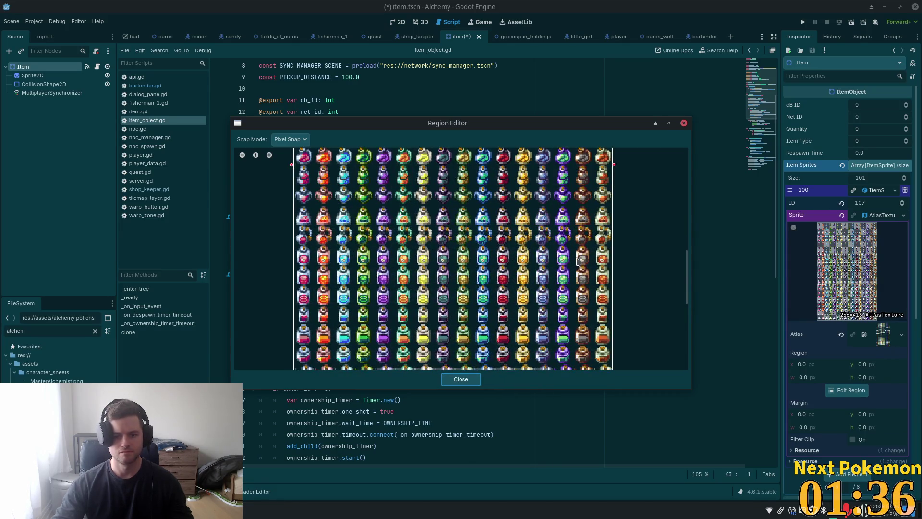
{"action": "scroll", "coordinate": [583, 259], "scroll_direction": "down", "scroll_amount": 2}
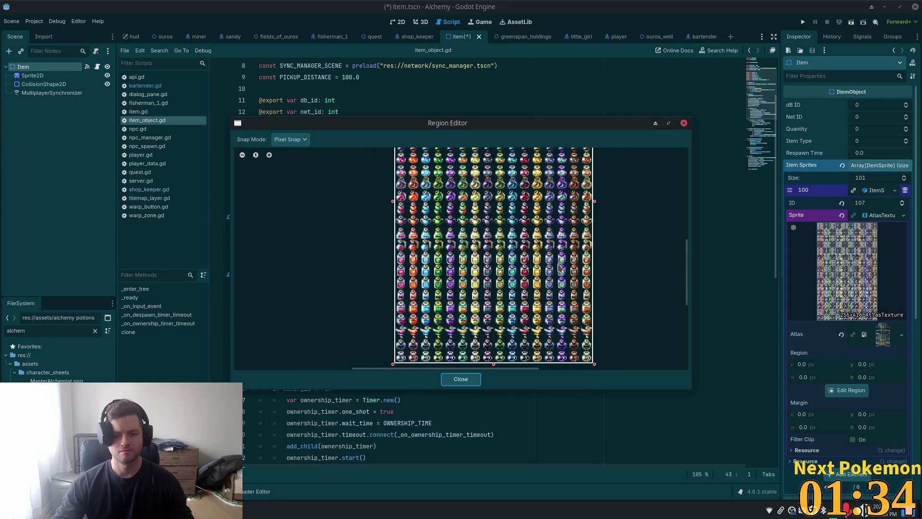
{"action": "left_click_drag", "start_coordinate": [621, 274], "coordinate": [603, 344]}
{"action": "scroll", "coordinate": [603, 344], "scroll_direction": "up", "scroll_amount": 3}
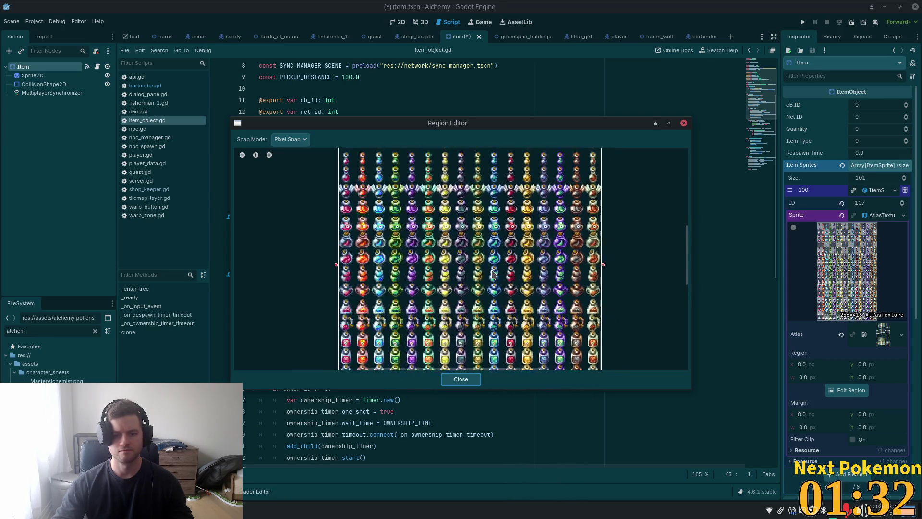
{"action": "scroll", "coordinate": [634, 252], "scroll_direction": "up", "scroll_amount": 5}
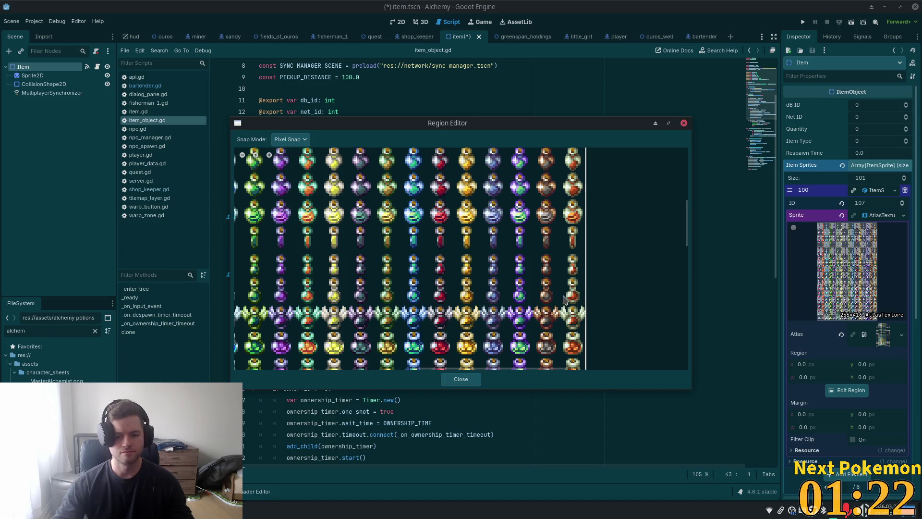
{"action": "scroll", "coordinate": [594, 233], "scroll_direction": "up", "scroll_amount": 3}
{"action": "scroll", "coordinate": [621, 169], "scroll_direction": "up", "scroll_amount": 3}
{"action": "scroll", "coordinate": [622, 169], "scroll_direction": "left", "scroll_amount": 2}
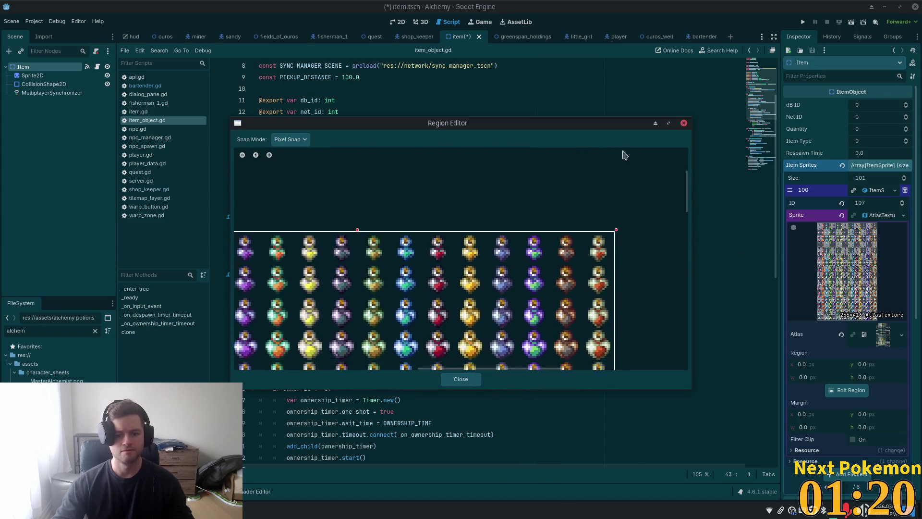
{"action": "scroll", "coordinate": [632, 337], "scroll_direction": "down", "scroll_amount": 3}
{"action": "scroll", "coordinate": [629, 338], "scroll_direction": "up", "scroll_amount": 3}
{"action": "scroll", "coordinate": [568, 340], "scroll_direction": "right", "scroll_amount": 2}
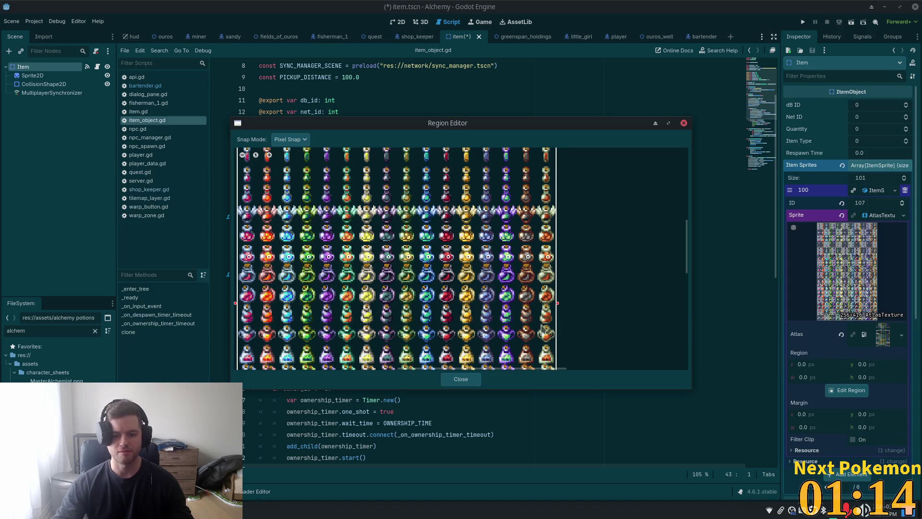
{"action": "scroll", "coordinate": [473, 321], "scroll_direction": "up", "scroll_amount": 2}
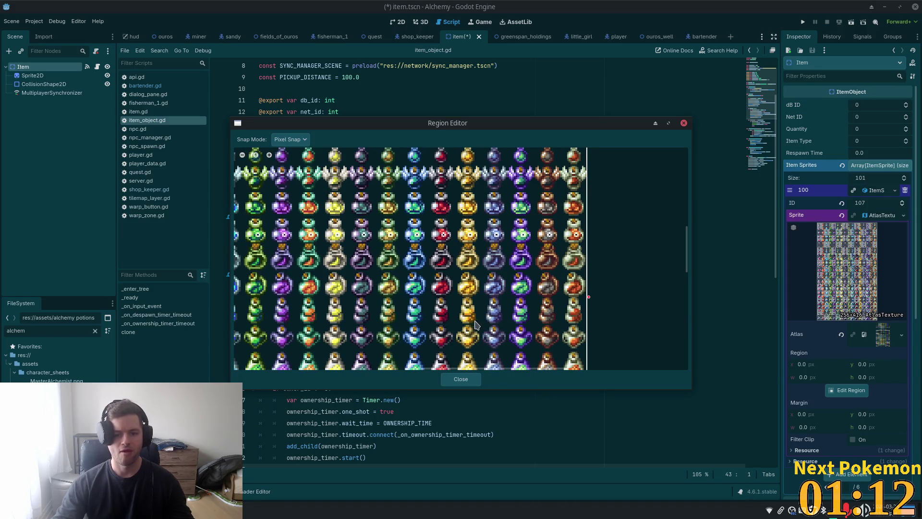
{"action": "left_click_drag", "start_coordinate": [492, 321], "coordinate": [449, 186]}
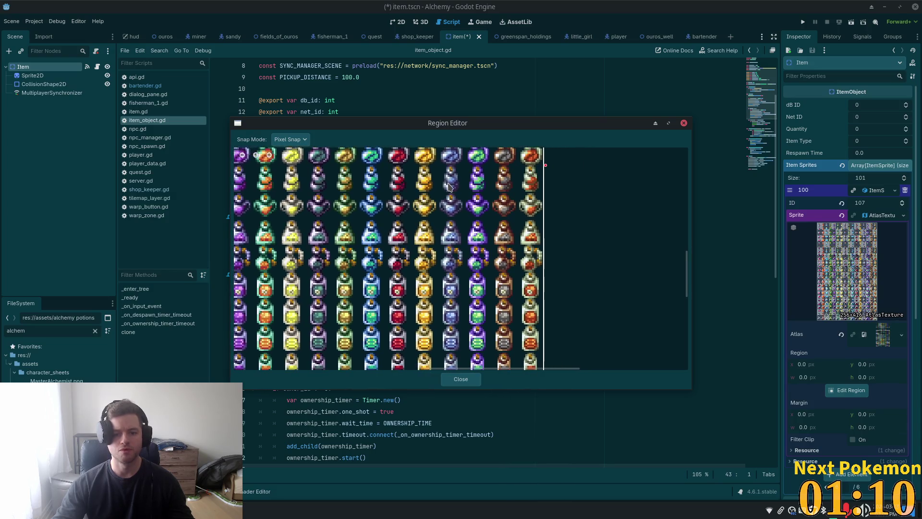
{"action": "left_click_drag", "start_coordinate": [435, 257], "coordinate": [426, 216]}
{"action": "left_click_drag", "start_coordinate": [403, 264], "coordinate": [430, 218]}
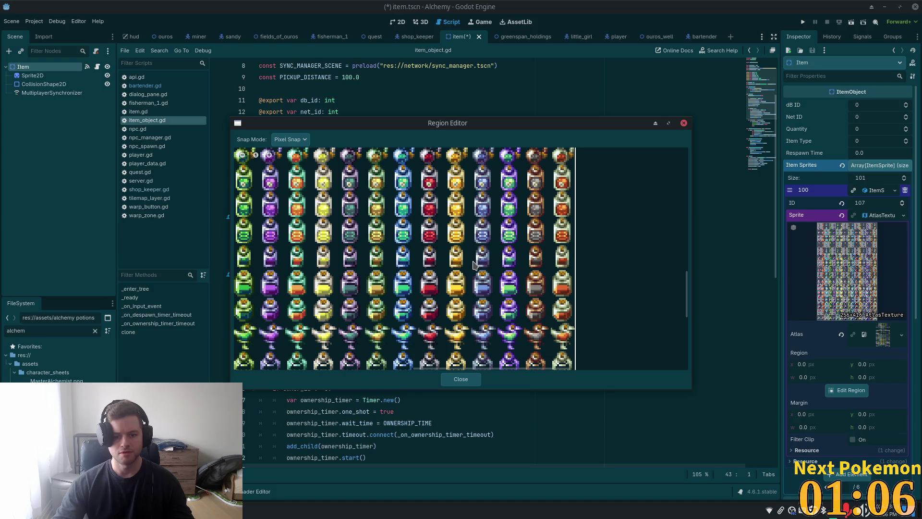
{"action": "scroll", "coordinate": [473, 264], "scroll_direction": "down", "scroll_amount": 1}
{"action": "mouse_move", "coordinate": [473, 272]}
{"action": "left_mouse_down"}
{"action": "mouse_move", "coordinate": [472, 222]}
{"action": "mouse_move", "coordinate": [464, 263]}
{"action": "left_mouse_up"}
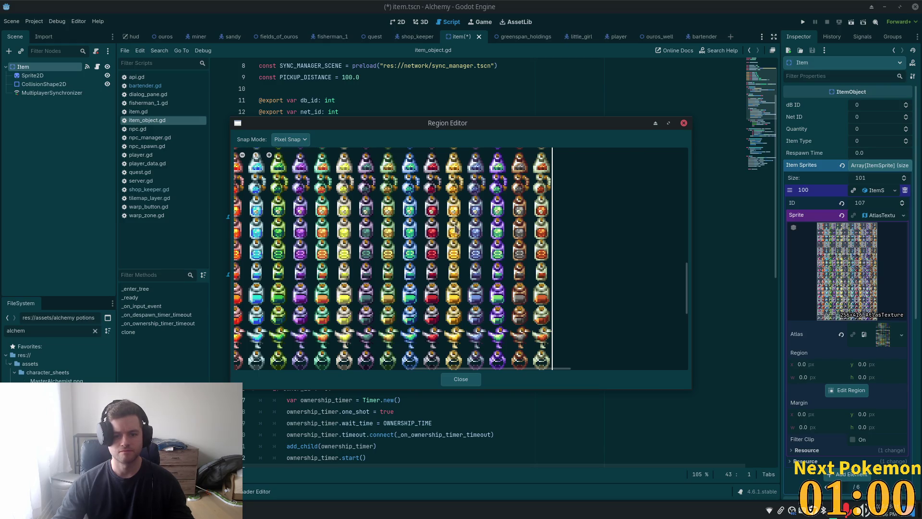
{"action": "scroll", "coordinate": [594, 246], "scroll_direction": "down", "scroll_amount": 1}
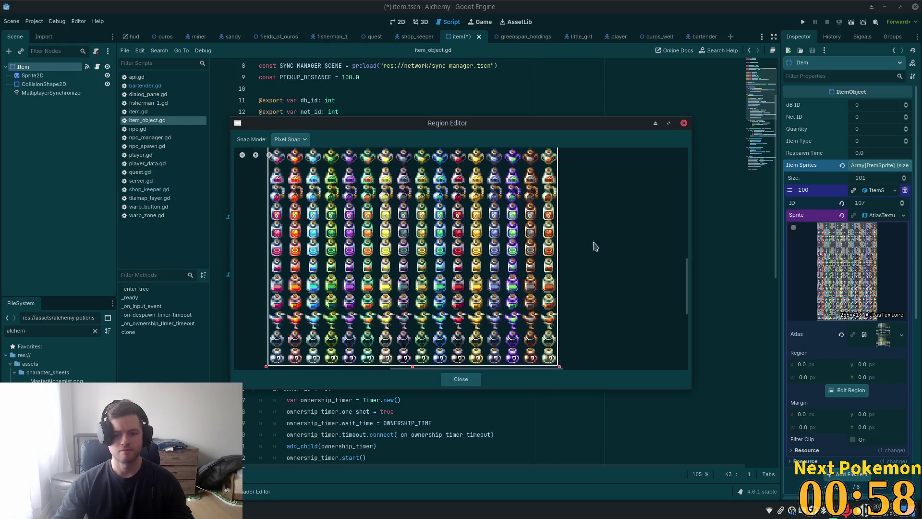
Set the Region Editor's snap mode to Pixel Snap.
{"action": "left_click", "coordinate": [287, 139]}
{"action": "left_click", "coordinate": [295, 187]}
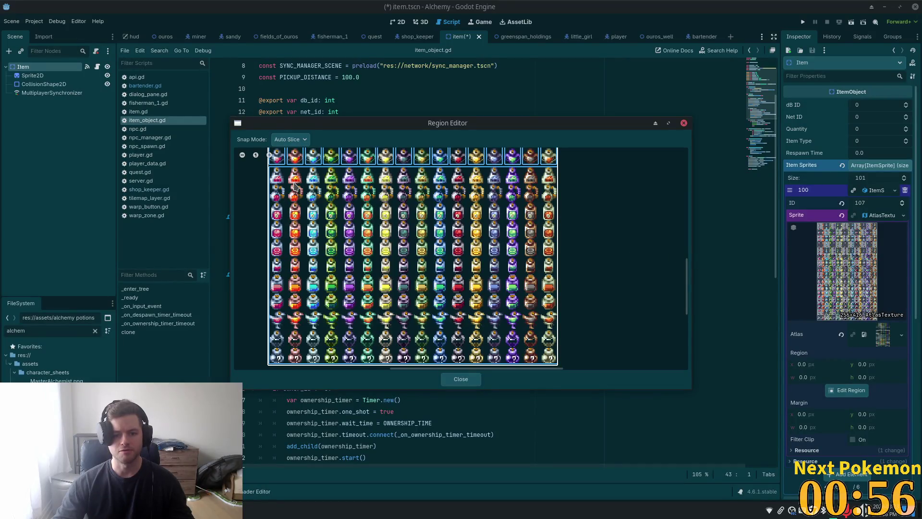
{"action": "scroll", "coordinate": [637, 237], "scroll_direction": "up", "scroll_amount": 3}
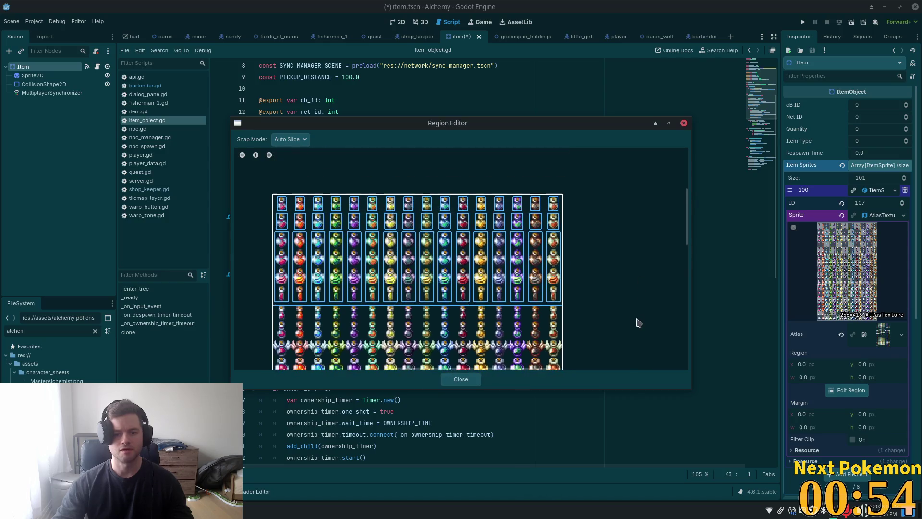
{"action": "scroll", "coordinate": [638, 322], "scroll_direction": "down", "scroll_amount": 5}
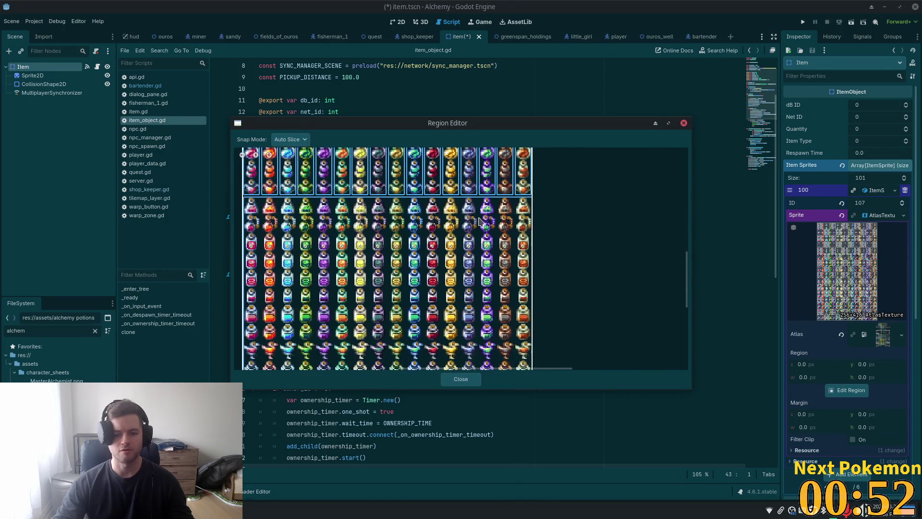
{"action": "scroll", "coordinate": [479, 220], "scroll_direction": "up", "scroll_amount": 3}
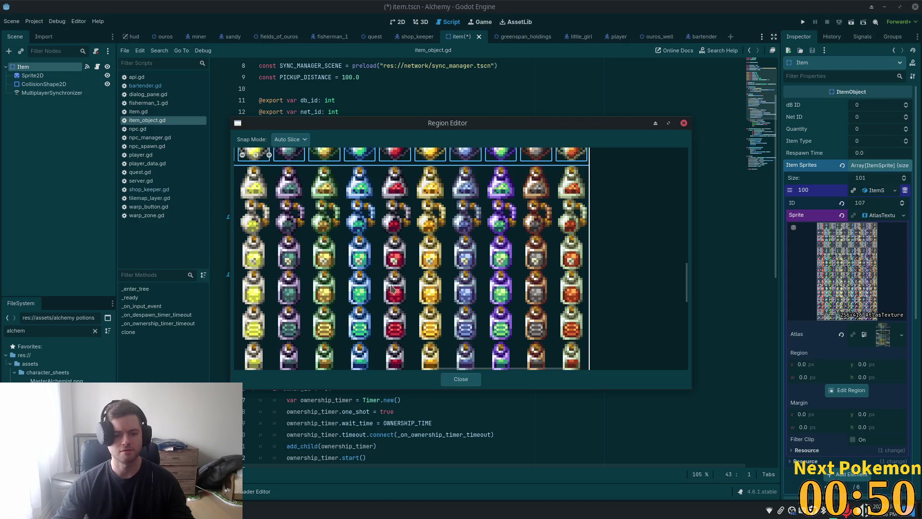
{"action": "scroll", "coordinate": [343, 282], "scroll_direction": "down", "scroll_amount": 2}
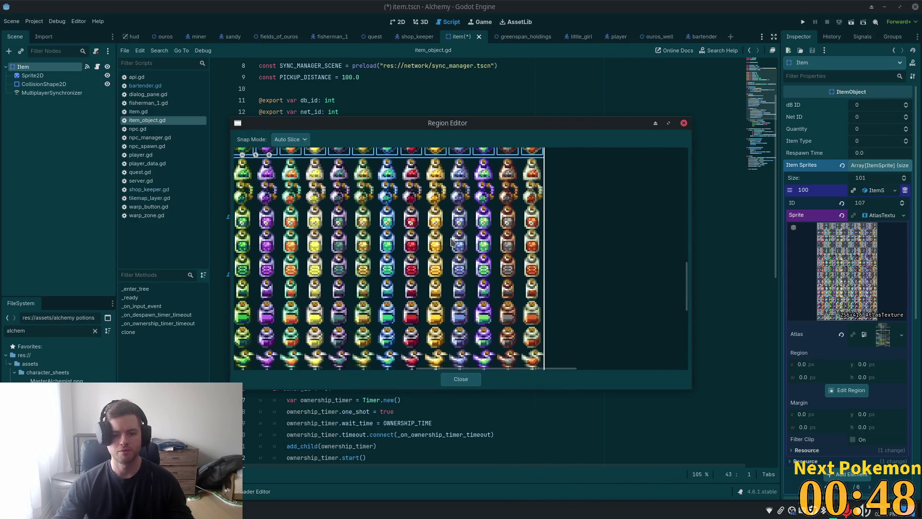
{"action": "scroll", "coordinate": [452, 241], "scroll_direction": "up", "scroll_amount": 2}
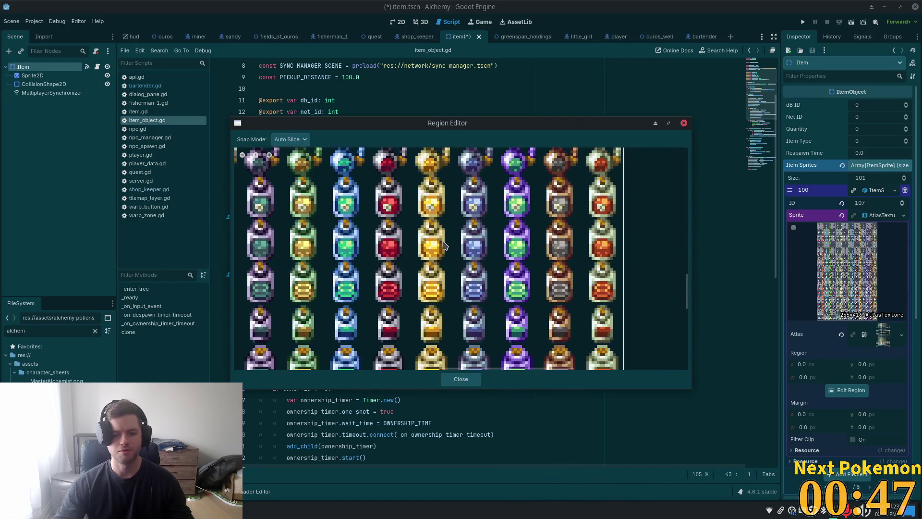
{"action": "left_click", "coordinate": [290, 139]}
{"action": "left_click", "coordinate": [299, 163]}
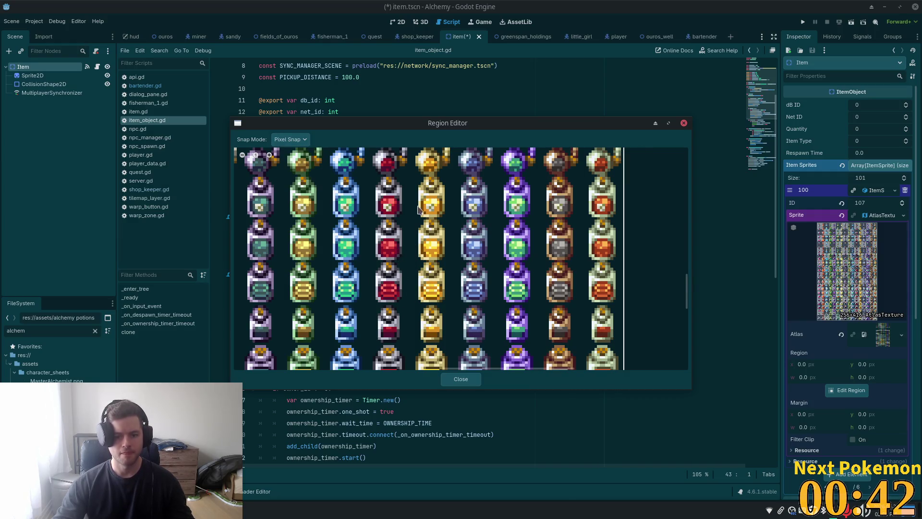
Outline the gold potion as a 10×16 region at 179, 288 and close the editor.
{"action": "scroll", "coordinate": [419, 210], "scroll_direction": "up", "scroll_amount": 2}
{"action": "scroll", "coordinate": [407, 228], "scroll_direction": "up", "scroll_amount": 2}
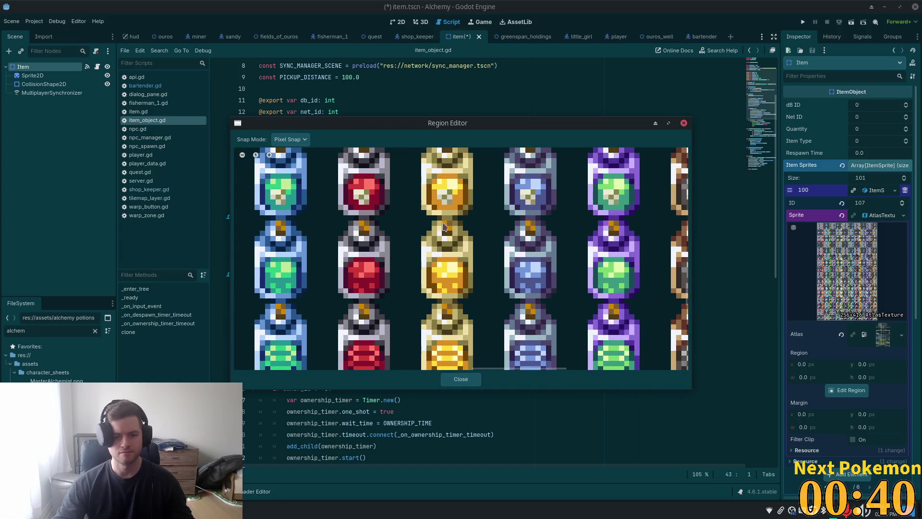
{"action": "mouse_move", "coordinate": [420, 219]}
{"action": "left_mouse_down"}
{"action": "mouse_move", "coordinate": [483, 284]}
{"action": "mouse_move", "coordinate": [475, 306]}
{"action": "left_mouse_up"}
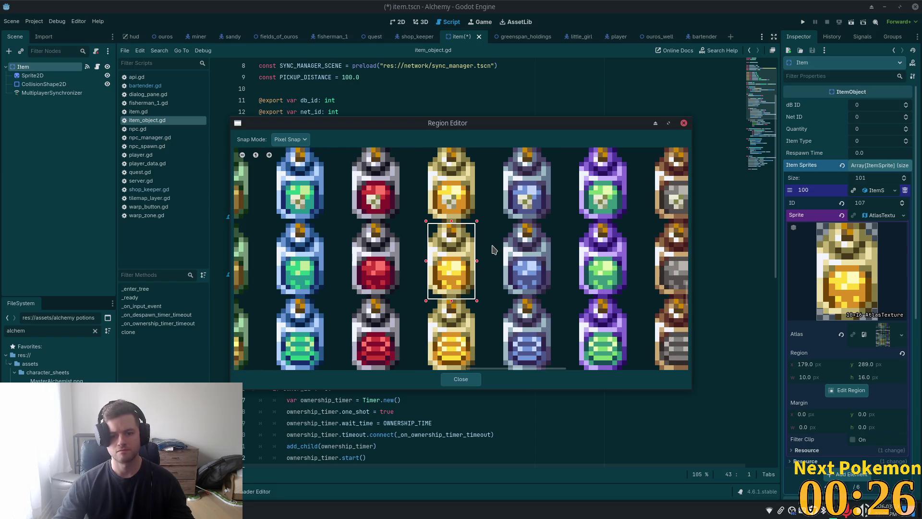
{"action": "scroll", "coordinate": [493, 250], "scroll_direction": "down", "scroll_amount": 3}
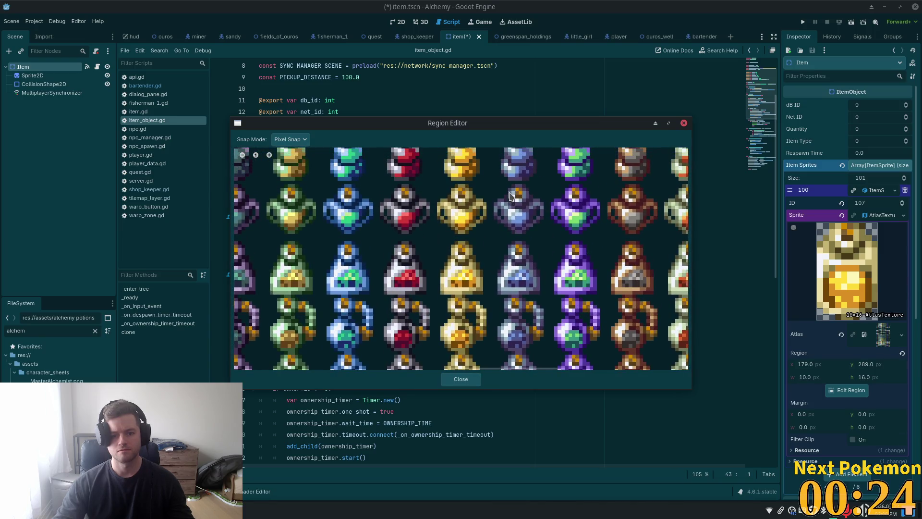
{"action": "scroll", "coordinate": [489, 295], "scroll_direction": "down", "scroll_amount": 3}
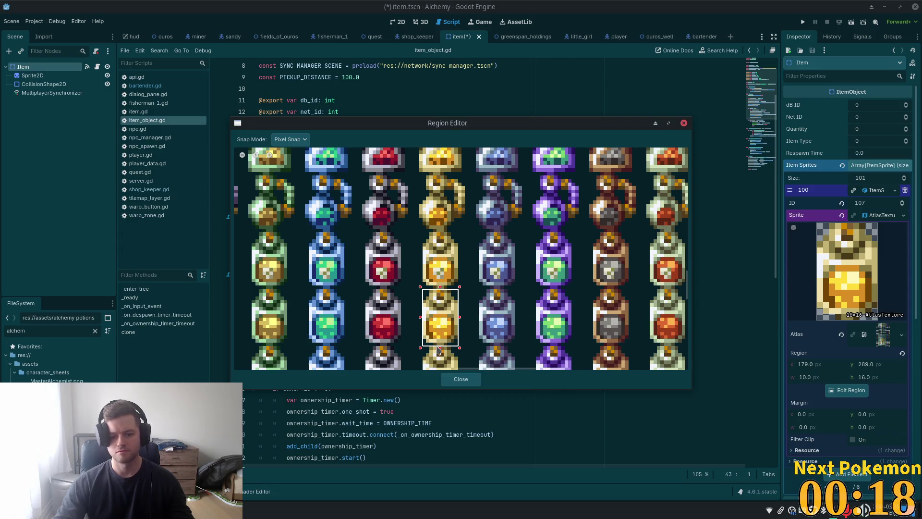
{"action": "left_click_drag", "start_coordinate": [440, 347], "coordinate": [440, 344]}
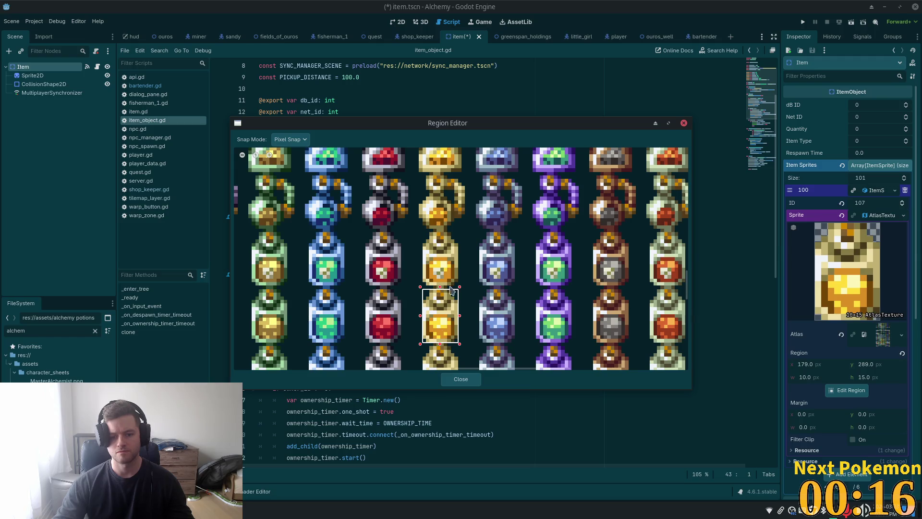
{"action": "left_click_drag", "start_coordinate": [442, 290], "coordinate": [442, 286]}
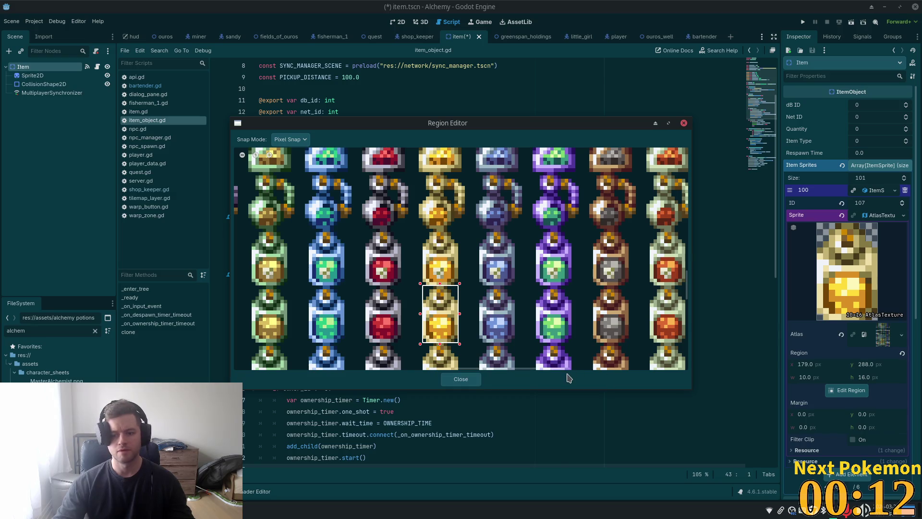
{"action": "left_click", "coordinate": [457, 379]}
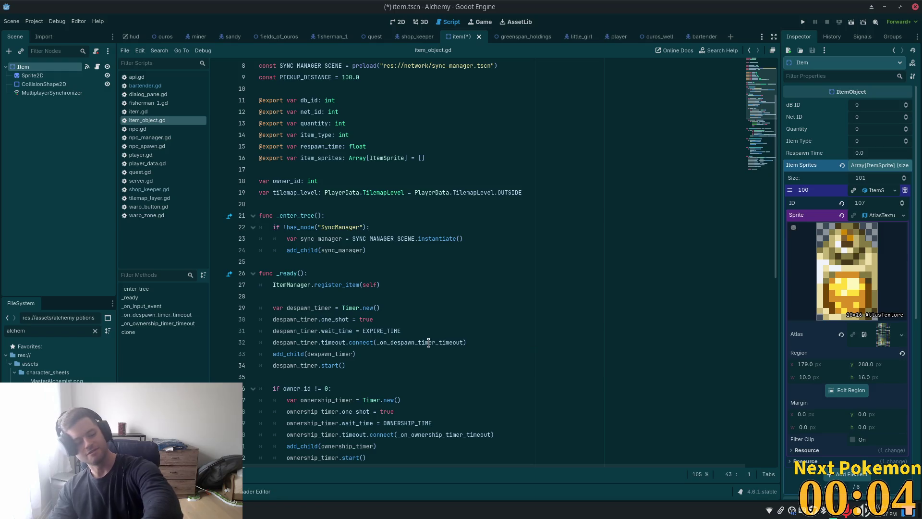
{"action": "mouse_move", "coordinate": [427, 346]}
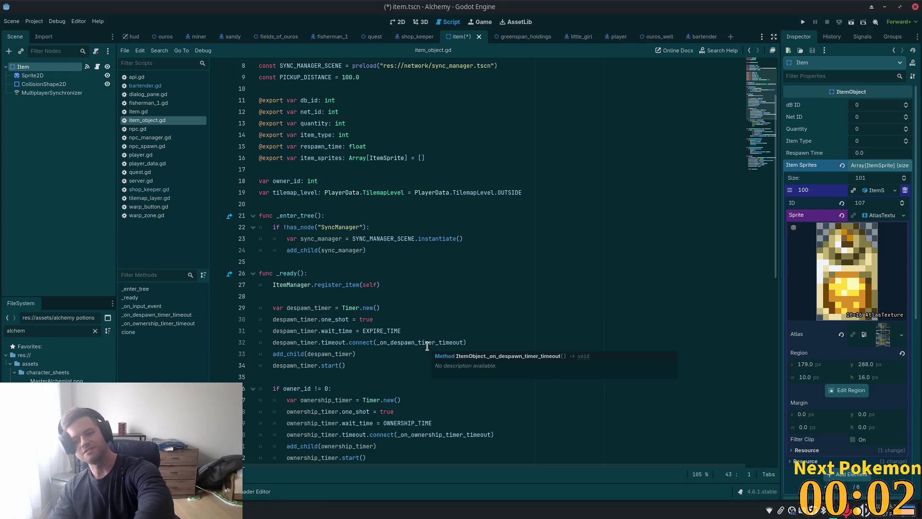
{"action": "left_click", "coordinate": [876, 218]}
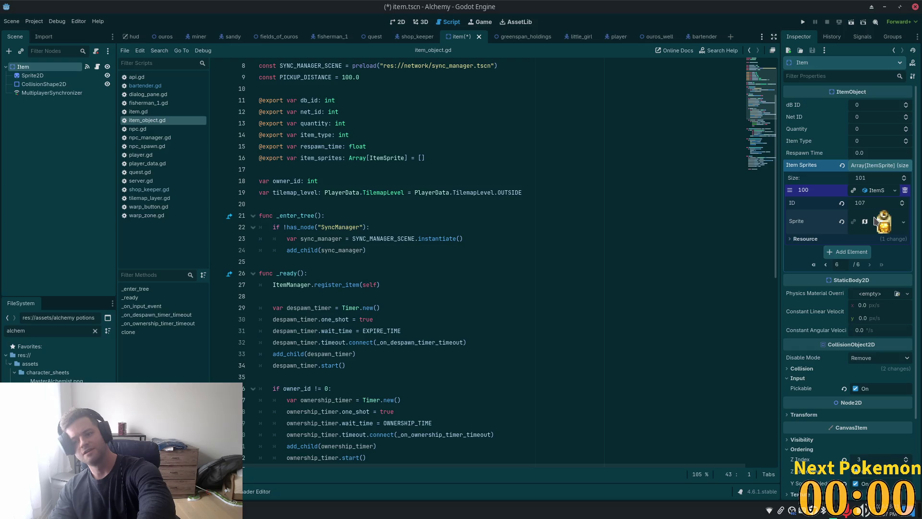
Collapse Item Sprites element 100 in the Inspector, then bring the Brave Pokémon window forward.
{"action": "left_click", "coordinate": [877, 191]}
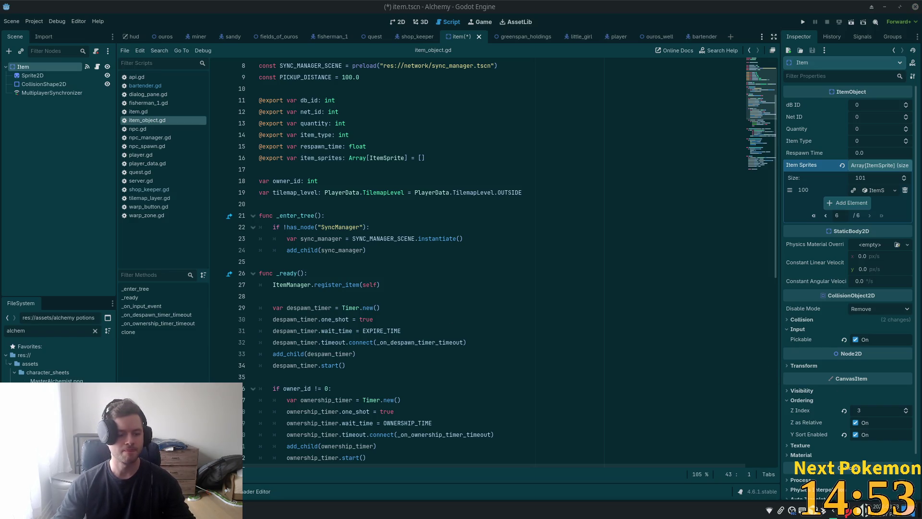
{"action": "left_click", "coordinate": [48, 399]}
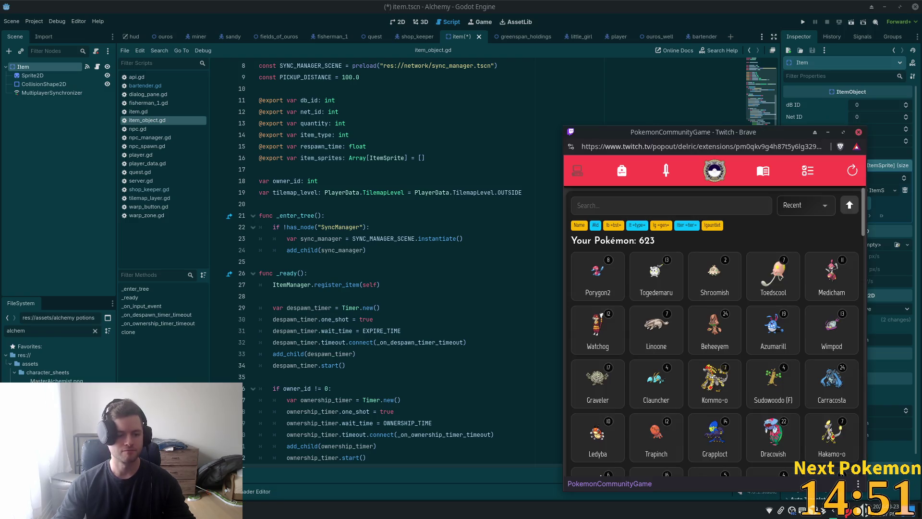
Filter the Pokémon list with 'lt ice' and sort it by ID.
{"action": "left_click", "coordinate": [650, 209]}
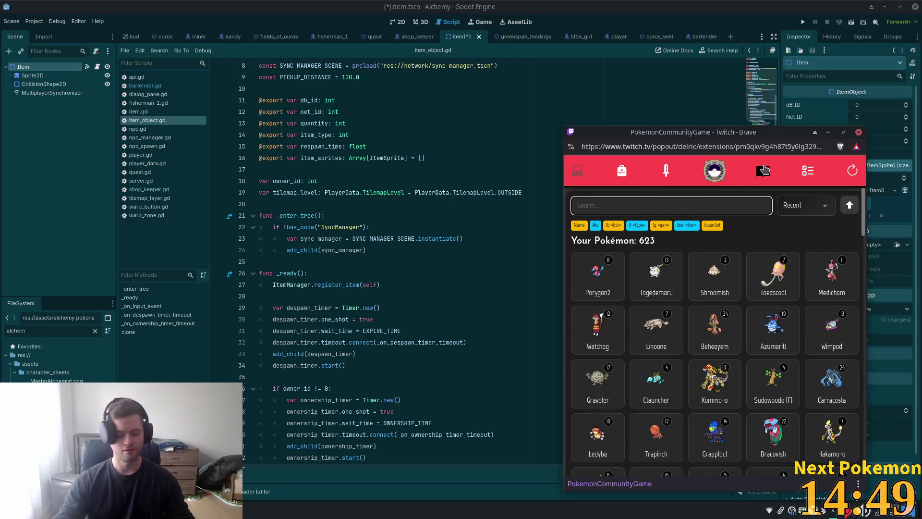
{"action": "type", "text": "lt ice"}
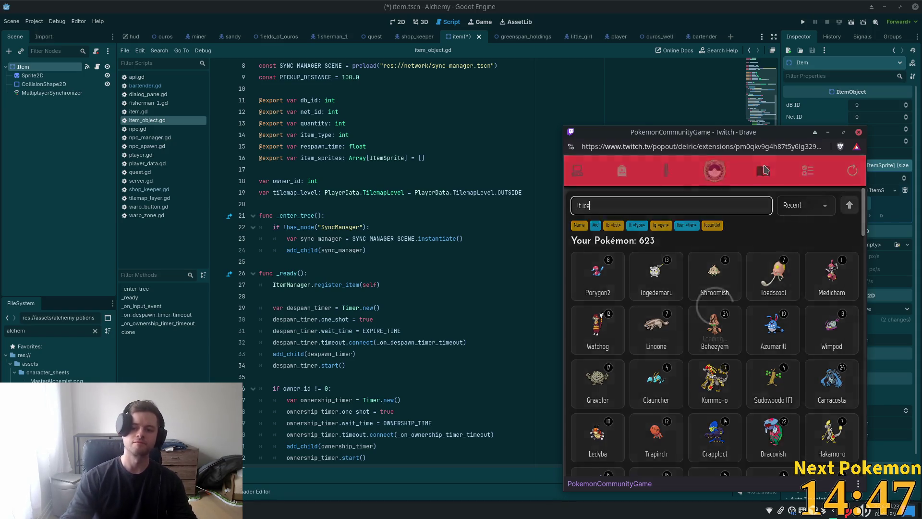
{"action": "left_click", "coordinate": [806, 205]}
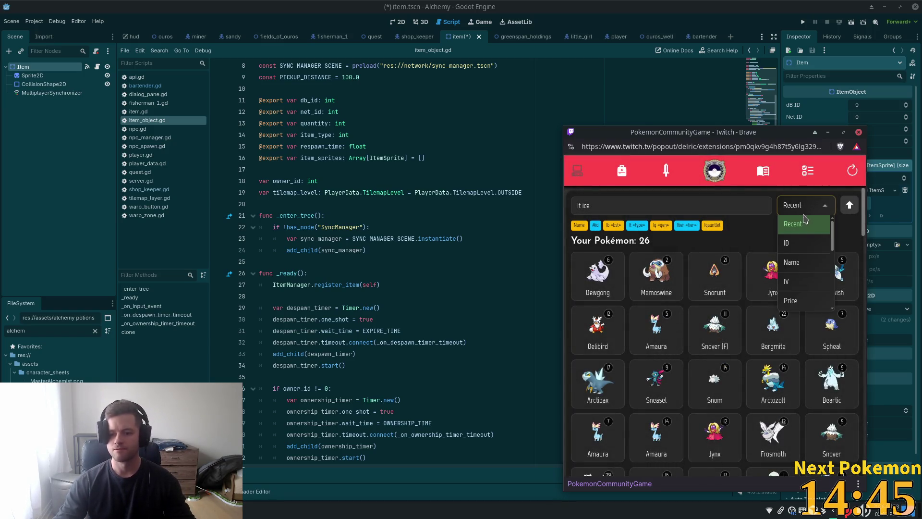
{"action": "left_click", "coordinate": [797, 225]}
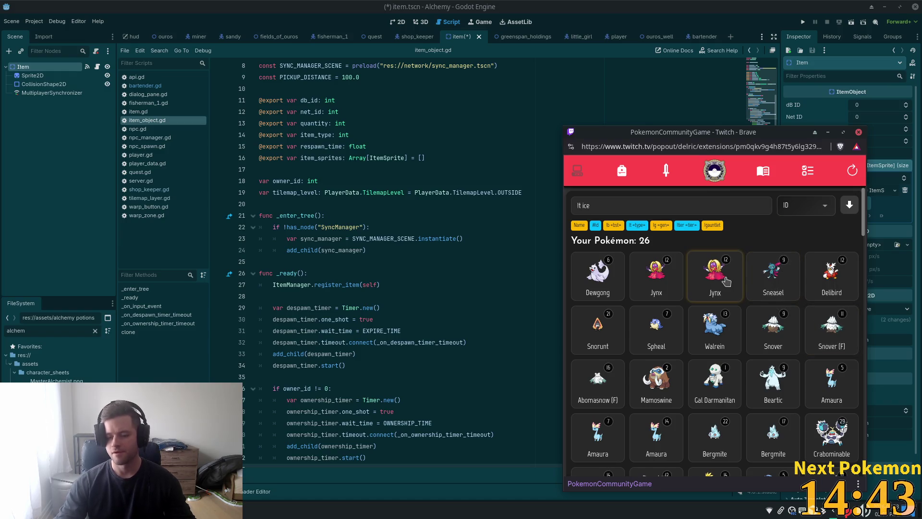
Wondertrade away the level 9 Snover, passing over the female Snover.
{"action": "left_click", "coordinate": [832, 337]}
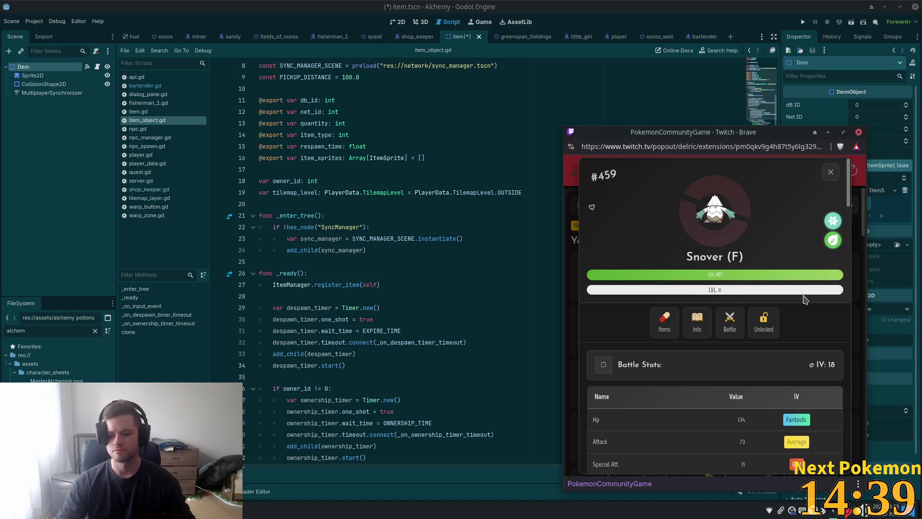
{"action": "left_click", "coordinate": [830, 173]}
{"action": "left_click", "coordinate": [783, 327]}
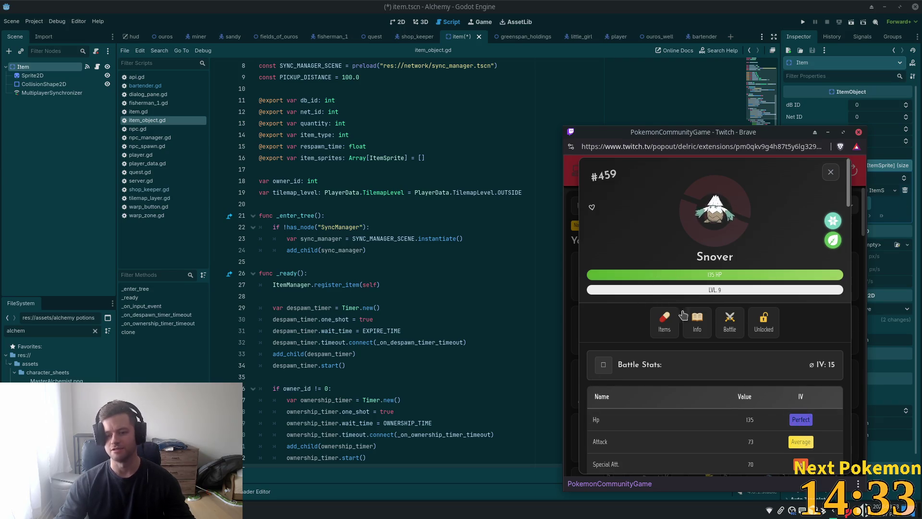
{"action": "scroll", "coordinate": [714, 275], "scroll_direction": "down", "scroll_amount": 2}
{"action": "scroll", "coordinate": [706, 273], "scroll_direction": "down", "scroll_amount": 10}
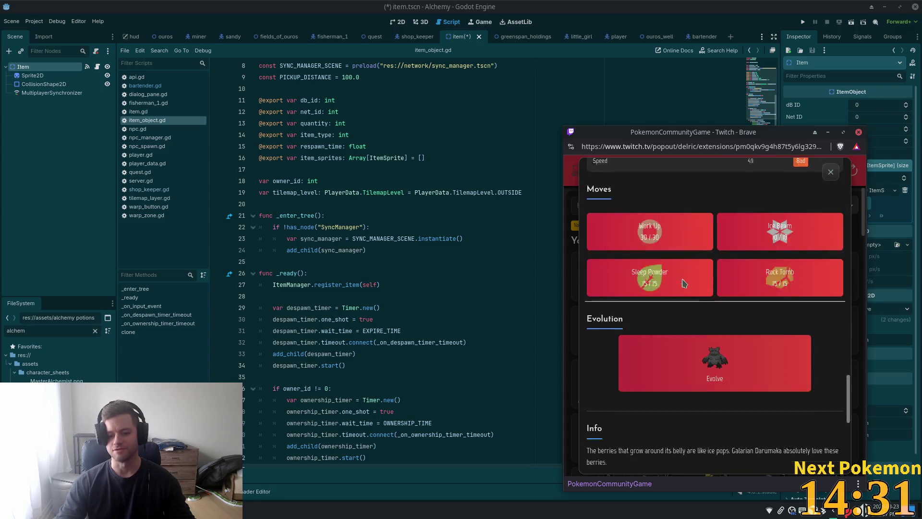
{"action": "left_click", "coordinate": [725, 456]}
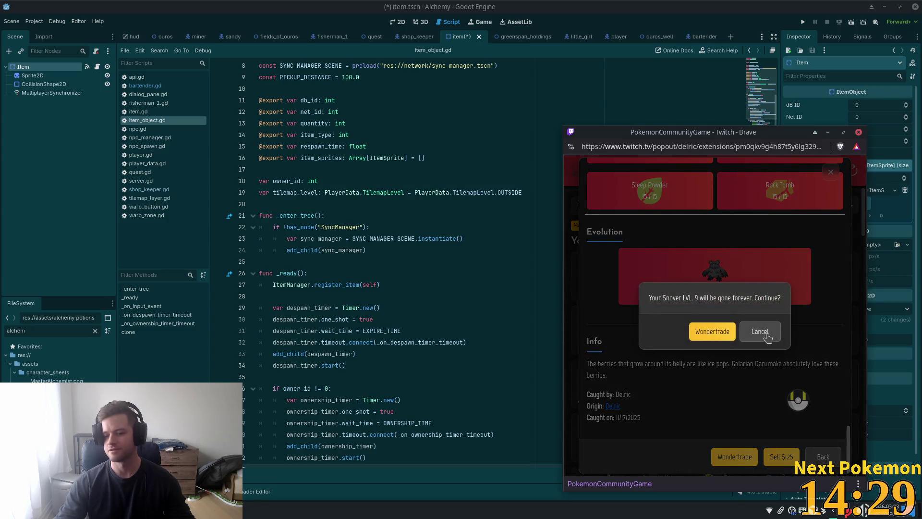
{"action": "left_click", "coordinate": [731, 333]}
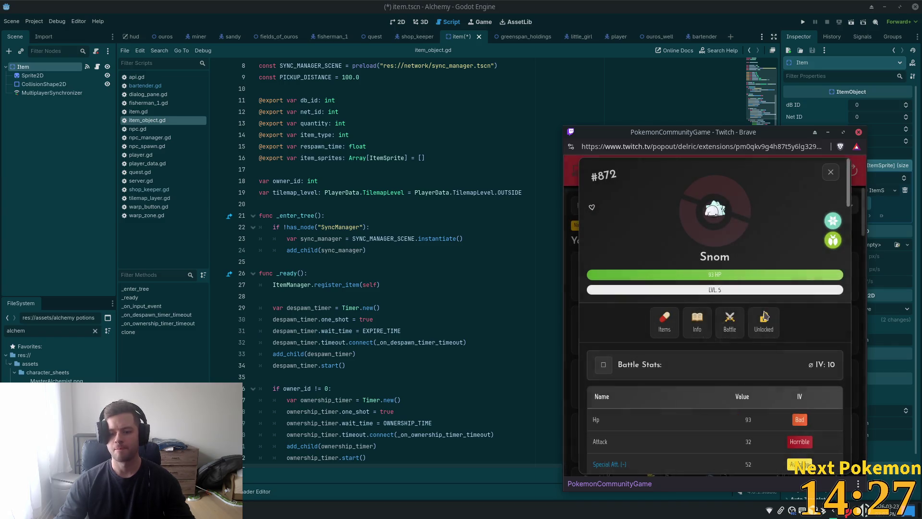
{"action": "left_click", "coordinate": [831, 172]}
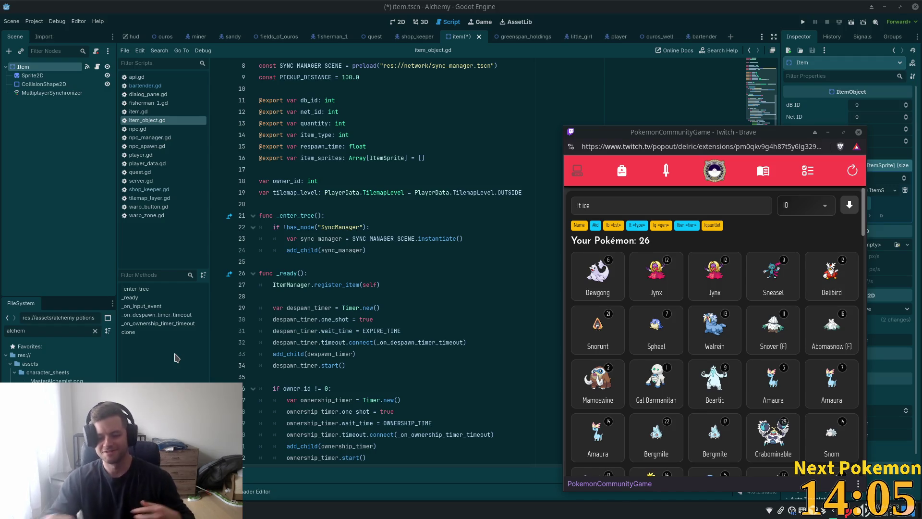
Return to Godot's item script with the caret at the end of line 22.
{"action": "scroll", "coordinate": [716, 342], "scroll_direction": "down", "scroll_amount": 3}
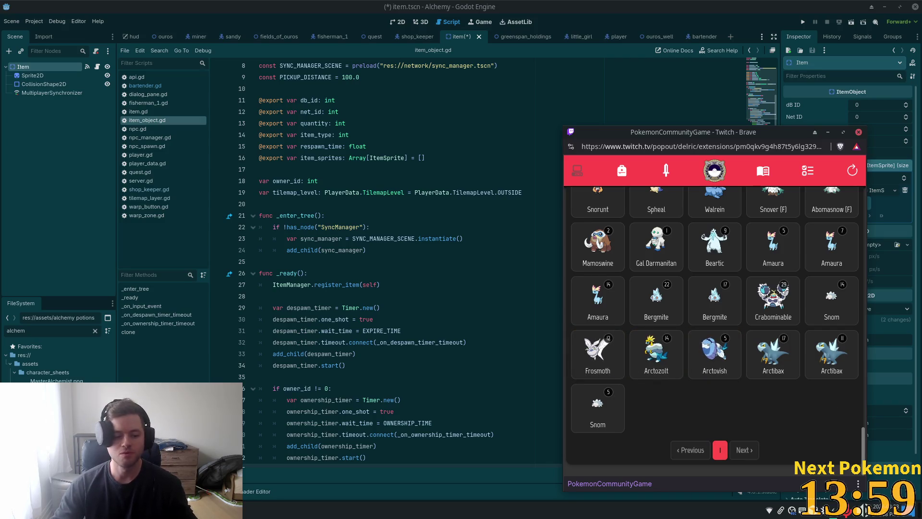
{"action": "left_click", "coordinate": [421, 229]}
{"action": "left_click", "coordinate": [421, 229]}
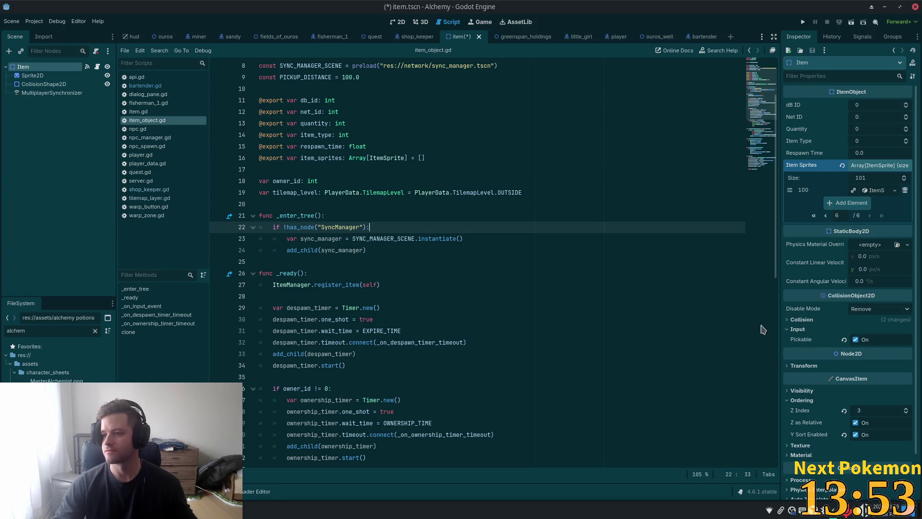
Move the caret to the db_id declaration, glance at items.json, then refocus item_object.gd.
{"action": "left_click", "coordinate": [506, 255]}
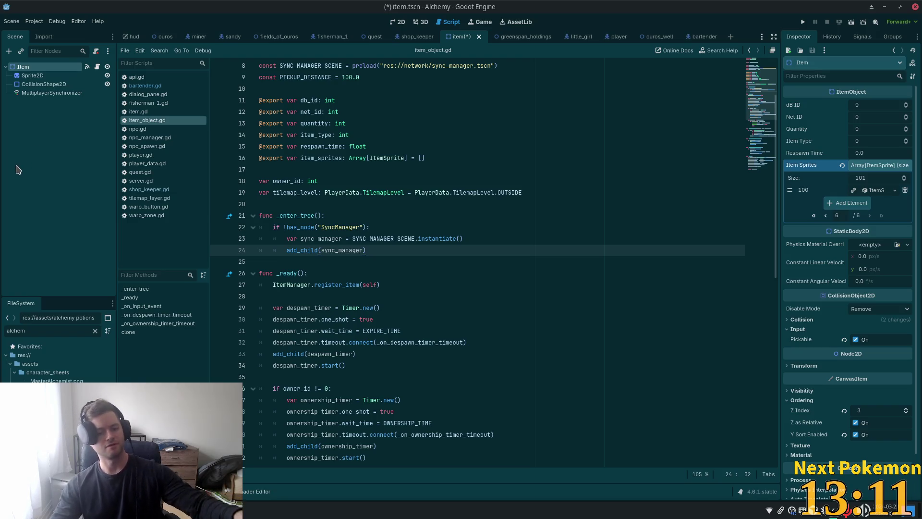
{"action": "left_click", "coordinate": [401, 102]}
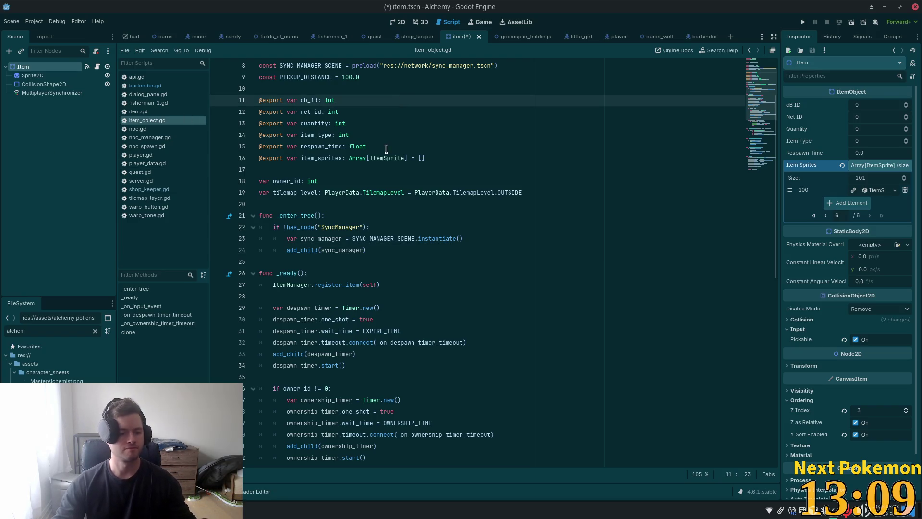
{"action": "key", "text": "alt+Tab"}
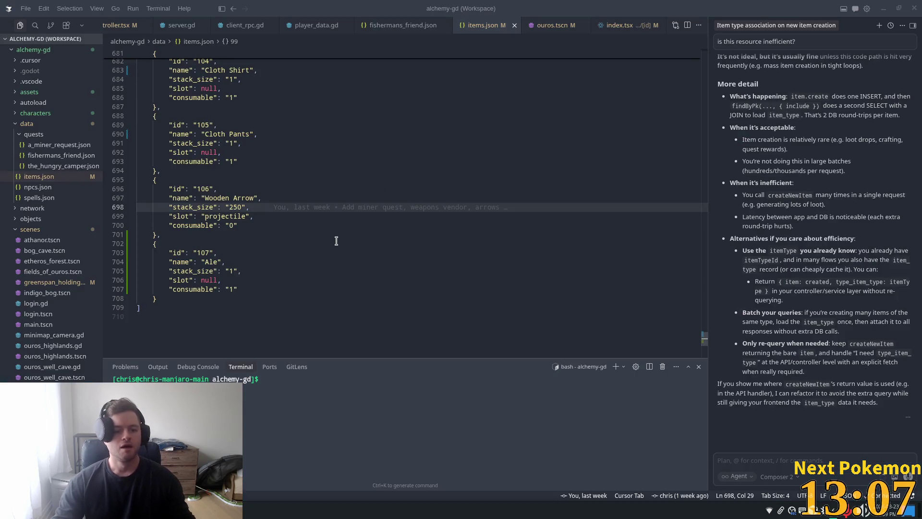
{"action": "key", "text": "alt+Tab"}
{"action": "left_click", "coordinate": [560, 92]}
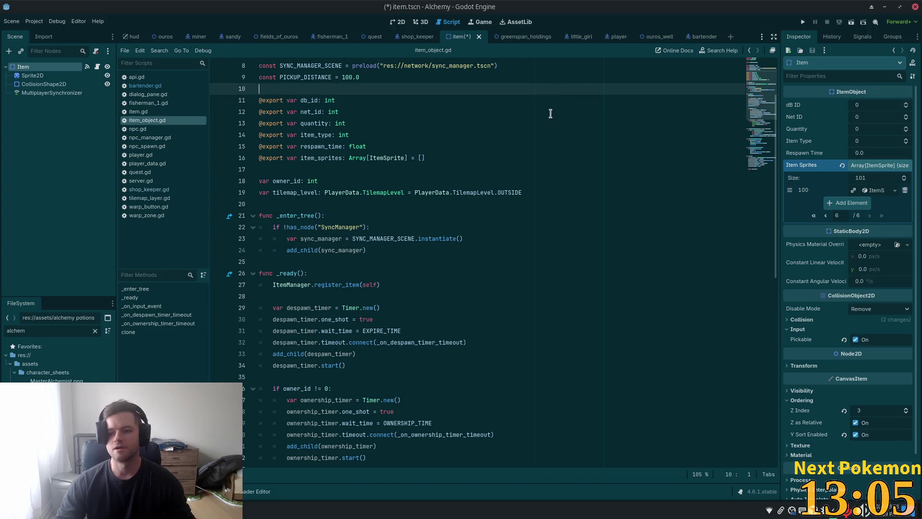
Quick-open item_icon.tscn and select its ItemIcon node to show the Icons dictionary.
{"action": "key", "text": "alt+shift+o"}
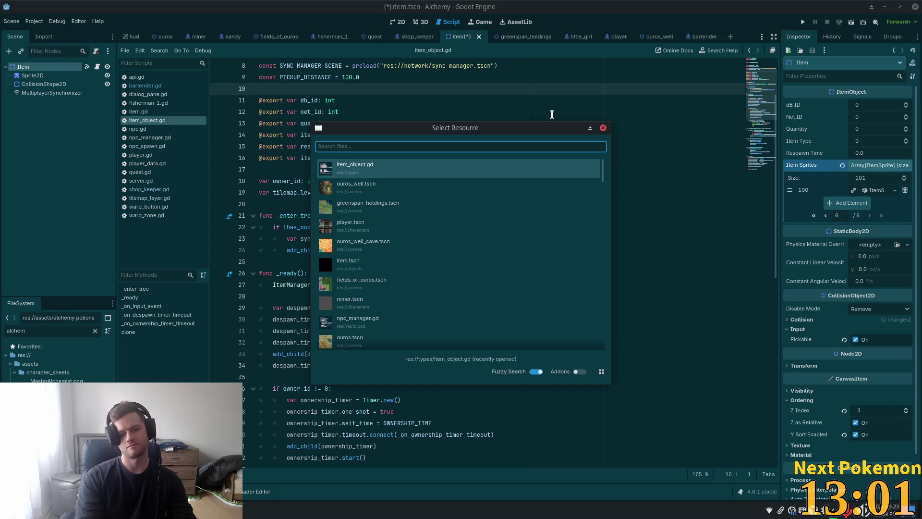
{"action": "type", "text": "item_icon"}
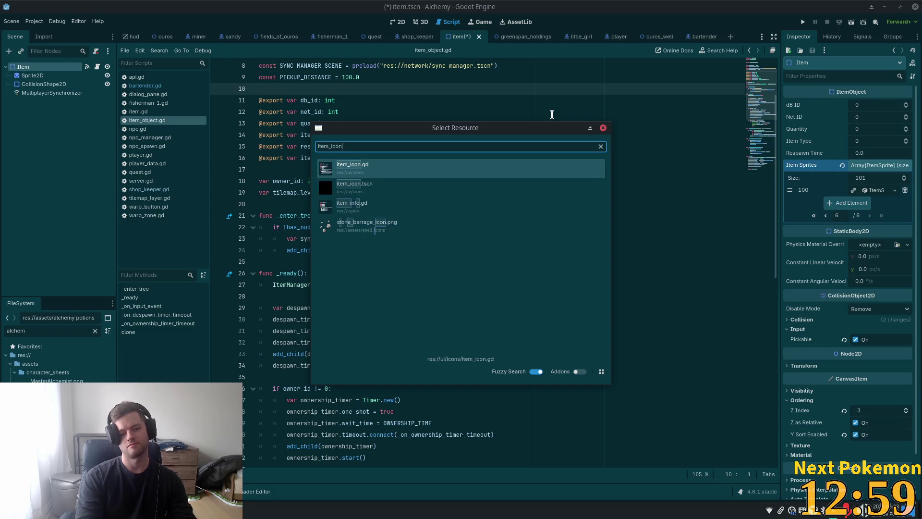
{"action": "double_click", "coordinate": [361, 187]}
{"action": "left_click", "coordinate": [23, 66]}
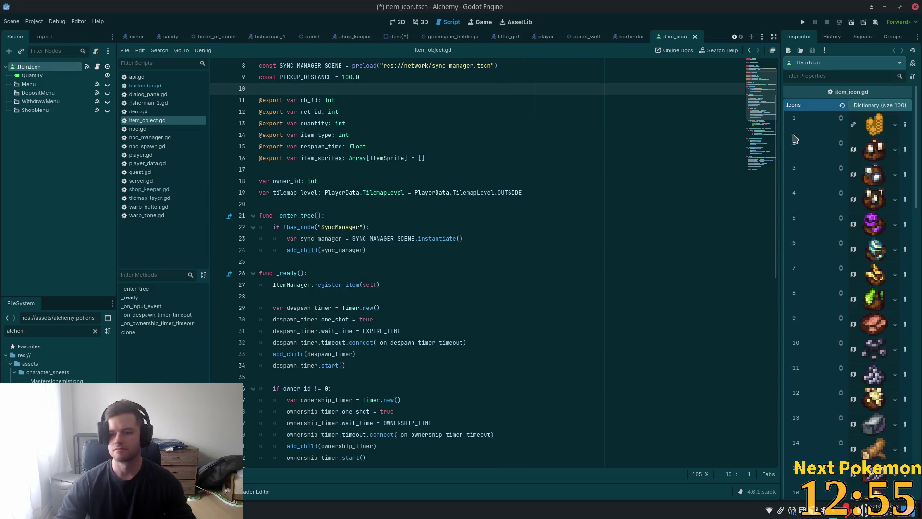
On the last Icons page, set the new key to integer 107.
{"action": "scroll", "coordinate": [797, 139], "scroll_direction": "down", "scroll_amount": 3}
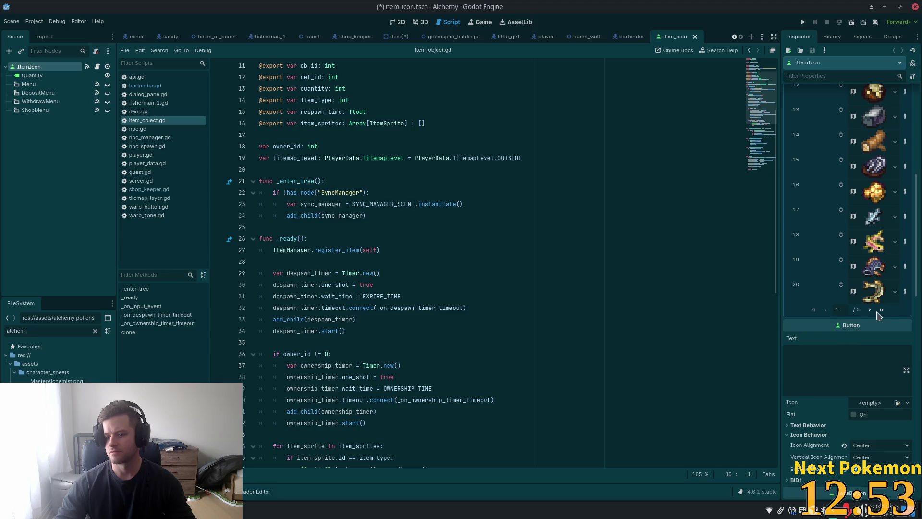
{"action": "left_click", "coordinate": [880, 310]}
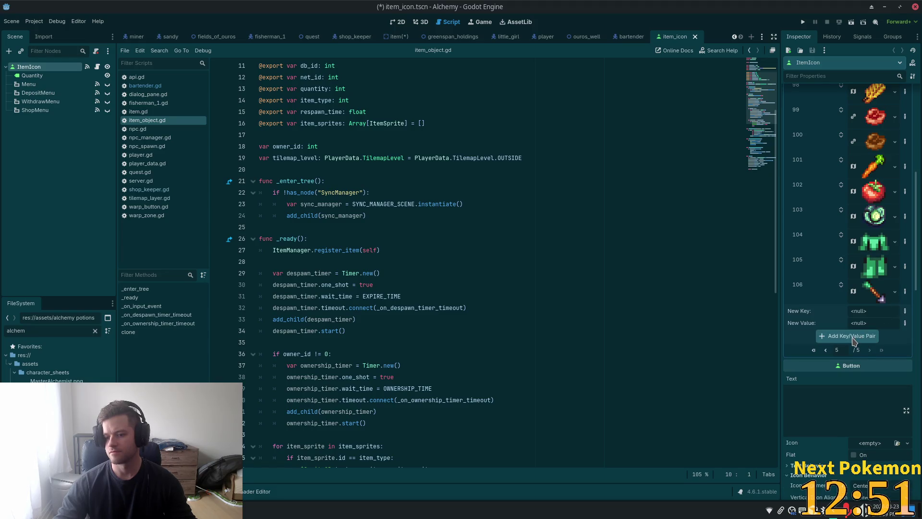
{"action": "left_click", "coordinate": [906, 313]}
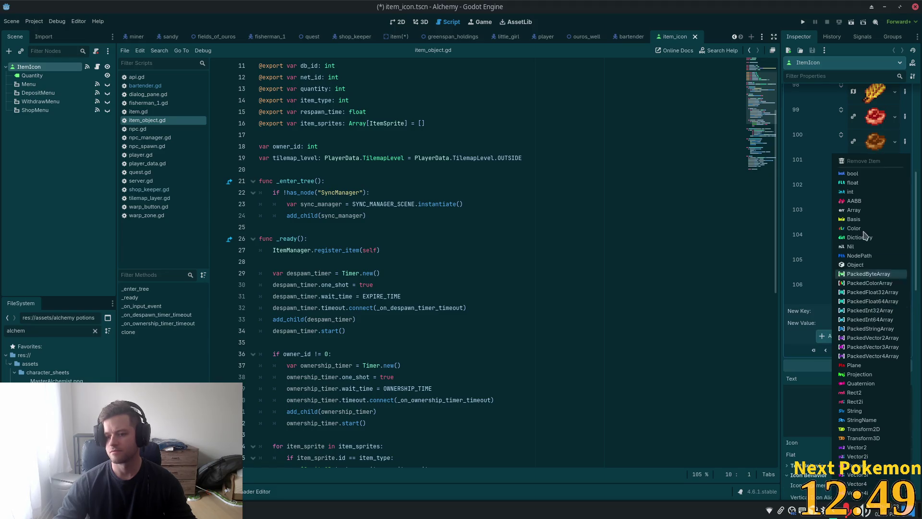
{"action": "left_click", "coordinate": [855, 194]}
{"action": "type", "text": "107"}
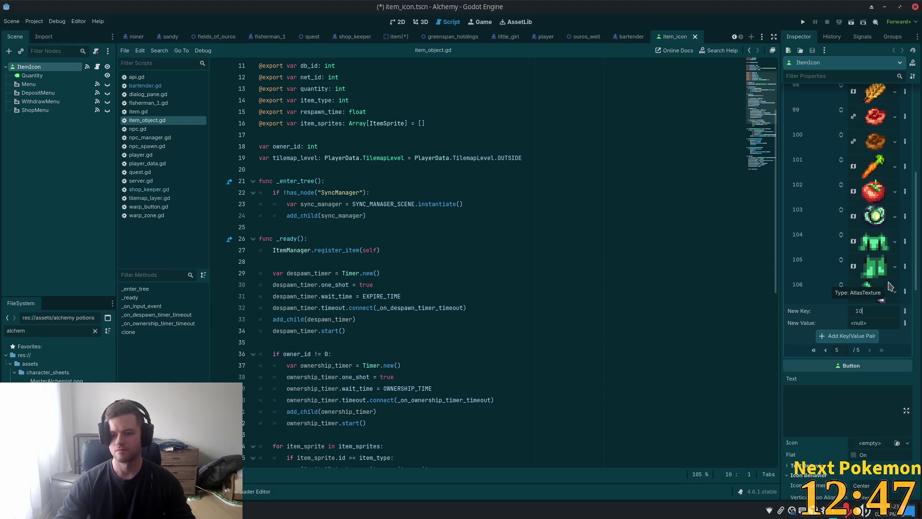
{"action": "key", "text": "Tab"}
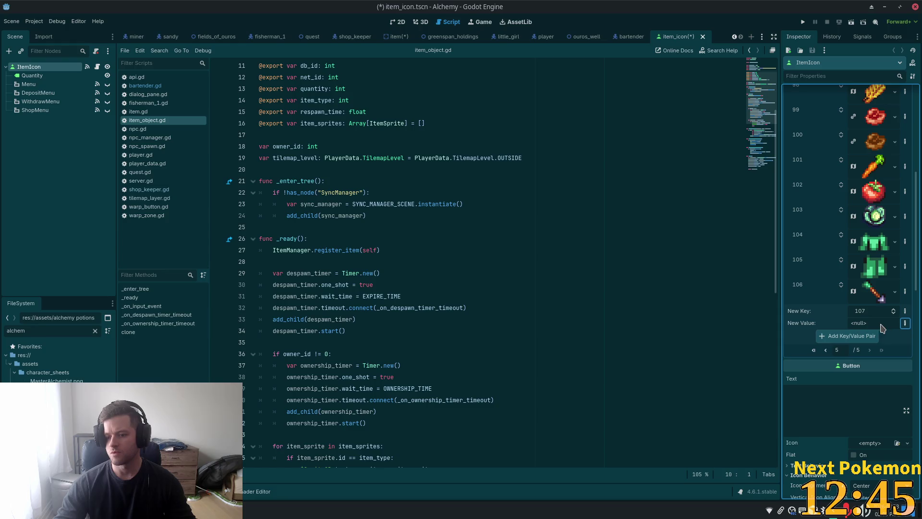
Make the new value a fresh AtlasTexture resource and expand its settings.
{"action": "left_click", "coordinate": [905, 322]}
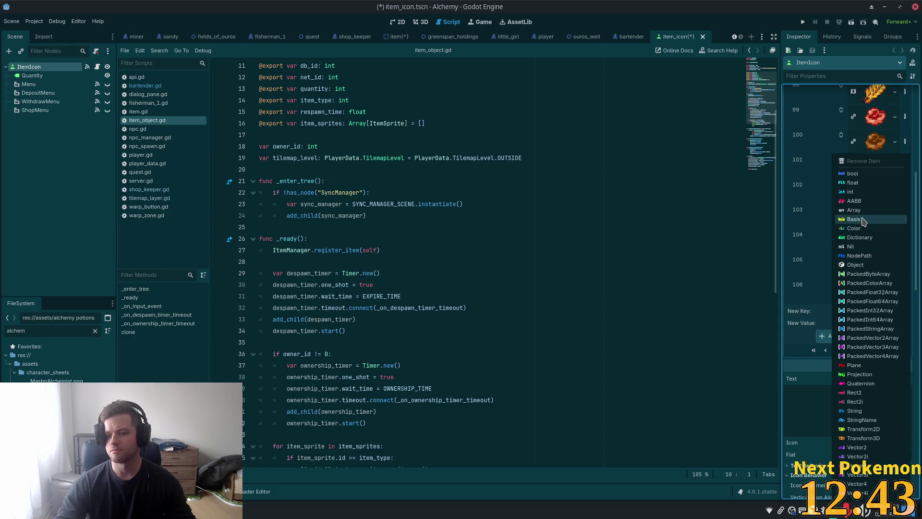
{"action": "left_click", "coordinate": [865, 265]}
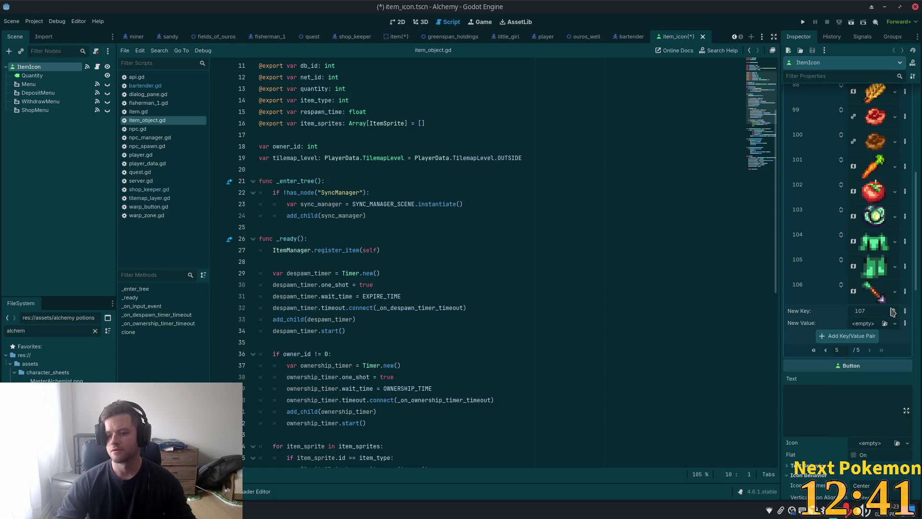
{"action": "left_click", "coordinate": [895, 323]}
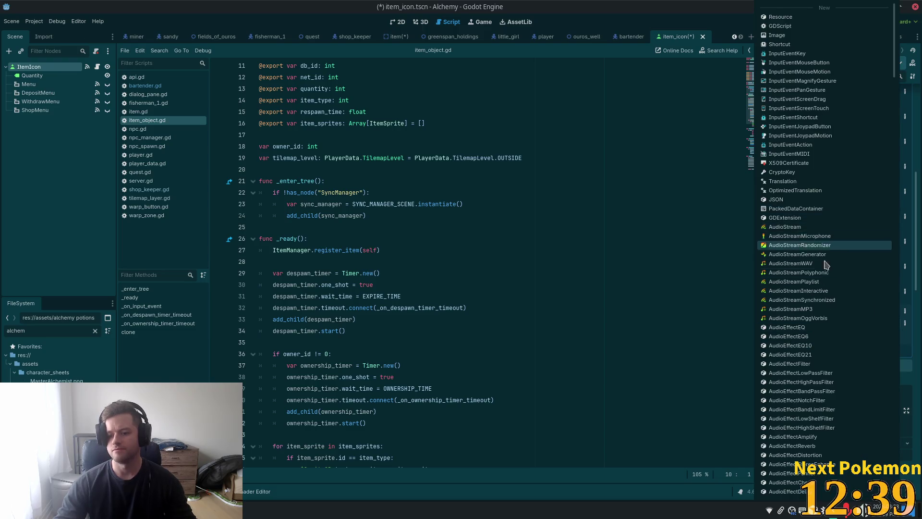
{"action": "scroll", "coordinate": [827, 265], "scroll_direction": "down", "scroll_amount": 5}
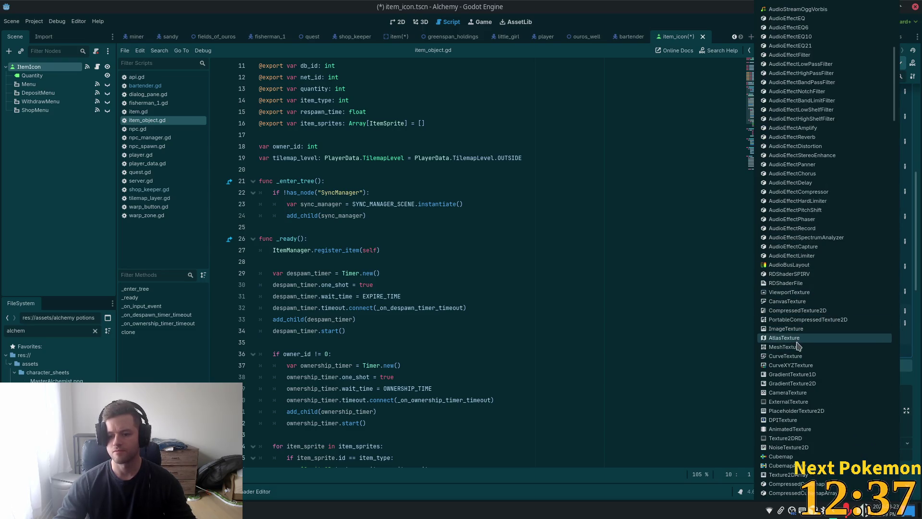
{"action": "left_click", "coordinate": [797, 341]}
{"action": "left_click", "coordinate": [847, 336]}
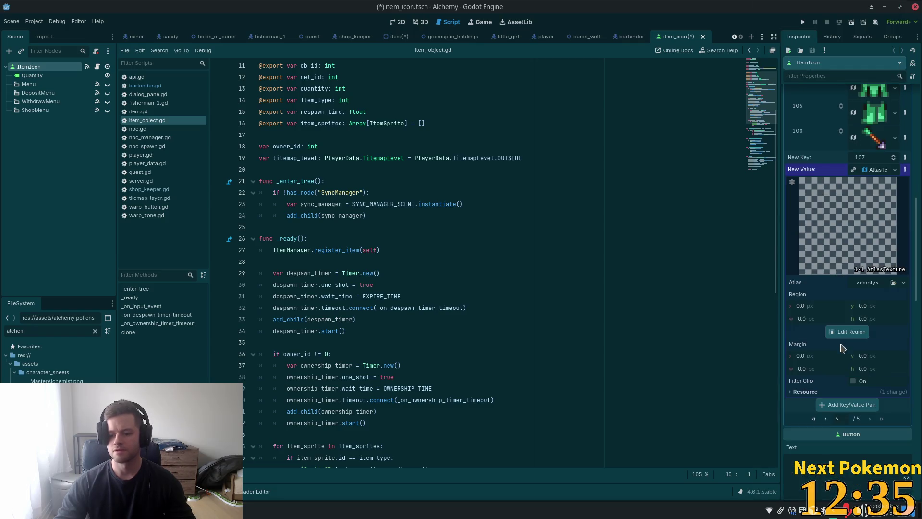
{"action": "left_click", "coordinate": [867, 284]}
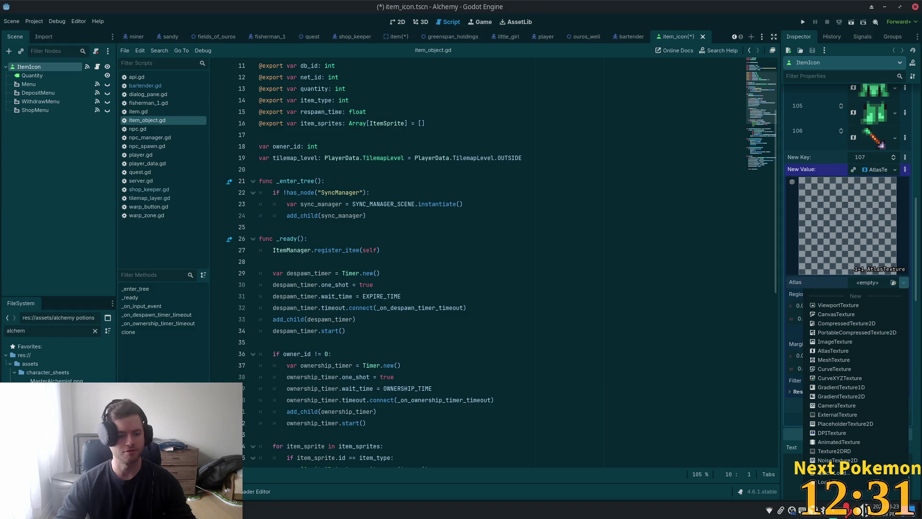
{"action": "key", "text": "Escape"}
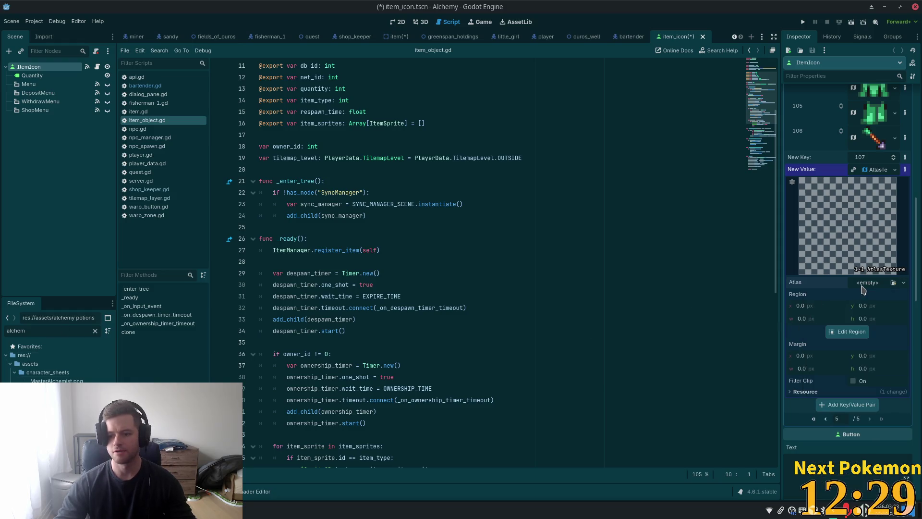
Use the potion sheet as atlas, with a 10×16 yellow potion region at 179, 288.
{"action": "mouse_move", "coordinate": [57, 381]}
{"action": "left_mouse_down"}
{"action": "mouse_move", "coordinate": [677, 283]}
{"action": "mouse_move", "coordinate": [864, 284]}
{"action": "mouse_move", "coordinate": [853, 286]}
{"action": "left_mouse_up"}
{"action": "left_click", "coordinate": [847, 344]}
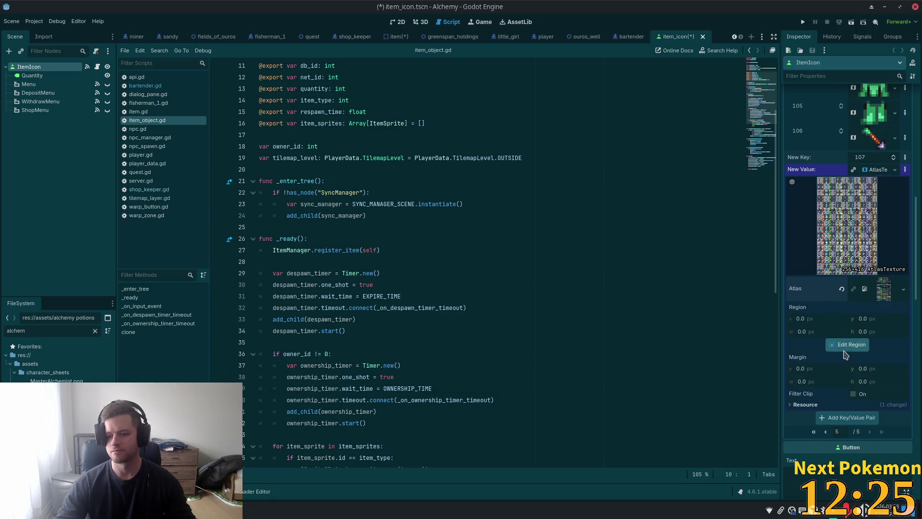
{"action": "scroll", "coordinate": [525, 266], "scroll_direction": "down", "scroll_amount": 2}
{"action": "scroll", "coordinate": [509, 221], "scroll_direction": "down", "scroll_amount": 3}
{"action": "scroll", "coordinate": [510, 297], "scroll_direction": "up", "scroll_amount": 4}
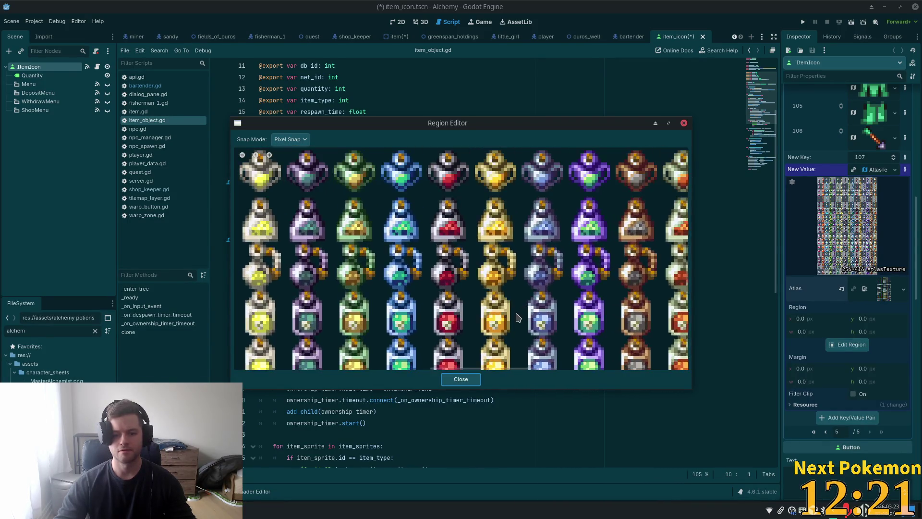
{"action": "scroll", "coordinate": [546, 314], "scroll_direction": "down", "scroll_amount": 2}
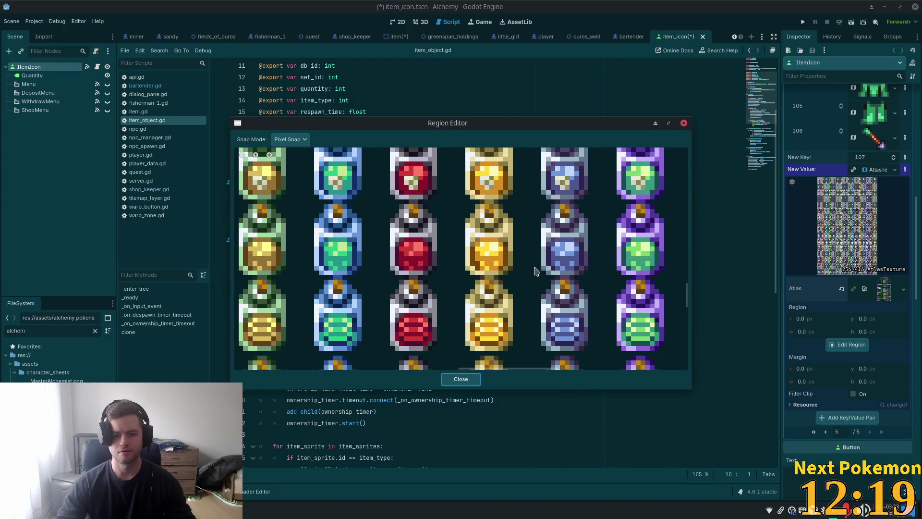
{"action": "left_click_drag", "start_coordinate": [463, 202], "coordinate": [515, 281]}
{"action": "left_click_drag", "start_coordinate": [489, 202], "coordinate": [489, 197]}
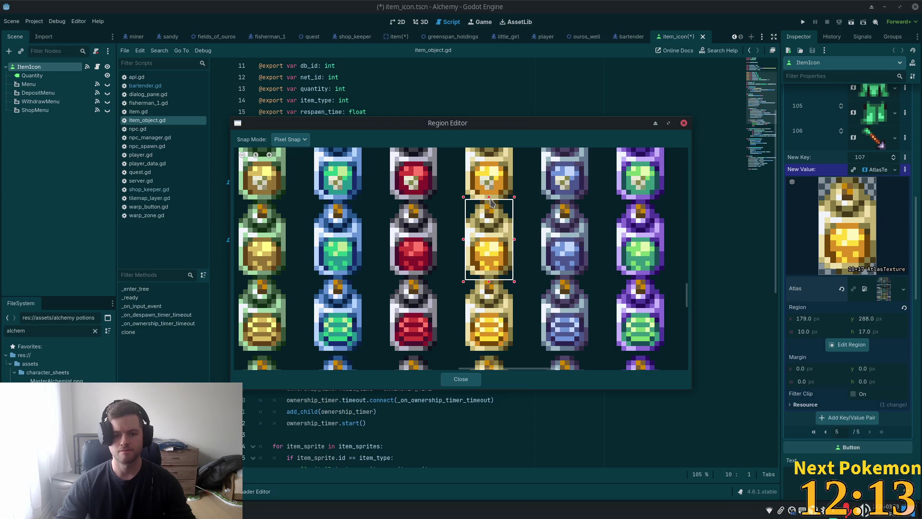
{"action": "left_click_drag", "start_coordinate": [490, 282], "coordinate": [489, 278]}
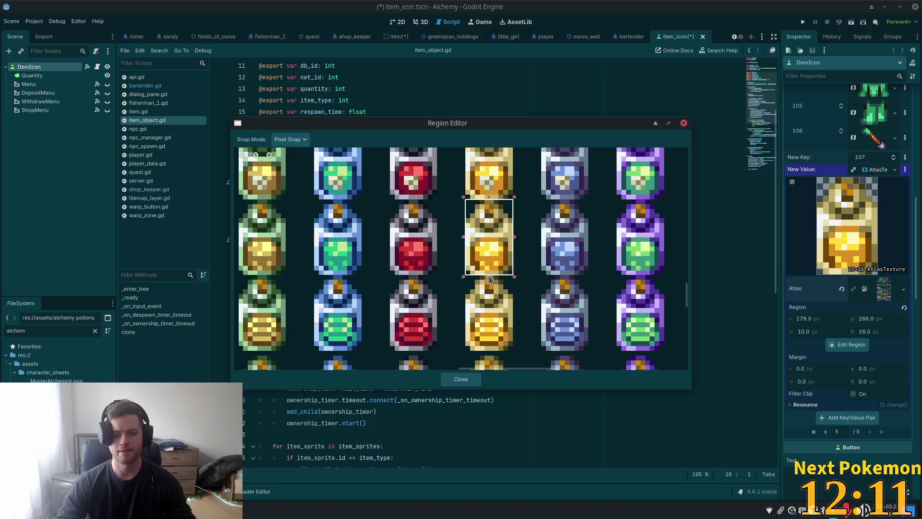
{"action": "left_click", "coordinate": [453, 382]}
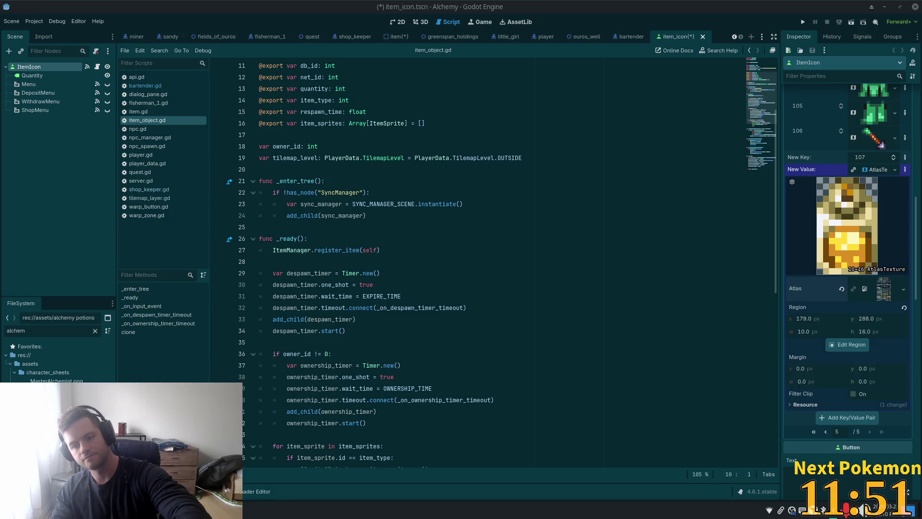
Add the 107 yellow potion entry to the Icons dictionary.
{"action": "left_click", "coordinate": [845, 418]}
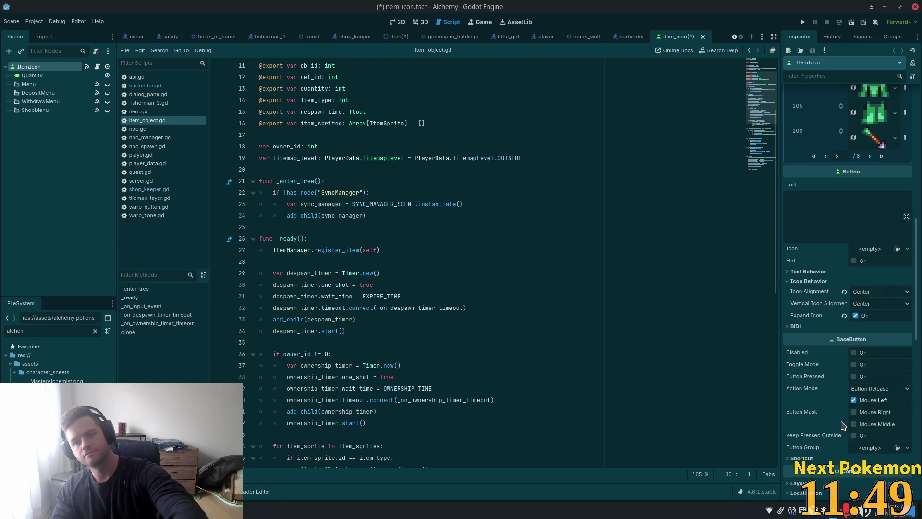
{"action": "scroll", "coordinate": [864, 249], "scroll_direction": "up", "scroll_amount": 3}
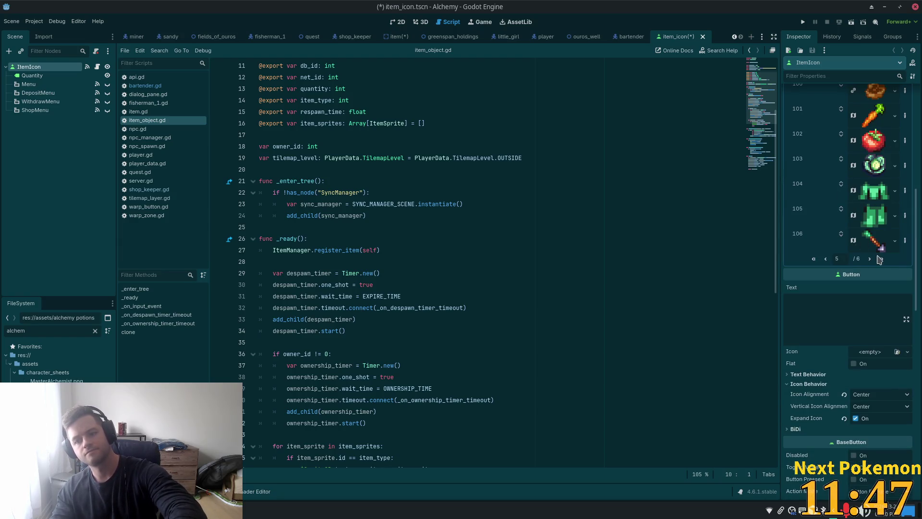
{"action": "scroll", "coordinate": [879, 260], "scroll_direction": "down", "scroll_amount": 12}
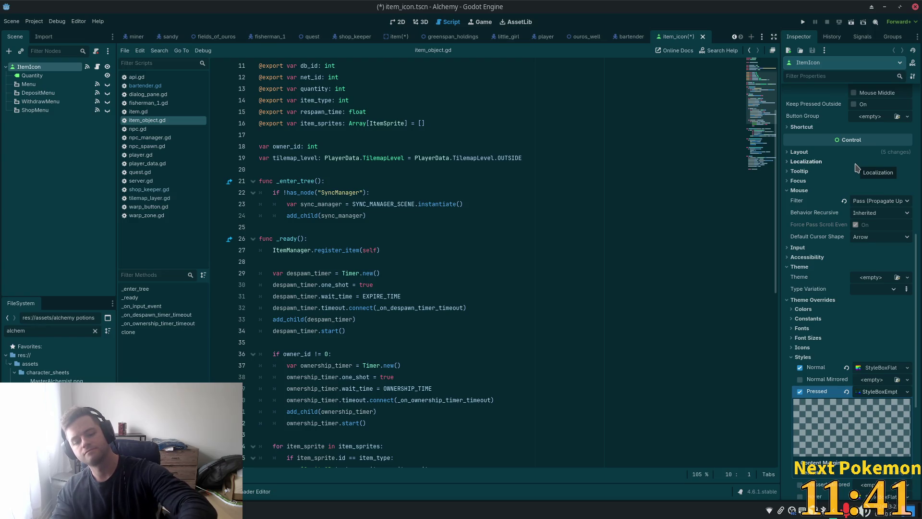
{"action": "scroll", "coordinate": [855, 173], "scroll_direction": "up", "scroll_amount": 5}
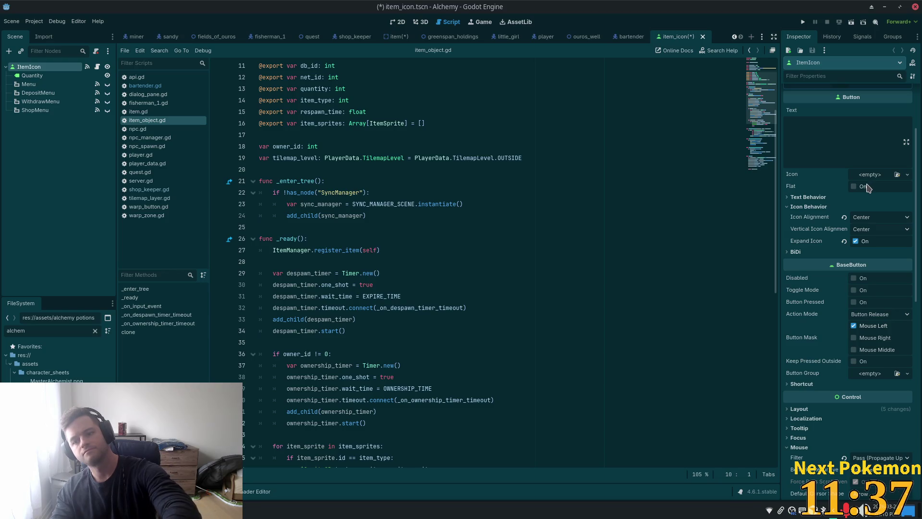
{"action": "scroll", "coordinate": [867, 188], "scroll_direction": "up", "scroll_amount": 2}
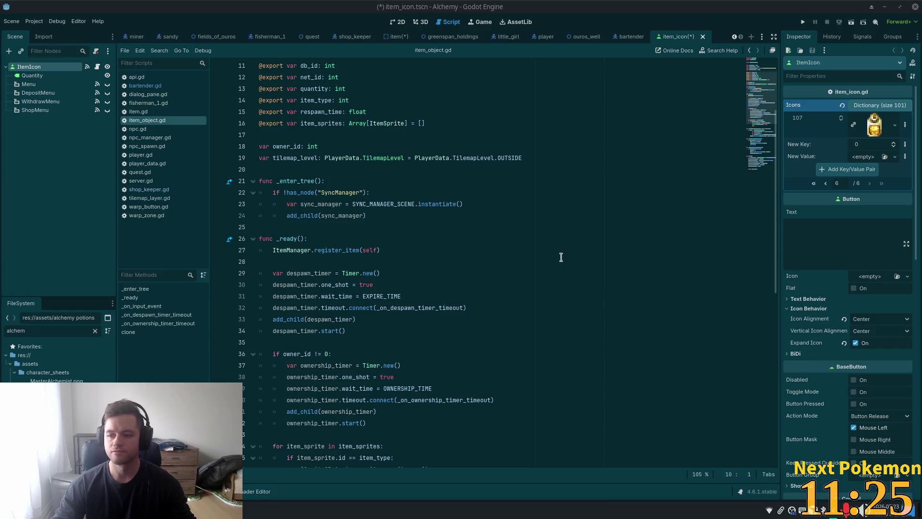
{"action": "scroll", "coordinate": [318, 154], "scroll_direction": "up", "scroll_amount": 3}
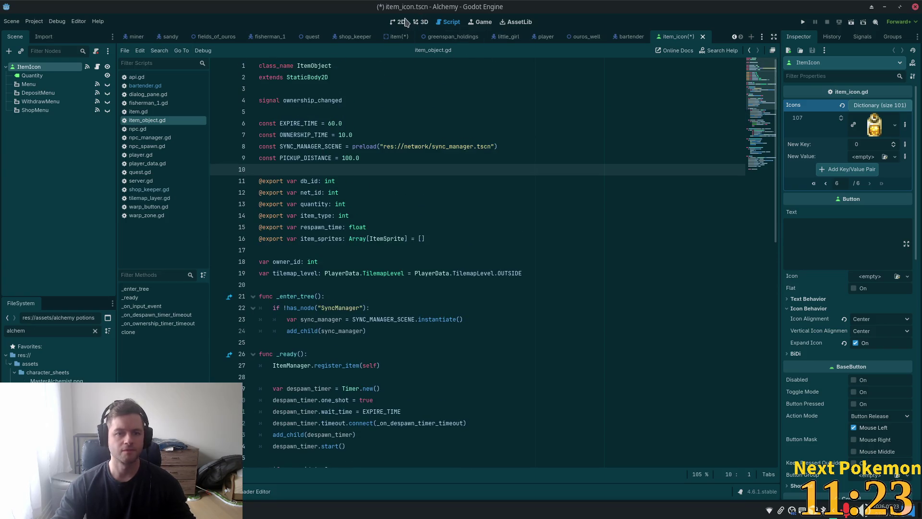
Save the item_icon scene from the 2D view and switch to the bartender scene.
{"action": "left_click", "coordinate": [404, 22]}
{"action": "key", "text": "ctrl+s"}
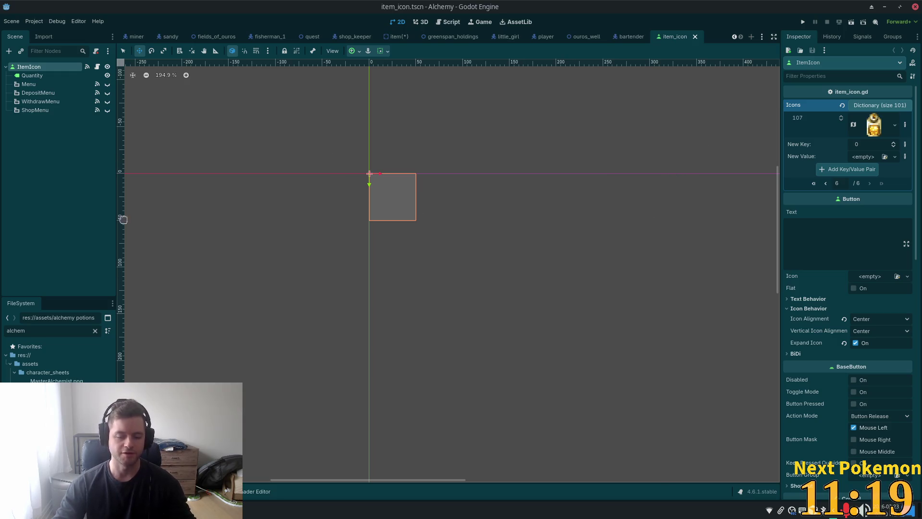
{"action": "left_click", "coordinate": [627, 38]}
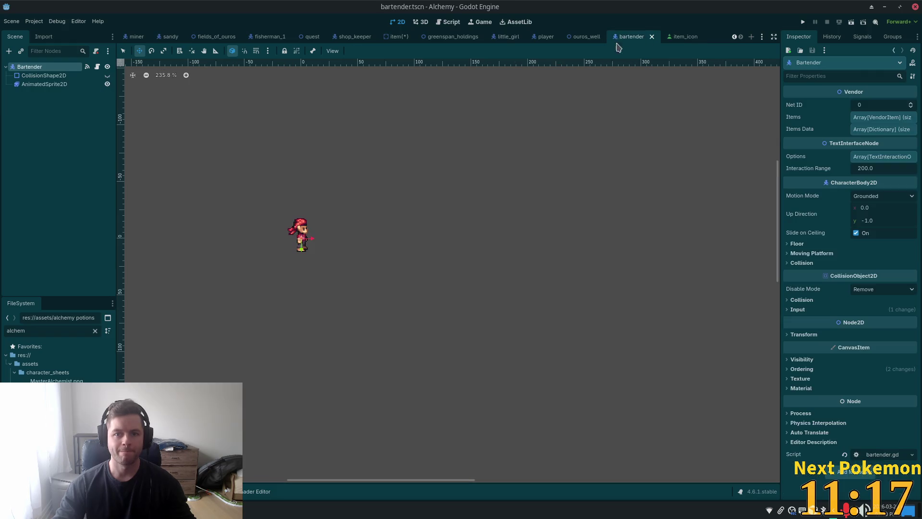
Add a new VendorItem to the bartender's Items list with Item ID 107.
{"action": "left_click", "coordinate": [871, 117]}
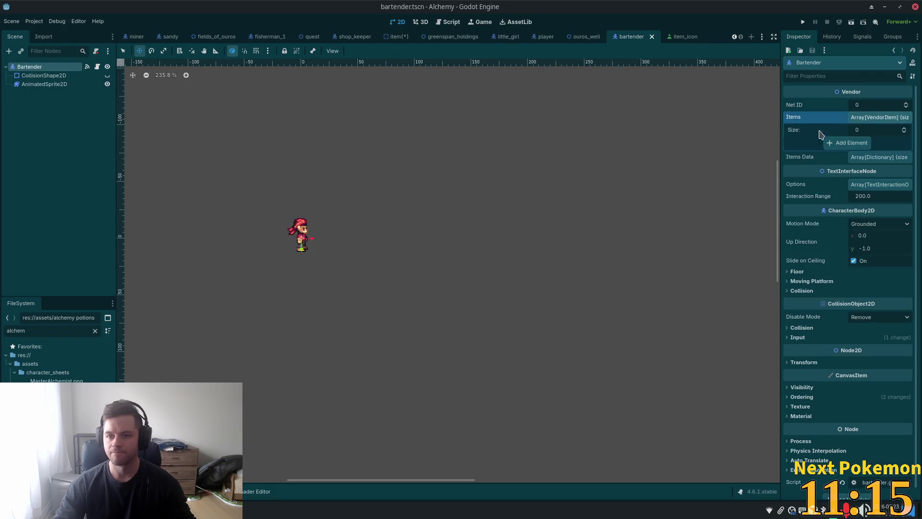
{"action": "left_click", "coordinate": [867, 143]}
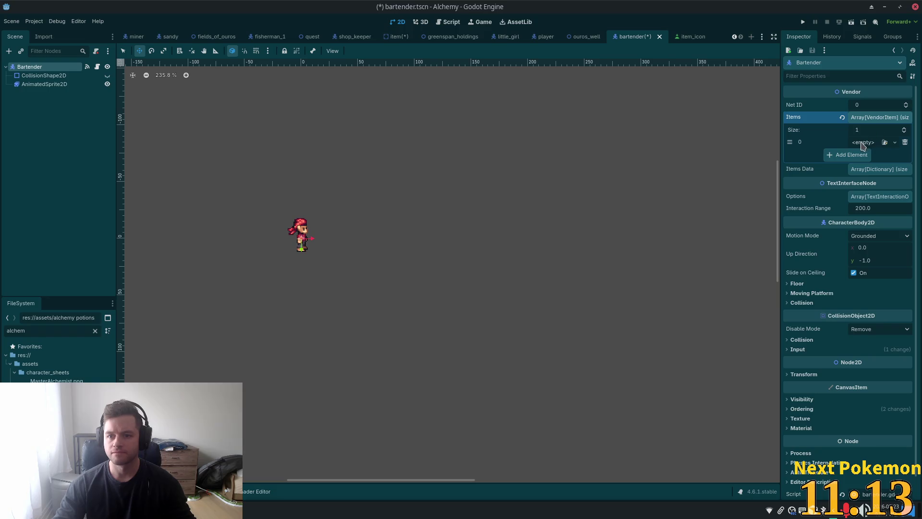
{"action": "left_click", "coordinate": [867, 143]}
{"action": "left_click", "coordinate": [866, 164]}
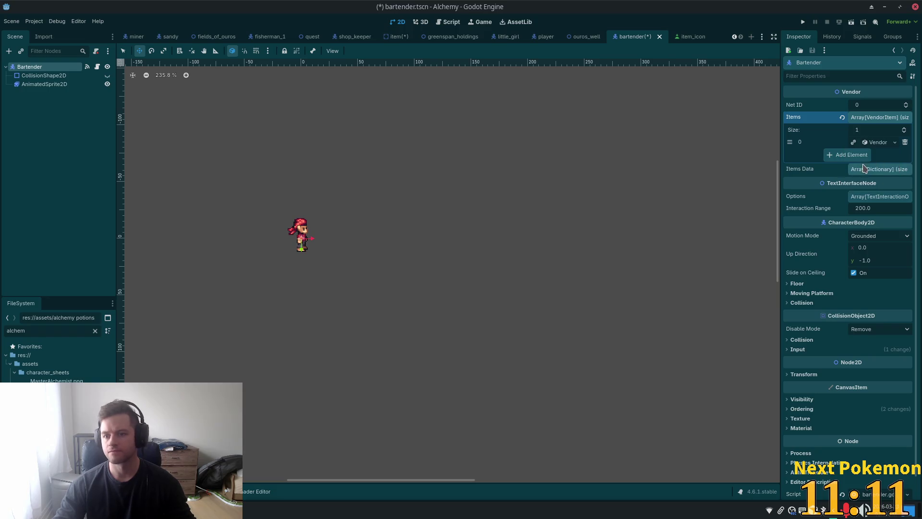
{"action": "left_click", "coordinate": [873, 142]}
{"action": "left_click", "coordinate": [858, 157]}
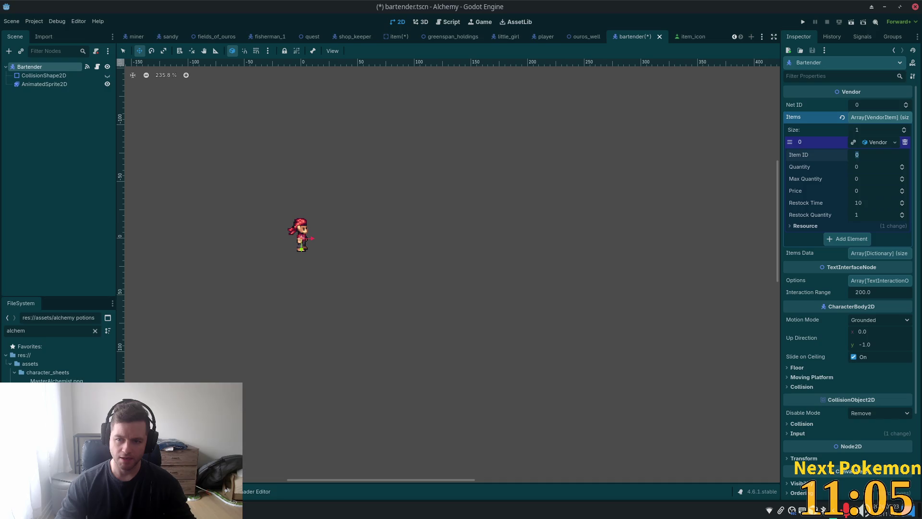
{"action": "type", "text": "107"}
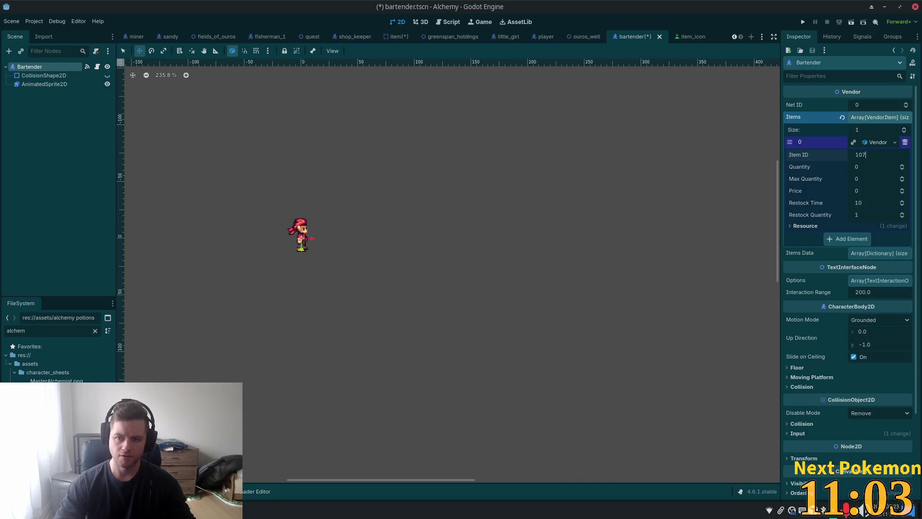
{"action": "key", "text": "Tab"}
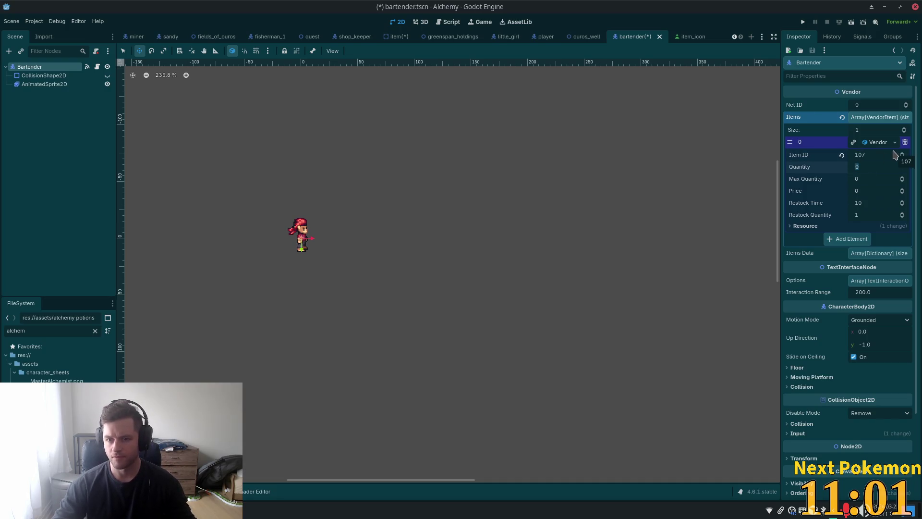
Give the vendor item quantity 1, max 1, restock 1 and price 5, then save.
{"action": "left_click", "coordinate": [867, 180]}
{"action": "type", "text": "1"}
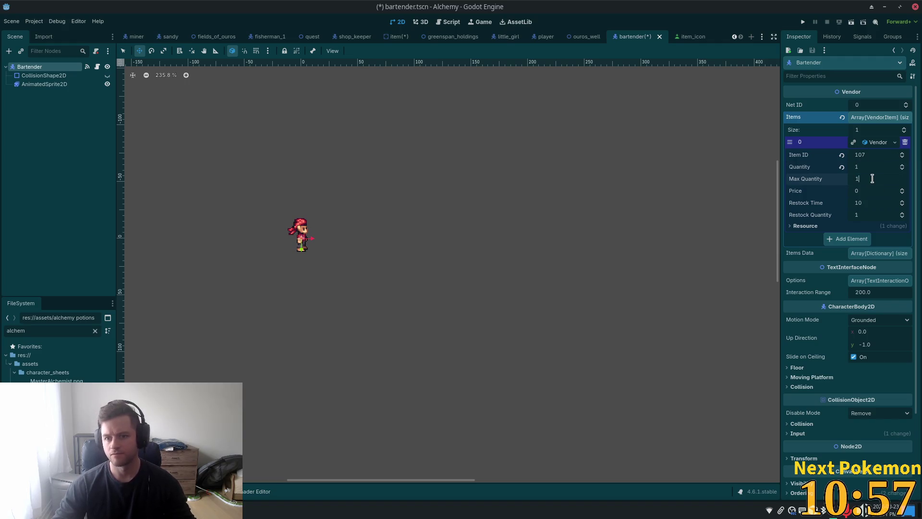
{"action": "left_click", "coordinate": [872, 203]}
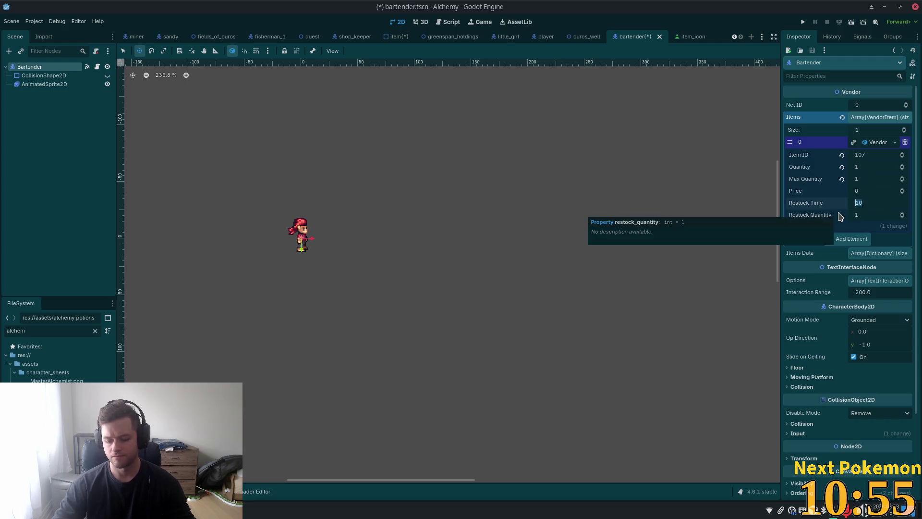
{"action": "type", "text": "0"}
{"action": "key", "text": "Tab"}
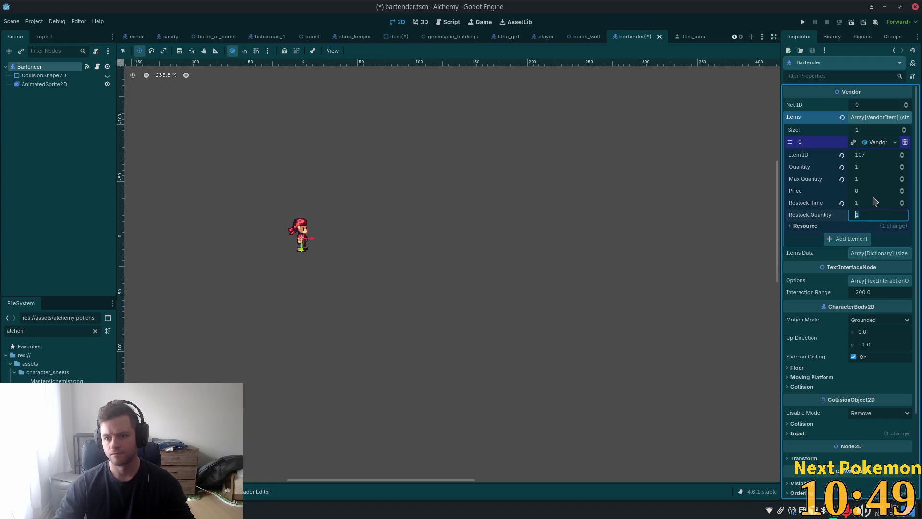
{"action": "left_click", "coordinate": [874, 191]}
{"action": "type", "text": "1"}
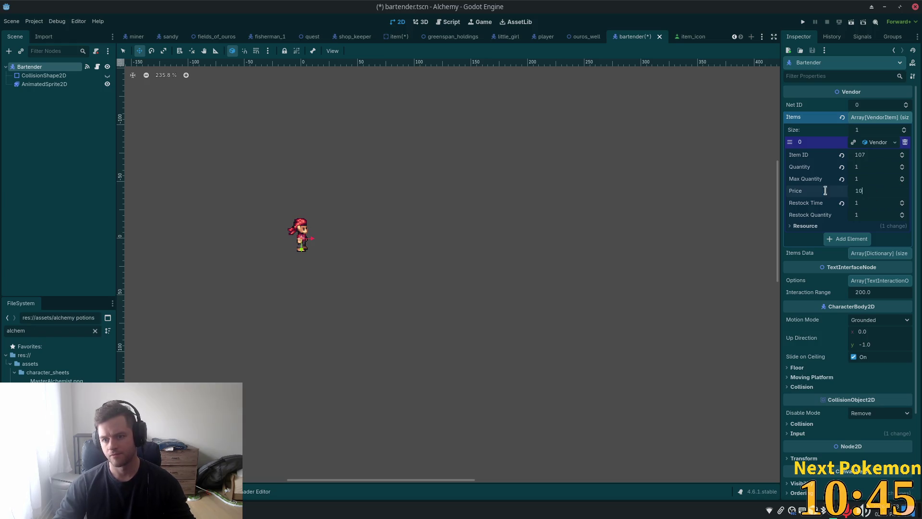
{"action": "key", "text": "ctrl+a"}
{"action": "type", "text": "5"}
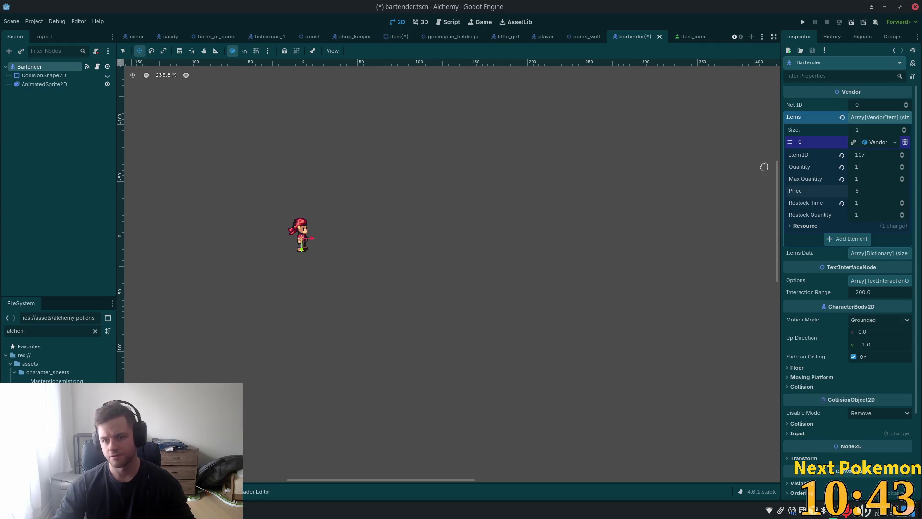
{"action": "key", "text": "Tab"}
{"action": "key", "text": "ctrl+s"}
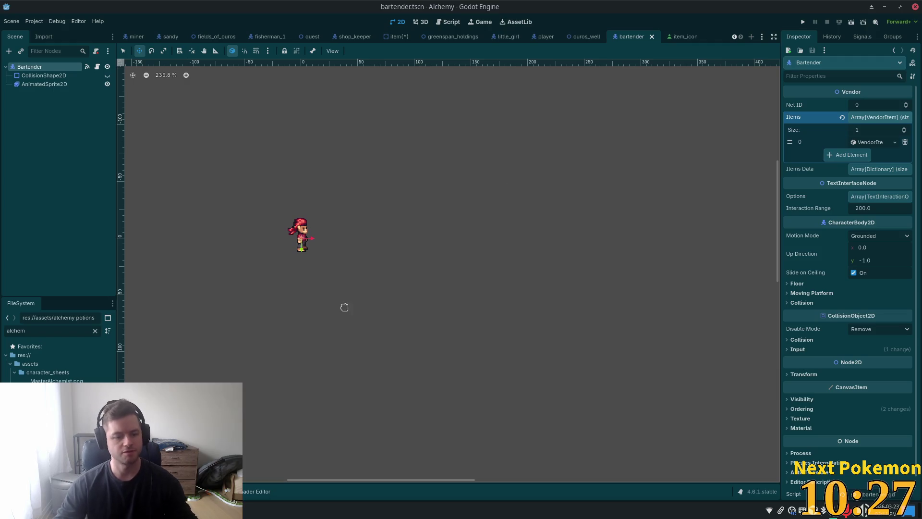
{"action": "key", "text": "alt+Tab"}
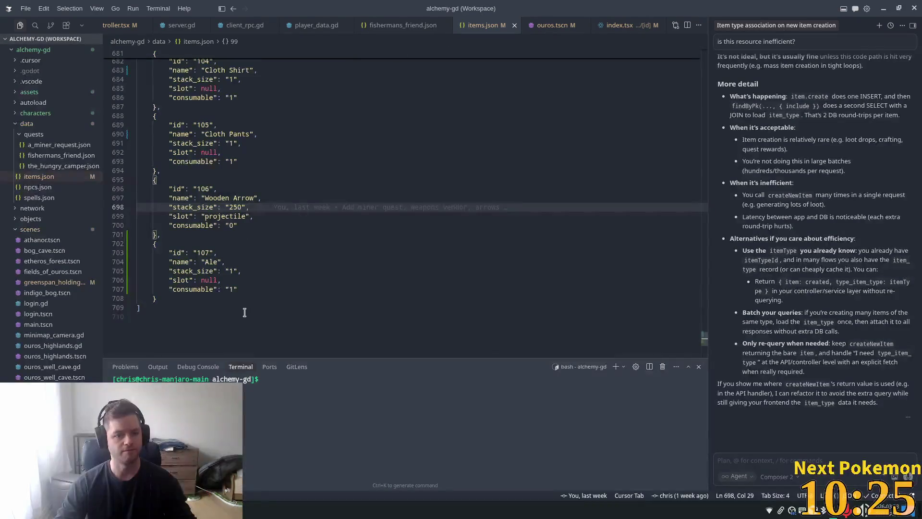
Duplicate the Ale object in items.json below itself, separated by a comma.
{"action": "left_click", "coordinate": [245, 313]}
{"action": "left_click_drag", "start_coordinate": [163, 298], "coordinate": [153, 243]}
{"action": "key", "text": "ctrl+c"}
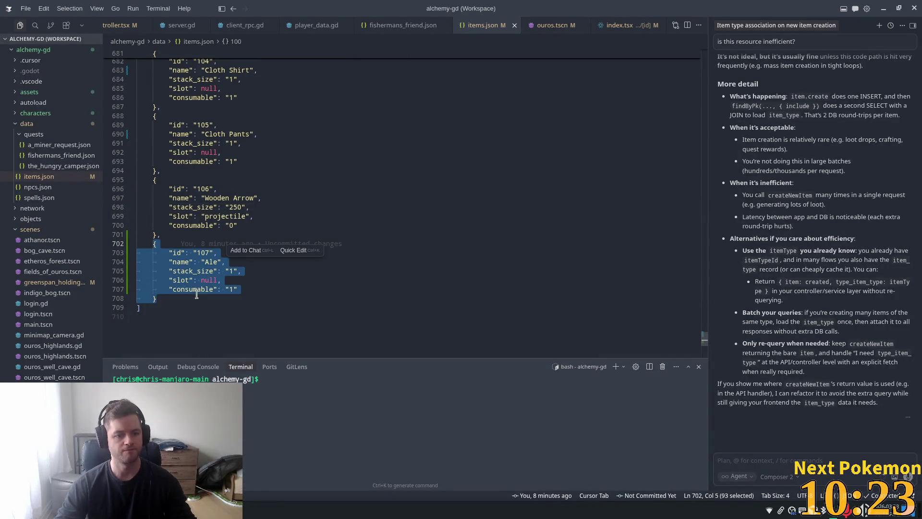
{"action": "left_click", "coordinate": [197, 296]}
{"action": "type", "text": ","}
{"action": "key", "text": "Return"}
{"action": "key", "text": "ctrl+v"}
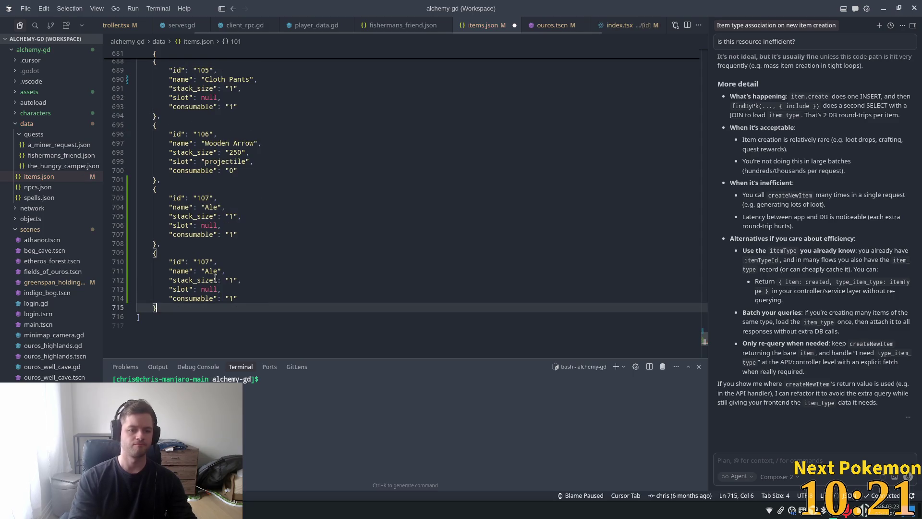
Change the copy to id 108 named Wine, save items.json, and return to phpMyAdmin.
{"action": "left_click", "coordinate": [204, 262]}
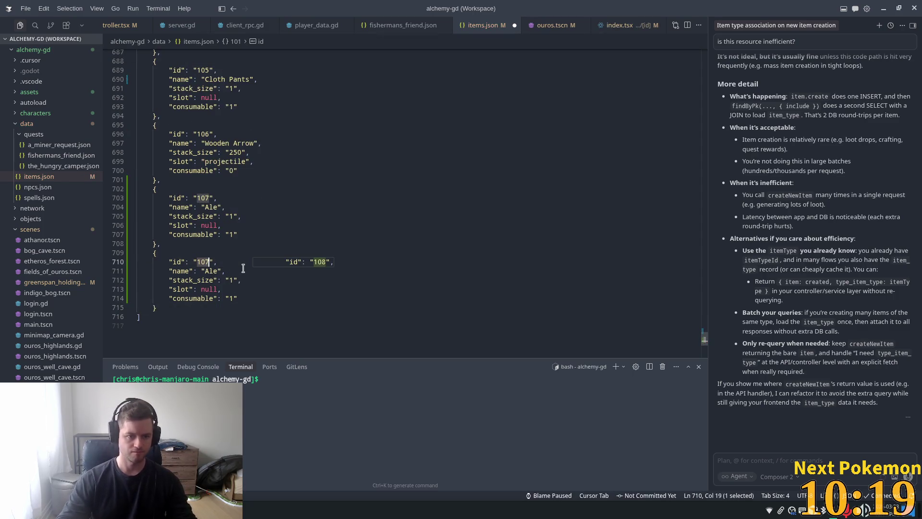
{"action": "key", "text": "Tab"}
{"action": "double_click", "coordinate": [211, 271]}
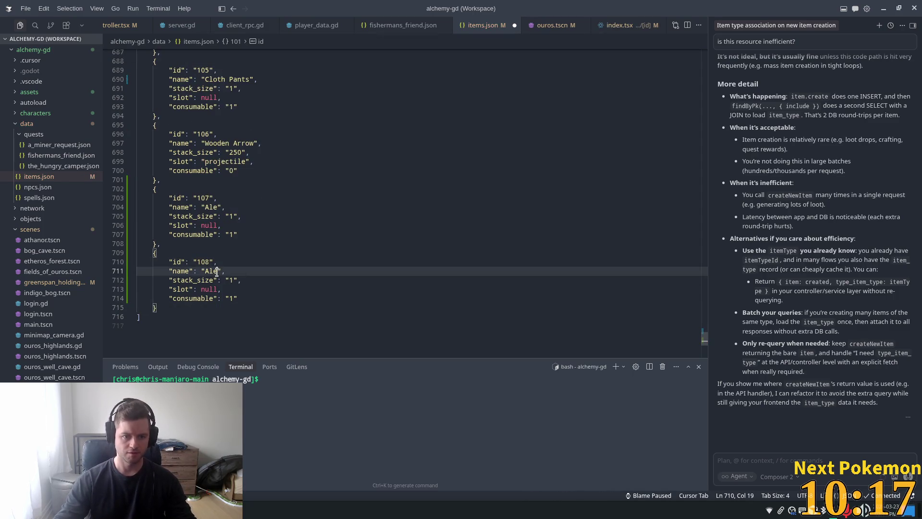
{"action": "type", "text": "Wine"}
{"action": "left_click", "coordinate": [509, 278]}
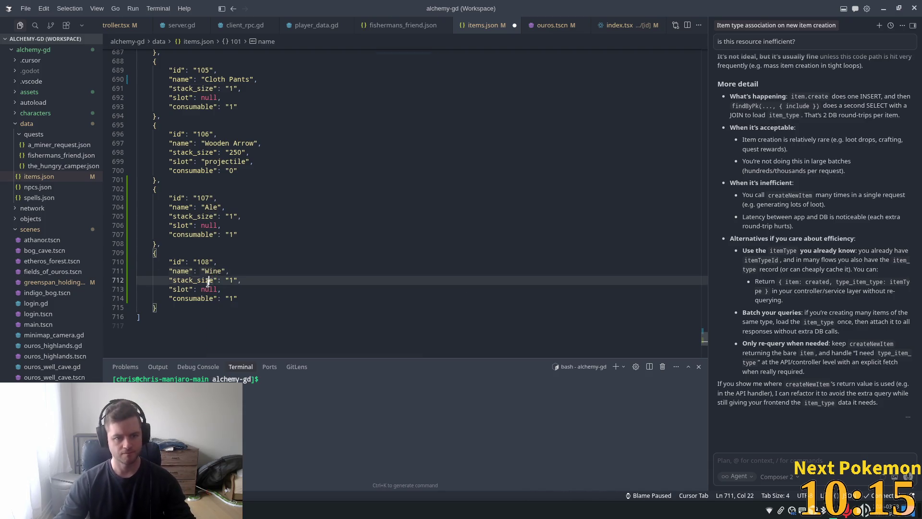
{"action": "left_click", "coordinate": [210, 289]}
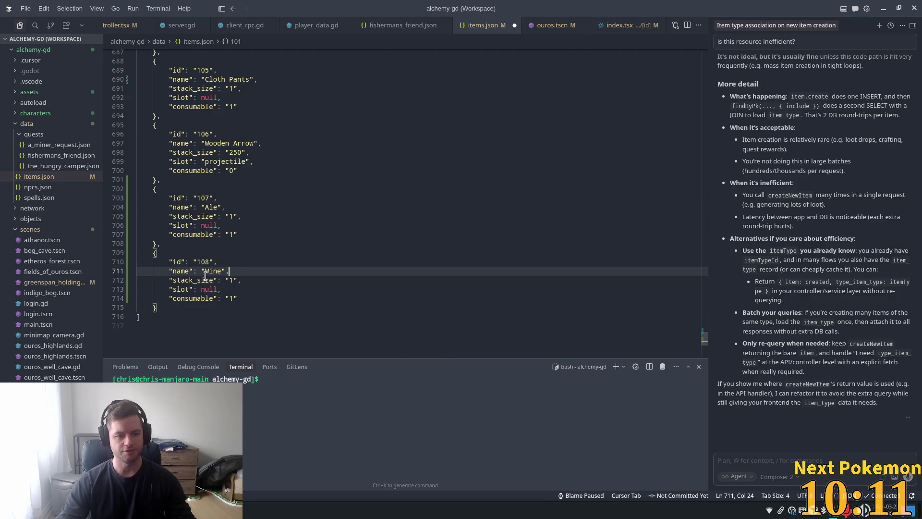
{"action": "left_click", "coordinate": [201, 289]}
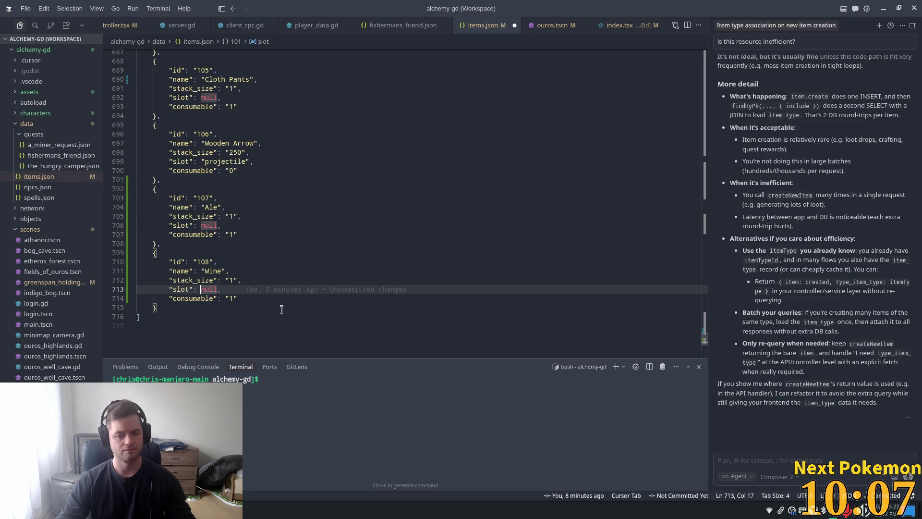
{"action": "left_click", "coordinate": [234, 293]}
{"action": "left_click", "coordinate": [248, 237]}
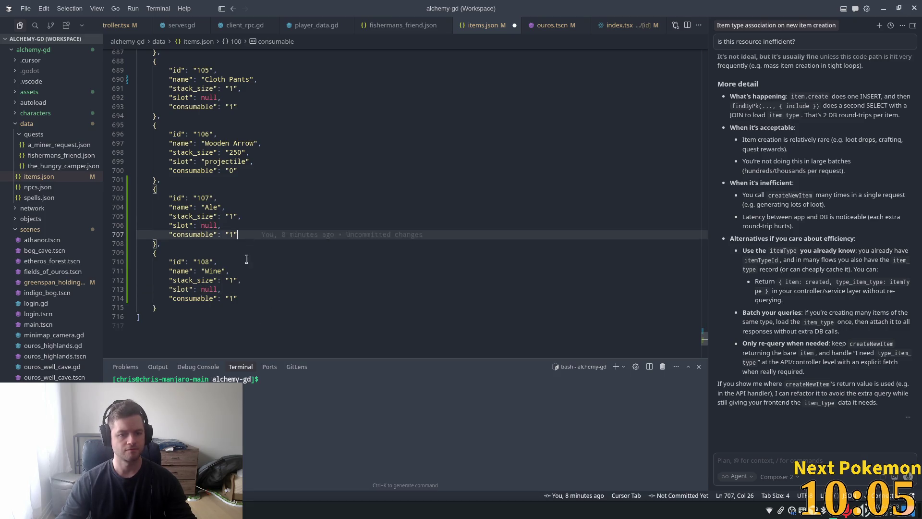
{"action": "key", "text": "ctrl+s"}
{"action": "key", "text": "alt+Tab"}
{"action": "key", "text": "alt+Tab"}
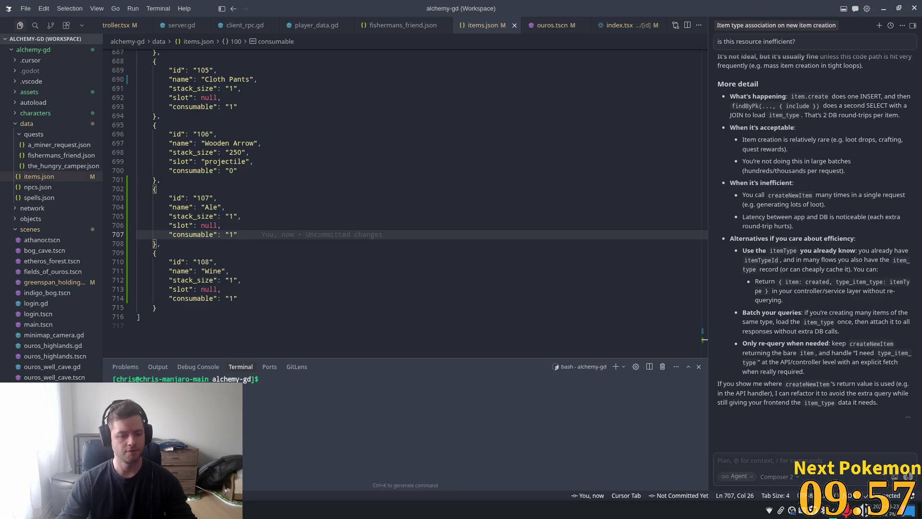
{"action": "key", "text": "alt+Tab"}
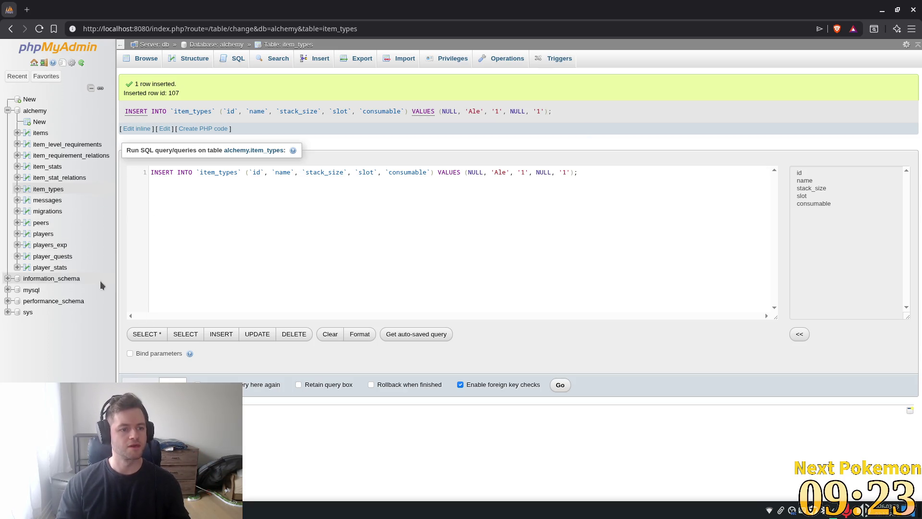
Open the Insert form for the item_types table and enter the name Wine.
{"action": "left_click", "coordinate": [67, 190]}
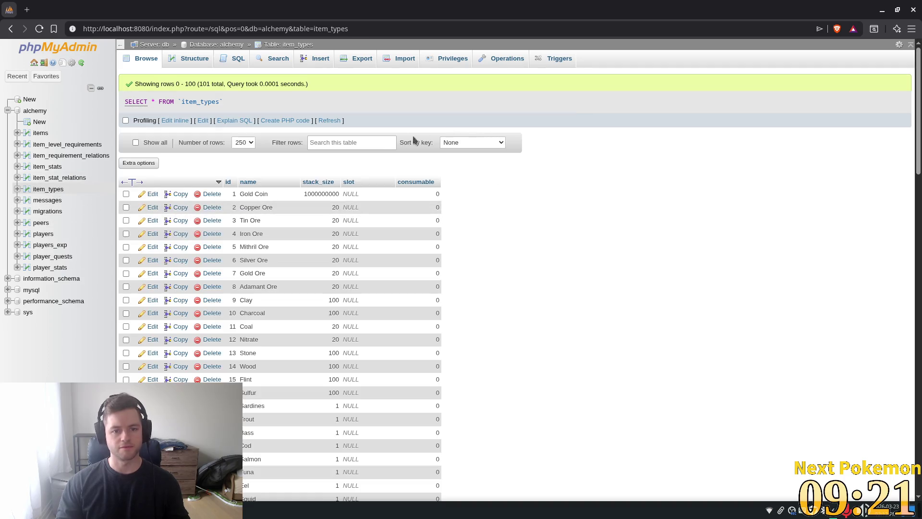
{"action": "left_click", "coordinate": [327, 59]}
{"action": "left_click", "coordinate": [413, 123]}
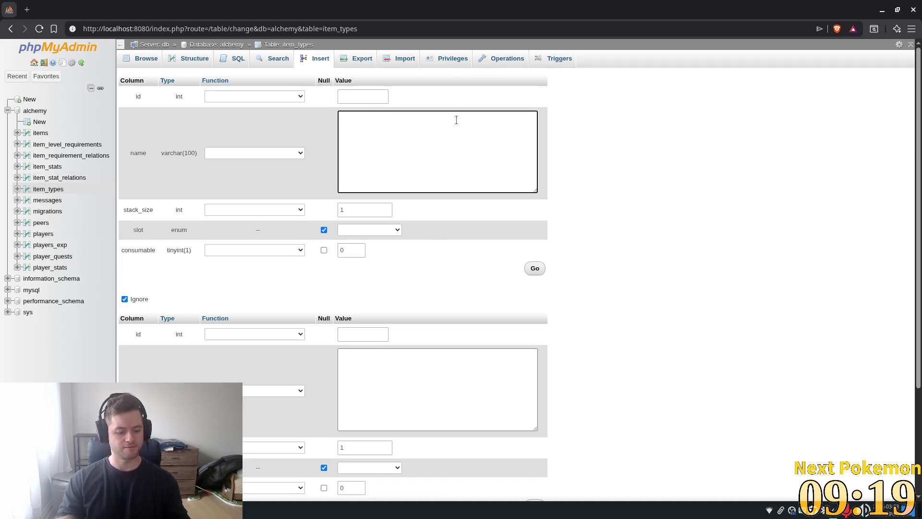
{"action": "type", "text": "Wine"}
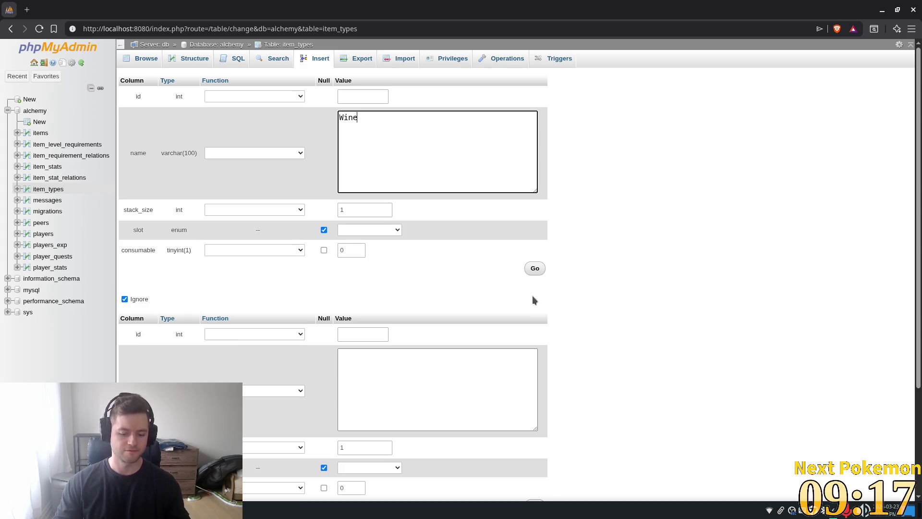
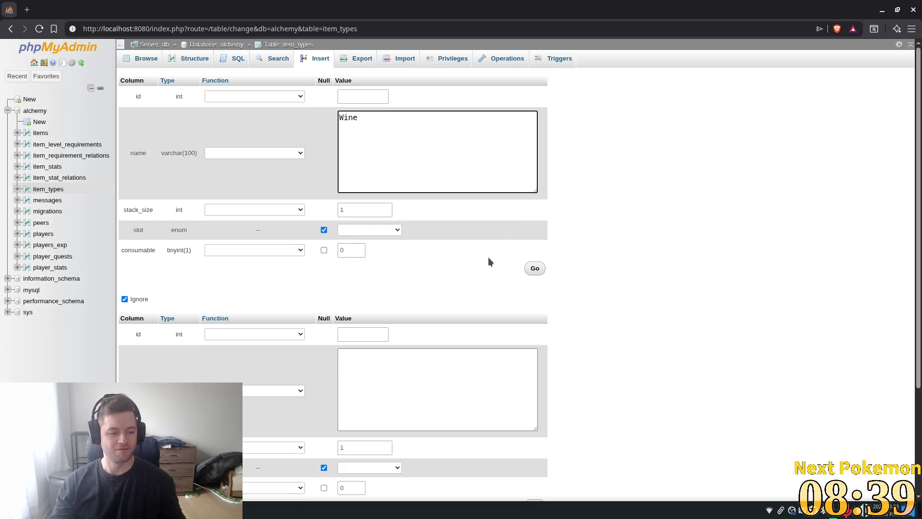
Set consumable to 1 for the Wine item type, insert the row, and return to Godot.
{"action": "left_click", "coordinate": [368, 211]}
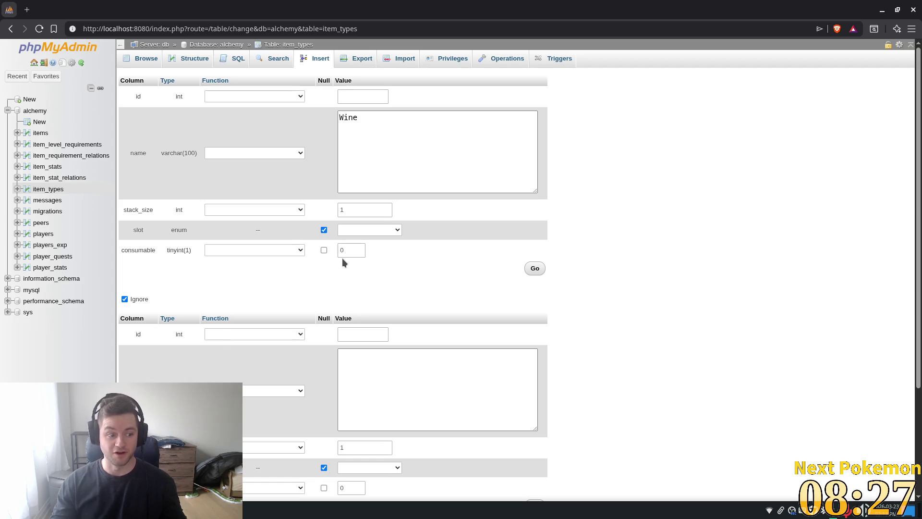
{"action": "left_click", "coordinate": [356, 249]}
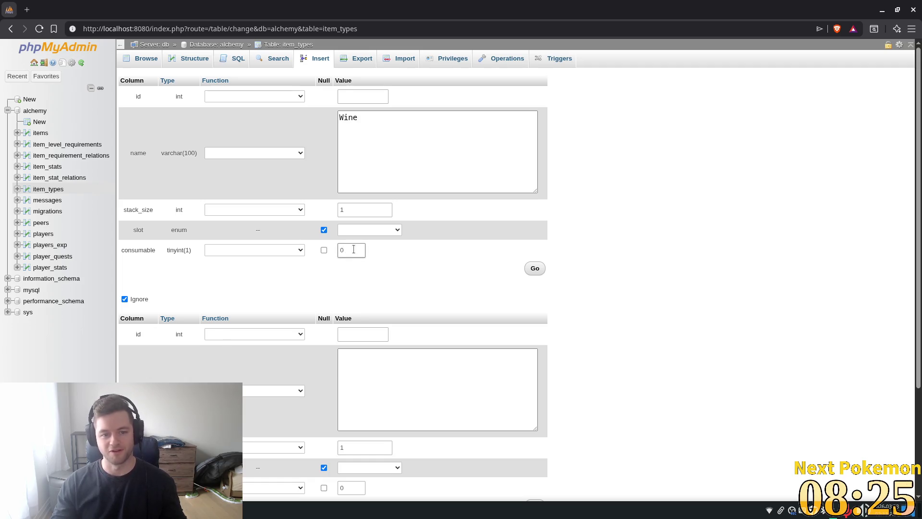
{"action": "left_click_drag", "start_coordinate": [354, 249], "coordinate": [333, 254]}
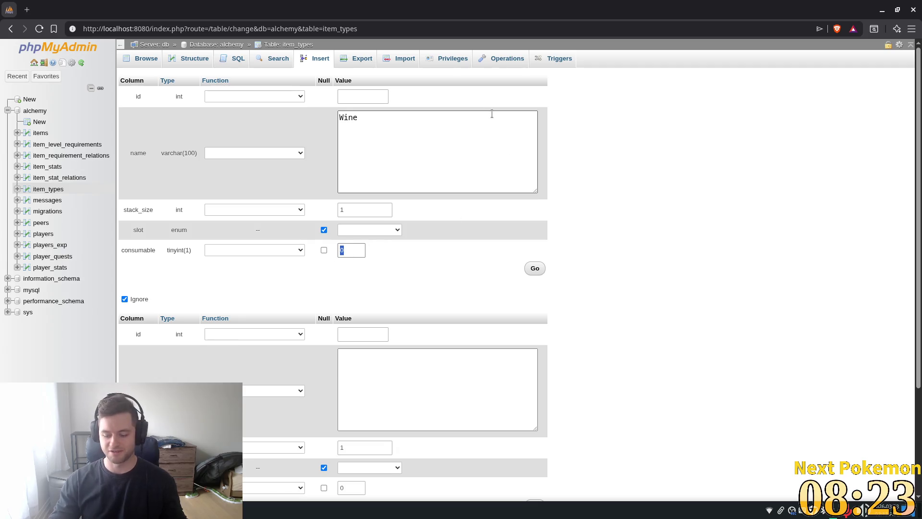
{"action": "type", "text": "1"}
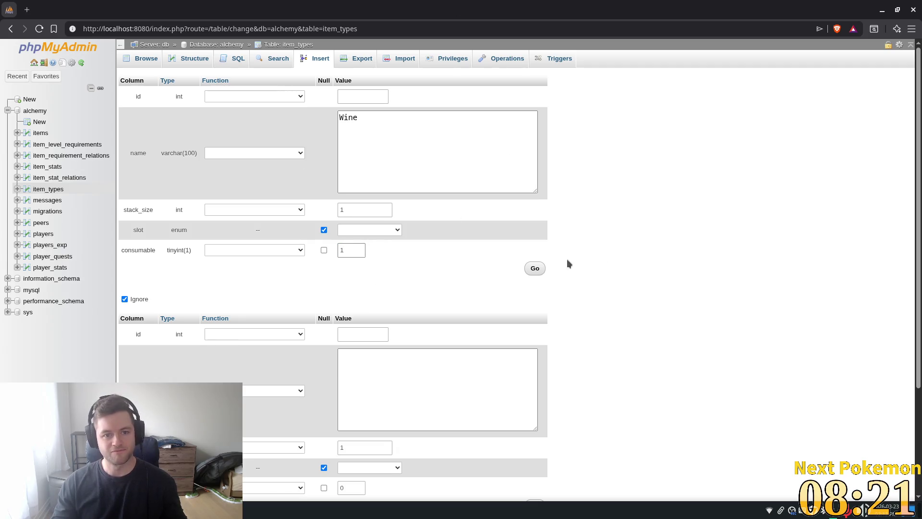
{"action": "left_click", "coordinate": [533, 270]}
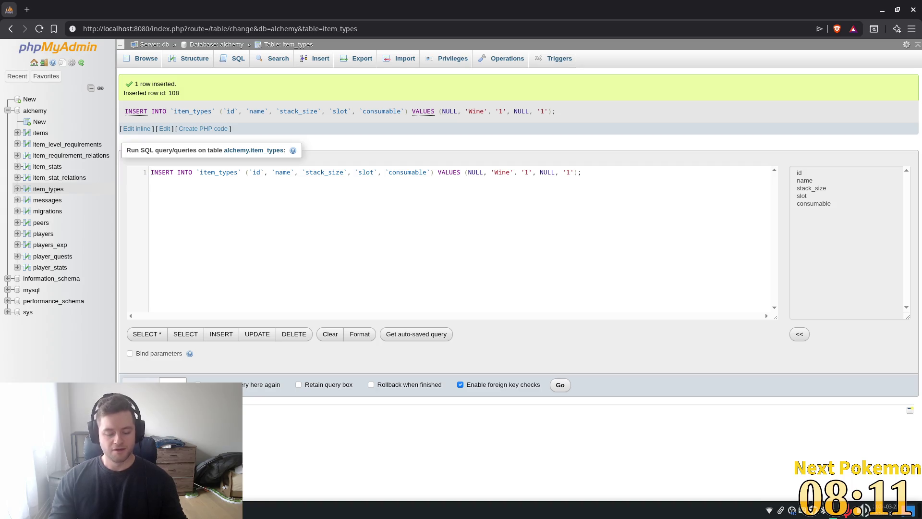
{"action": "key", "text": "alt+Tab"}
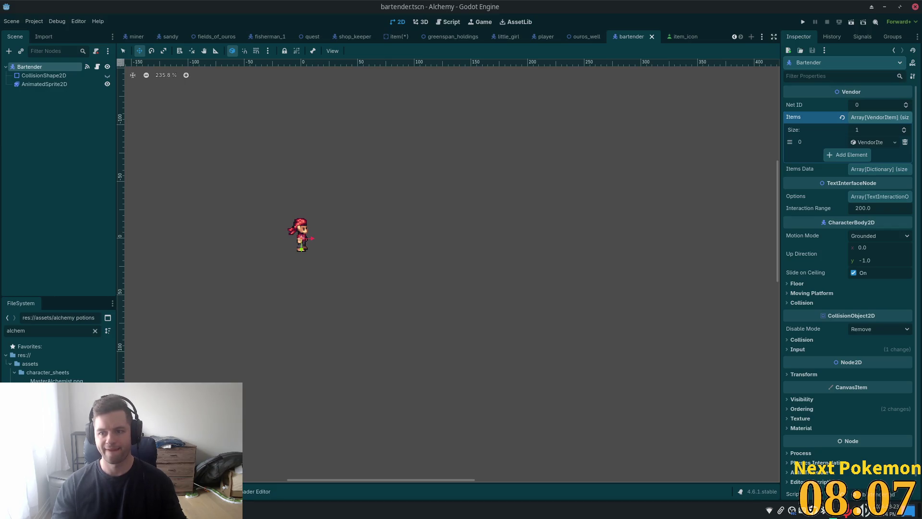
In item.tscn, add a new ItemSprite entry whose sprite is a new AtlasTexture.
{"action": "left_click", "coordinate": [396, 36]}
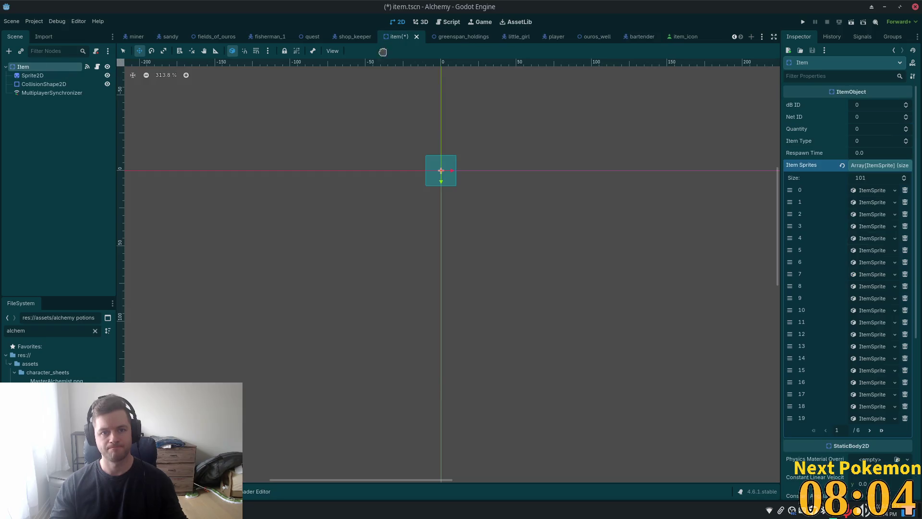
{"action": "left_click", "coordinate": [881, 431]}
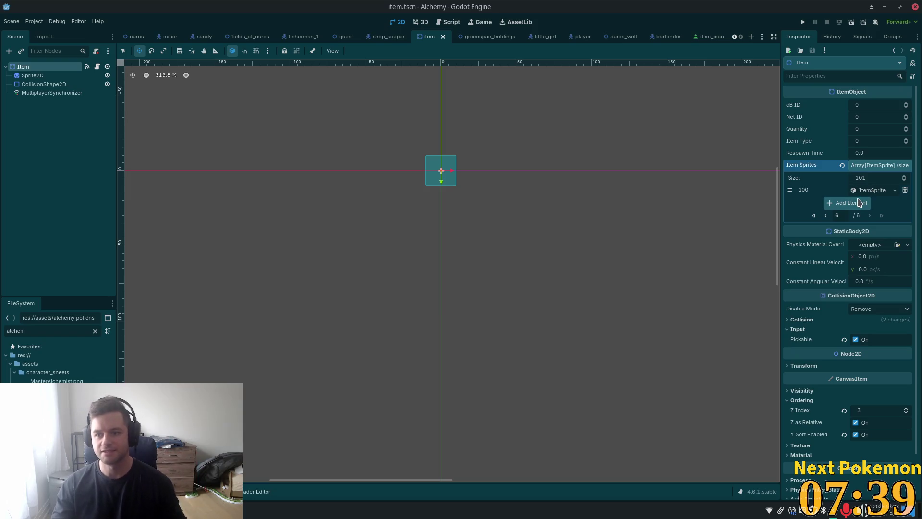
{"action": "left_click", "coordinate": [858, 203]}
{"action": "left_click", "coordinate": [855, 203]}
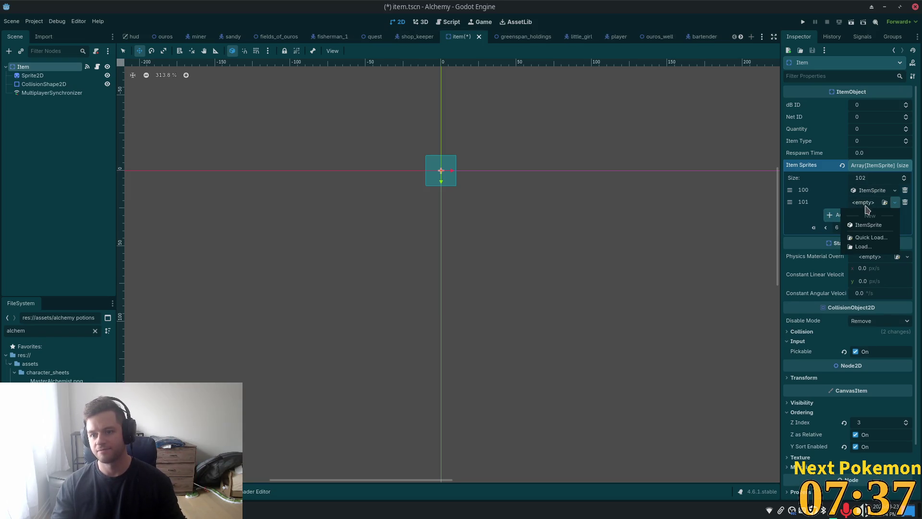
{"action": "left_click", "coordinate": [874, 225]}
{"action": "left_click", "coordinate": [872, 204]}
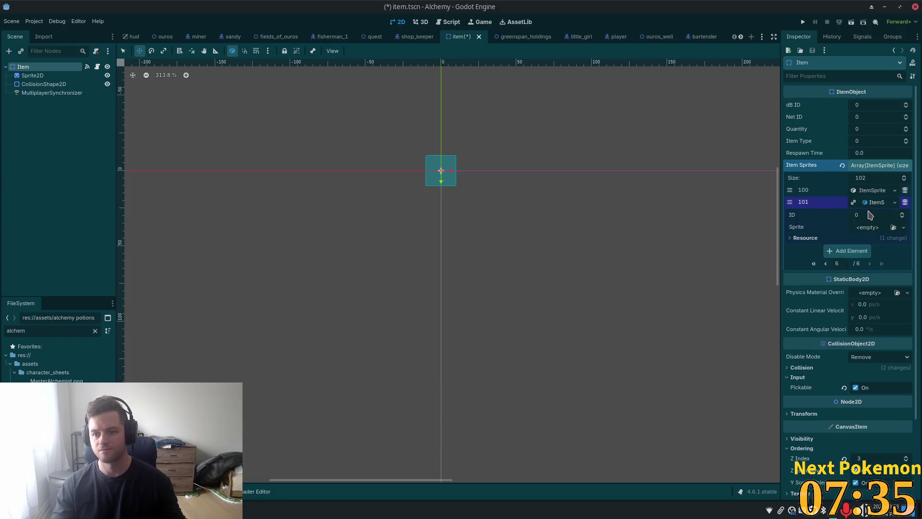
{"action": "left_click", "coordinate": [869, 227]}
{"action": "left_click", "coordinate": [870, 251]}
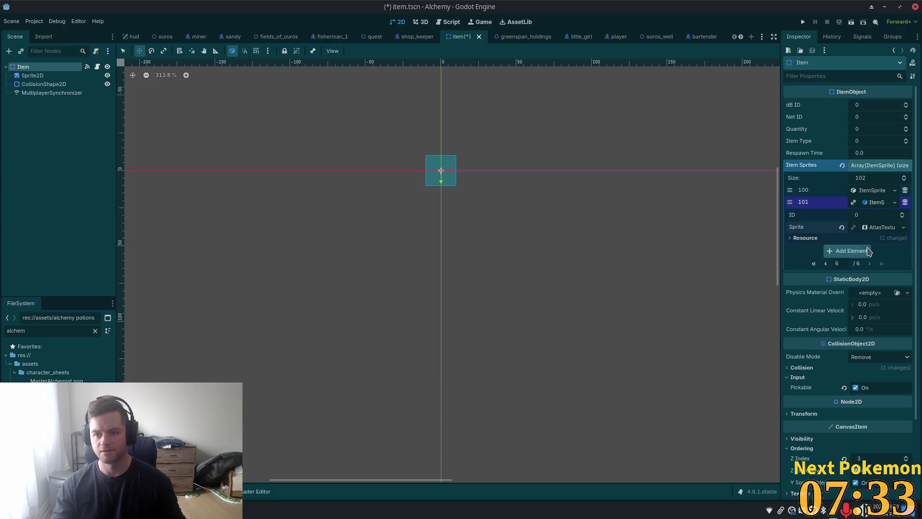
{"action": "left_click", "coordinate": [874, 228]}
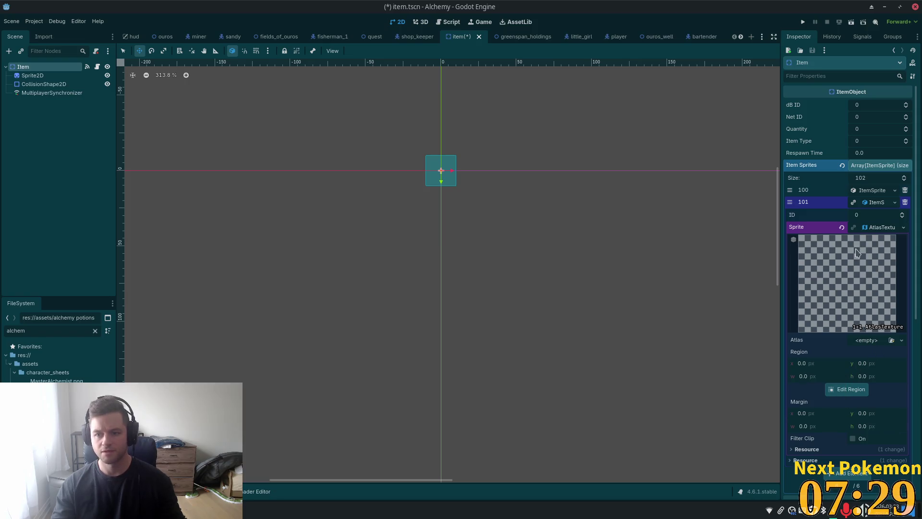
Set the new entry's ID to 108 and use the potion sprite sheet as its atlas.
{"action": "left_click", "coordinate": [863, 217]}
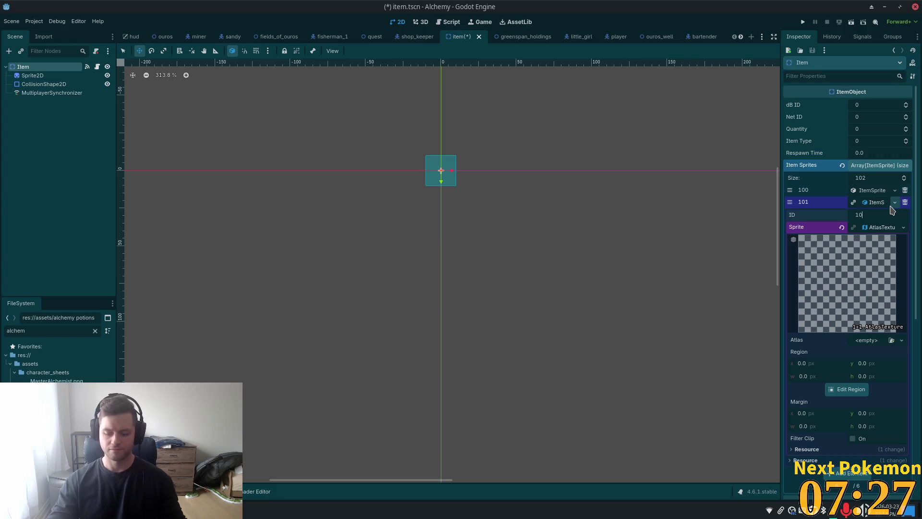
{"action": "type", "text": "8"}
{"action": "key", "text": "Return"}
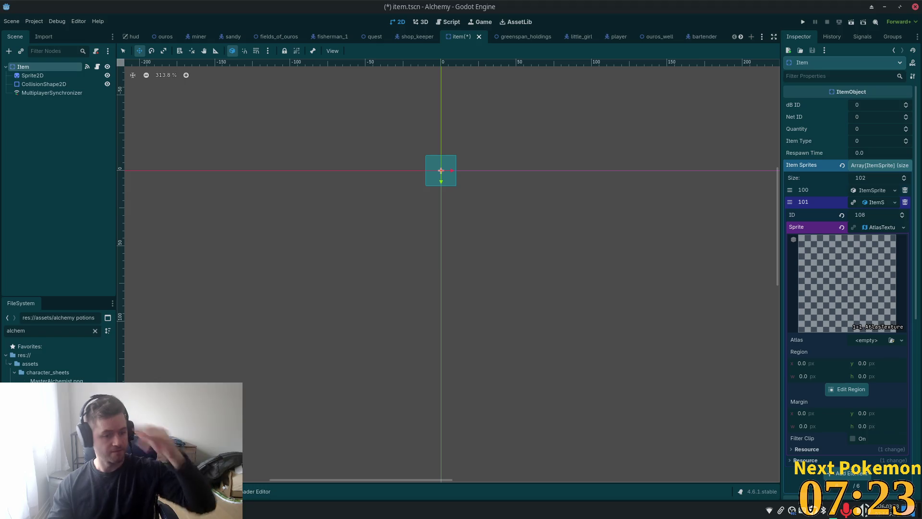
{"action": "left_click_drag", "start_coordinate": [677, 267], "coordinate": [883, 340]}
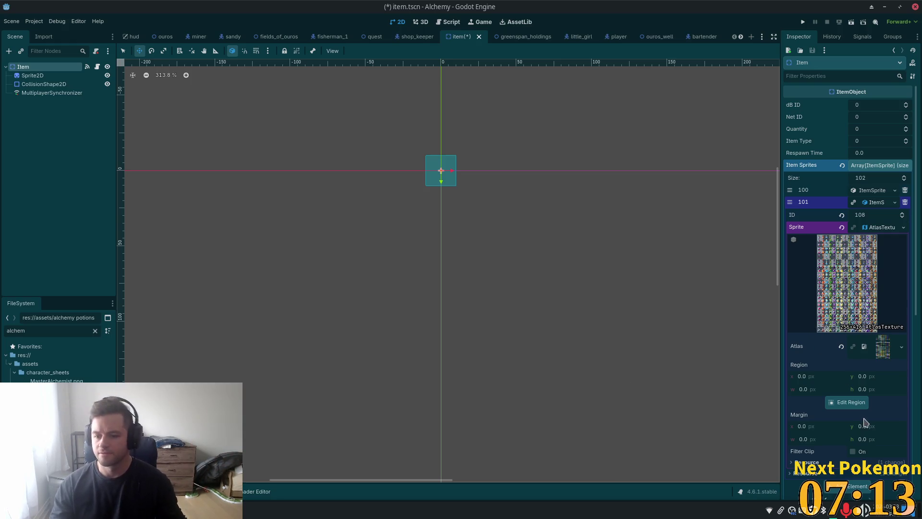
{"action": "left_click", "coordinate": [847, 402]}
Mark the red potion in the atlas as a 13×16 region at 162, 256.
{"action": "scroll", "coordinate": [534, 307], "scroll_direction": "down", "scroll_amount": 5}
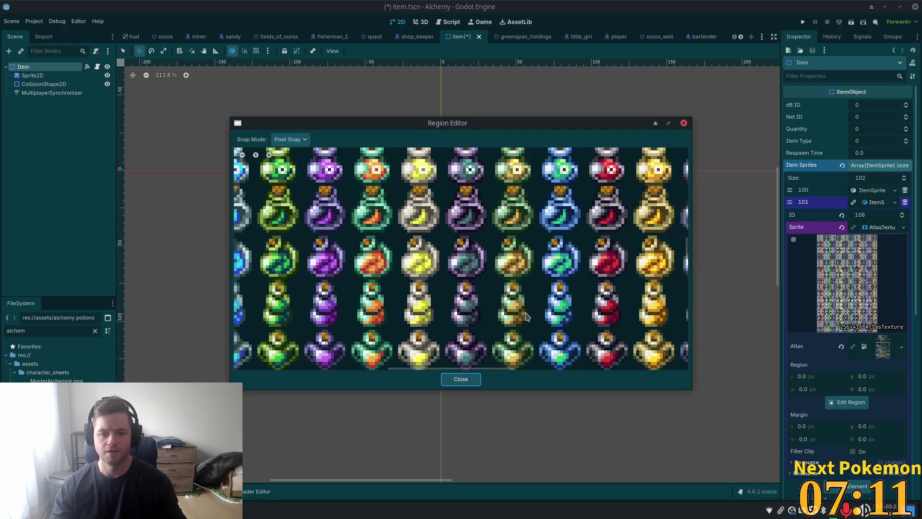
{"action": "scroll", "coordinate": [519, 318], "scroll_direction": "down", "scroll_amount": 2}
{"action": "scroll", "coordinate": [579, 208], "scroll_direction": "up", "scroll_amount": 5}
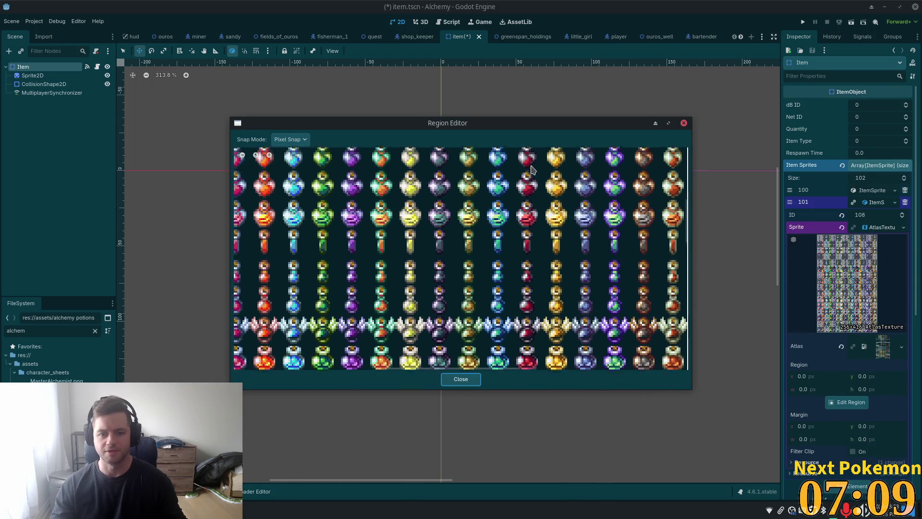
{"action": "scroll", "coordinate": [526, 288], "scroll_direction": "down", "scroll_amount": 4}
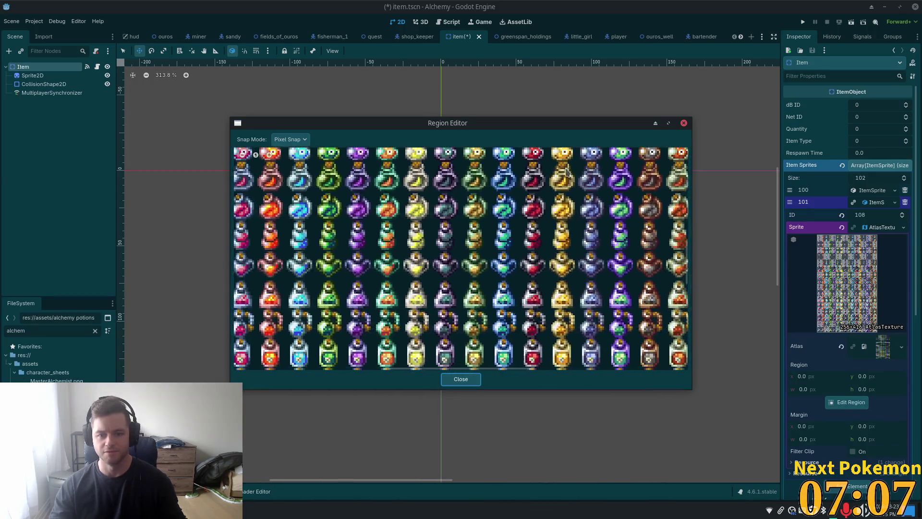
{"action": "scroll", "coordinate": [532, 226], "scroll_direction": "down", "scroll_amount": 2}
{"action": "scroll", "coordinate": [531, 226], "scroll_direction": "down", "scroll_amount": 5}
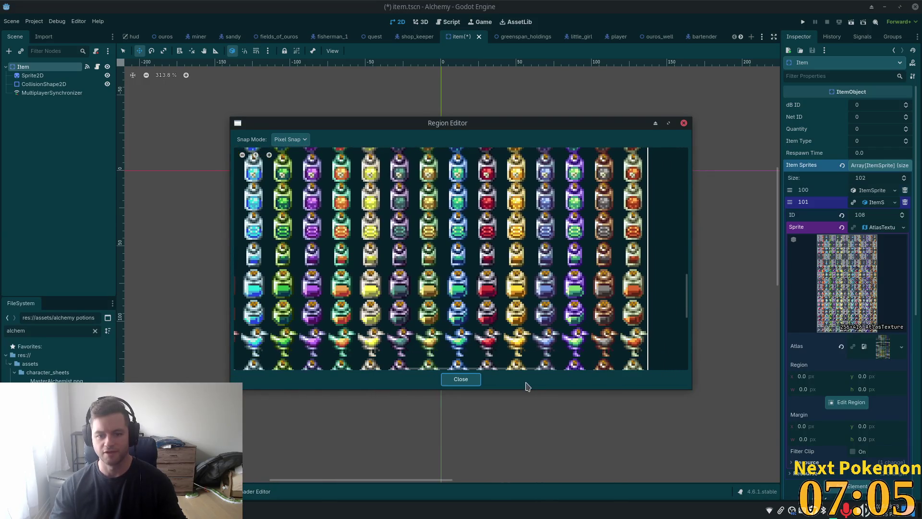
{"action": "scroll", "coordinate": [515, 191], "scroll_direction": "down", "scroll_amount": 3}
{"action": "left_click_drag", "start_coordinate": [515, 191], "coordinate": [507, 286]}
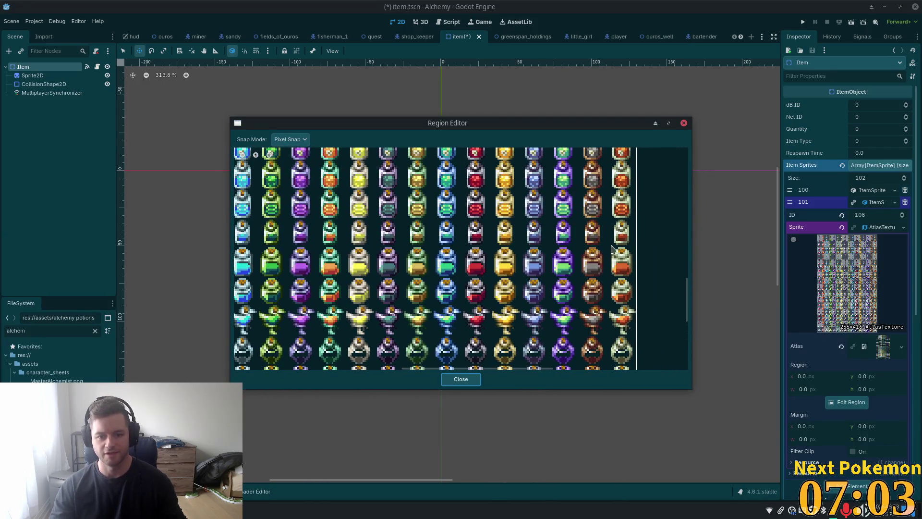
{"action": "left_click_drag", "start_coordinate": [613, 249], "coordinate": [600, 330]}
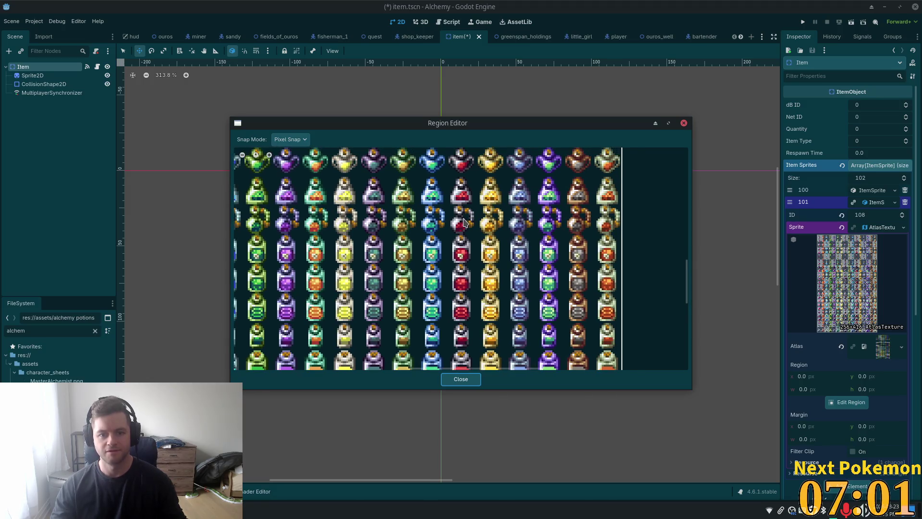
{"action": "scroll", "coordinate": [451, 208], "scroll_direction": "up", "scroll_amount": 2}
{"action": "scroll", "coordinate": [445, 204], "scroll_direction": "up", "scroll_amount": 1}
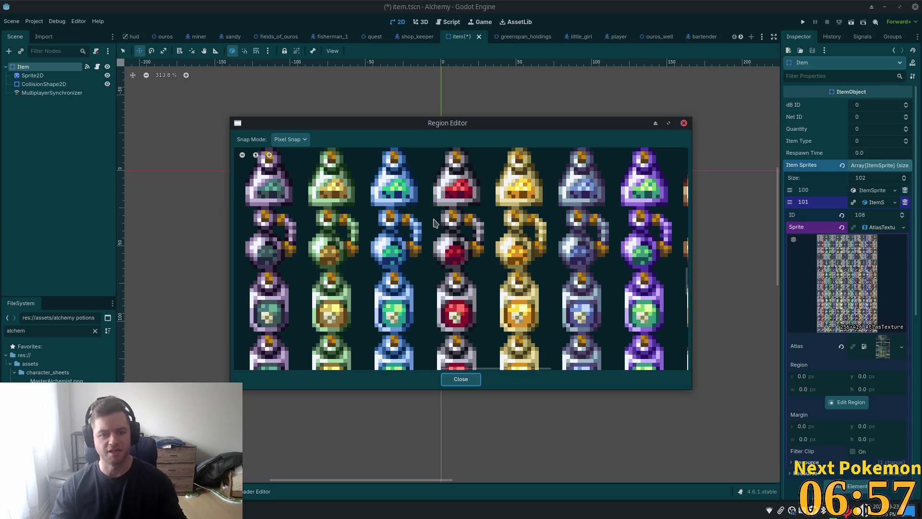
{"action": "mouse_move", "coordinate": [432, 209]}
{"action": "left_mouse_down"}
{"action": "mouse_move", "coordinate": [441, 240]}
{"action": "mouse_move", "coordinate": [485, 270]}
{"action": "left_mouse_up"}
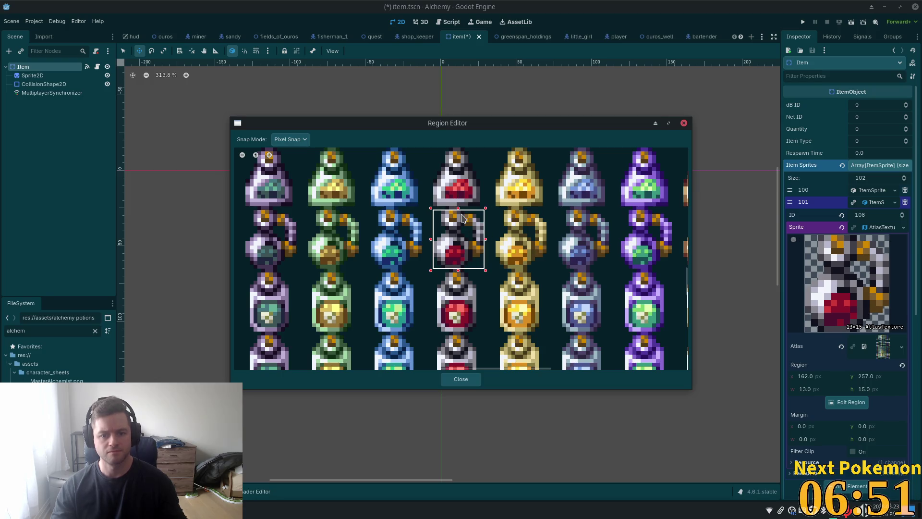
{"action": "left_click_drag", "start_coordinate": [458, 208], "coordinate": [458, 205]}
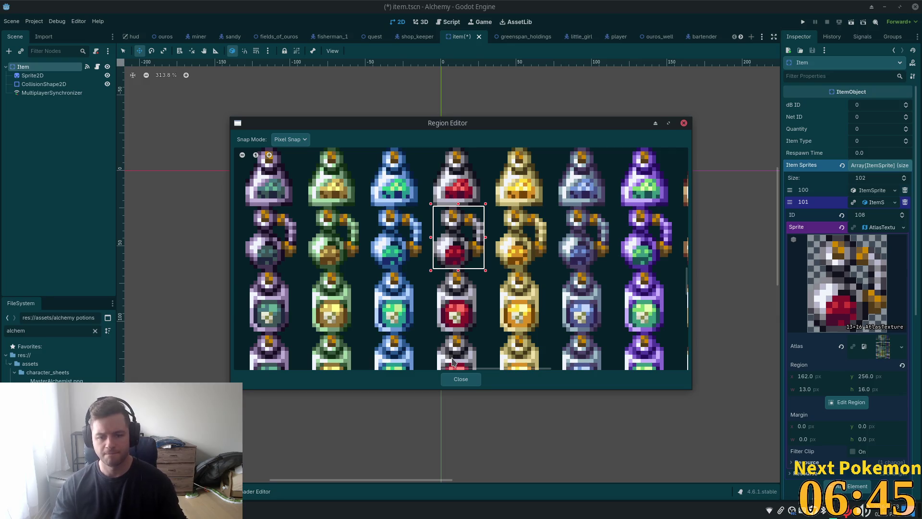
Check the potion region up close, then close the region editor and collapse the texture details.
{"action": "scroll", "coordinate": [526, 238], "scroll_direction": "down", "scroll_amount": 2}
{"action": "scroll", "coordinate": [526, 238], "scroll_direction": "down", "scroll_amount": 2}
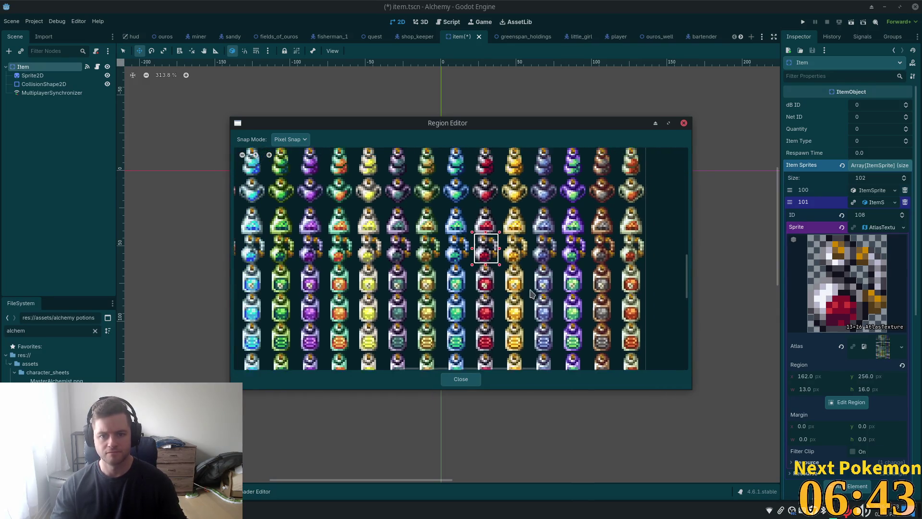
{"action": "scroll", "coordinate": [526, 334], "scroll_direction": "up", "scroll_amount": 1}
{"action": "scroll", "coordinate": [525, 335], "scroll_direction": "up", "scroll_amount": 3}
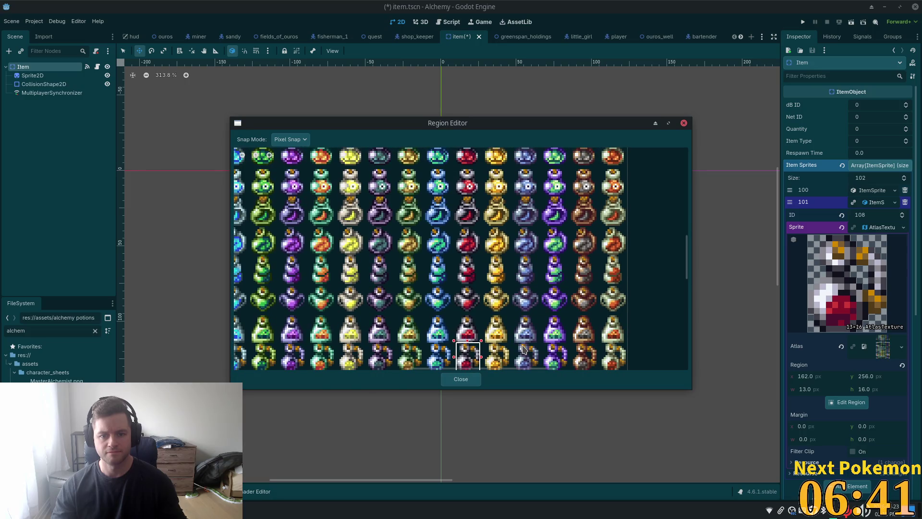
{"action": "scroll", "coordinate": [520, 173], "scroll_direction": "up", "scroll_amount": 6}
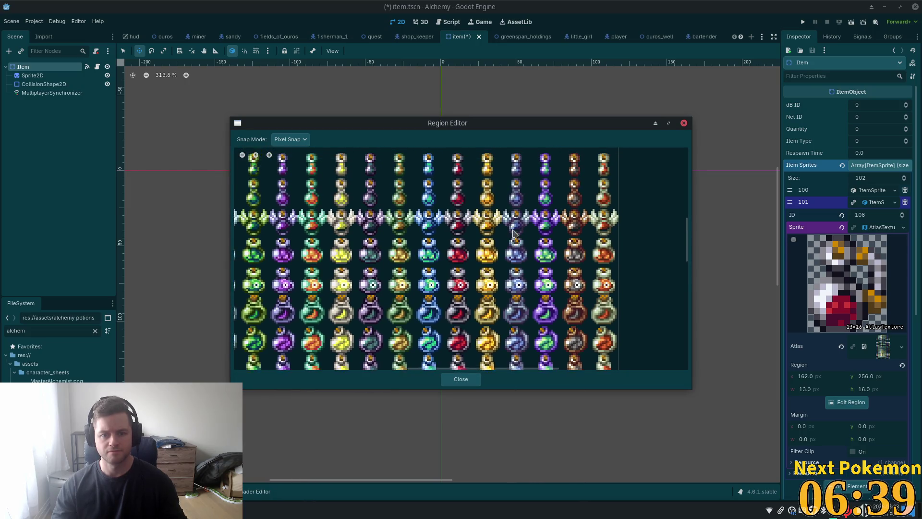
{"action": "scroll", "coordinate": [527, 153], "scroll_direction": "up", "scroll_amount": 8}
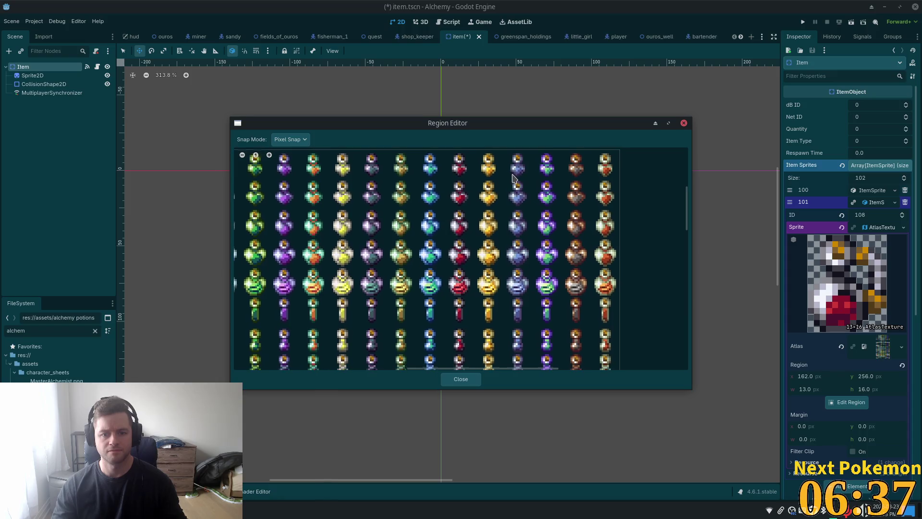
{"action": "scroll", "coordinate": [543, 153], "scroll_direction": "down", "scroll_amount": 6}
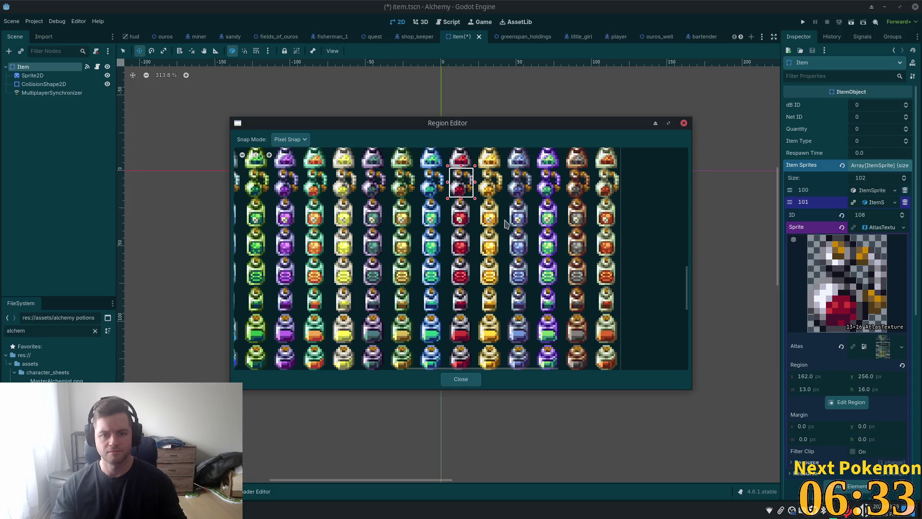
{"action": "scroll", "coordinate": [506, 224], "scroll_direction": "down", "scroll_amount": 5}
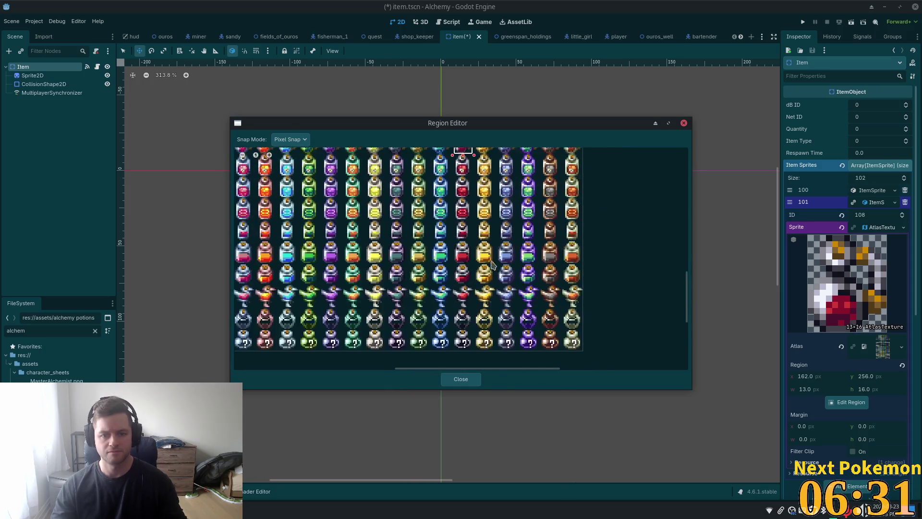
{"action": "scroll", "coordinate": [492, 264], "scroll_direction": "up", "scroll_amount": 1}
{"action": "left_click", "coordinate": [462, 381]}
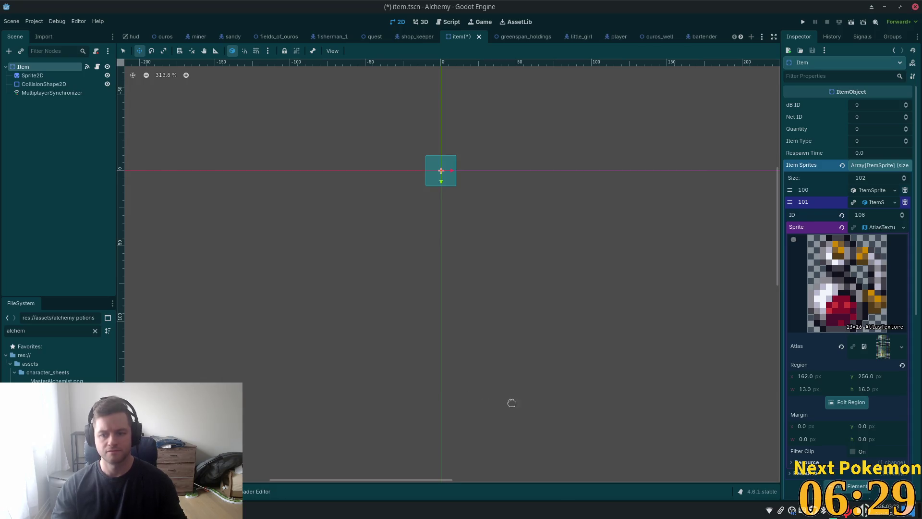
{"action": "left_click", "coordinate": [871, 262]}
Save the item scene and copy its red potion sprite texture.
{"action": "key", "text": "ctrl+s"}
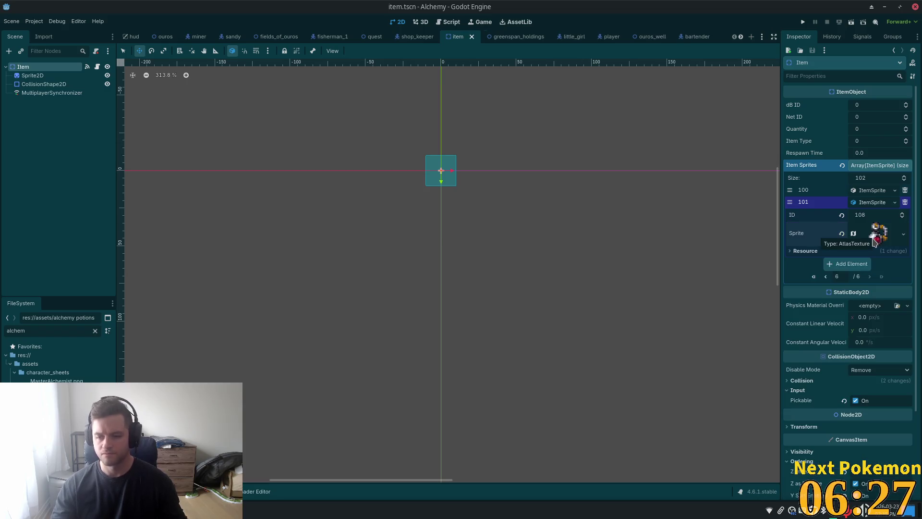
{"action": "right_click", "coordinate": [875, 236]}
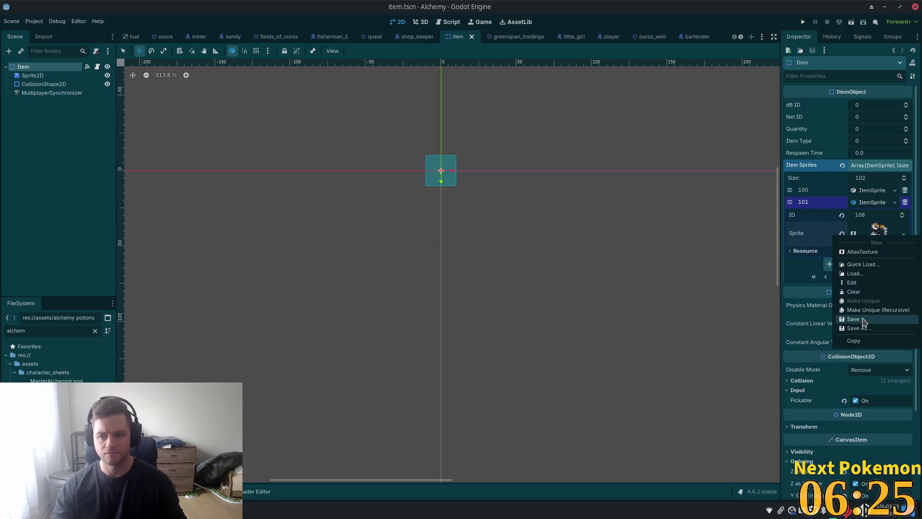
{"action": "left_click", "coordinate": [854, 342]}
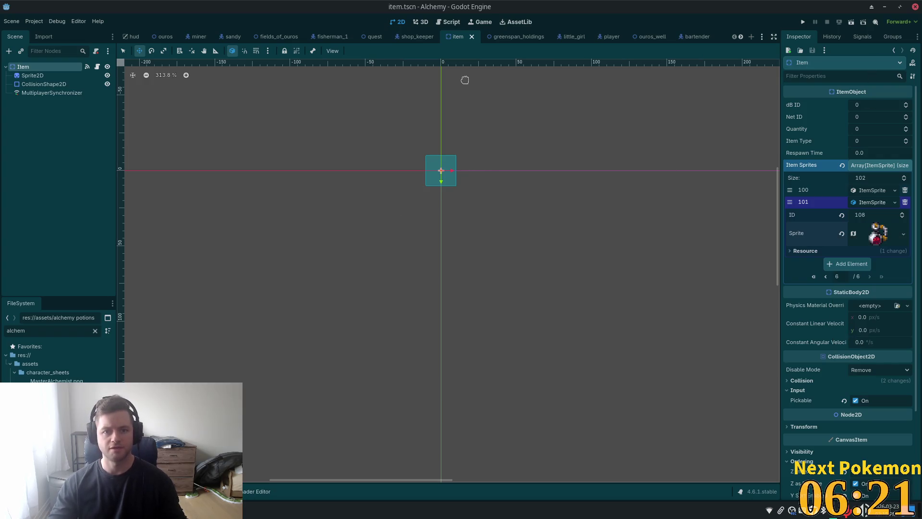
Quick-search 'item_icon' and open the item_icon.tscn scene.
{"action": "key", "text": "alt+shift+o"}
{"action": "type", "text": "item_icon"}
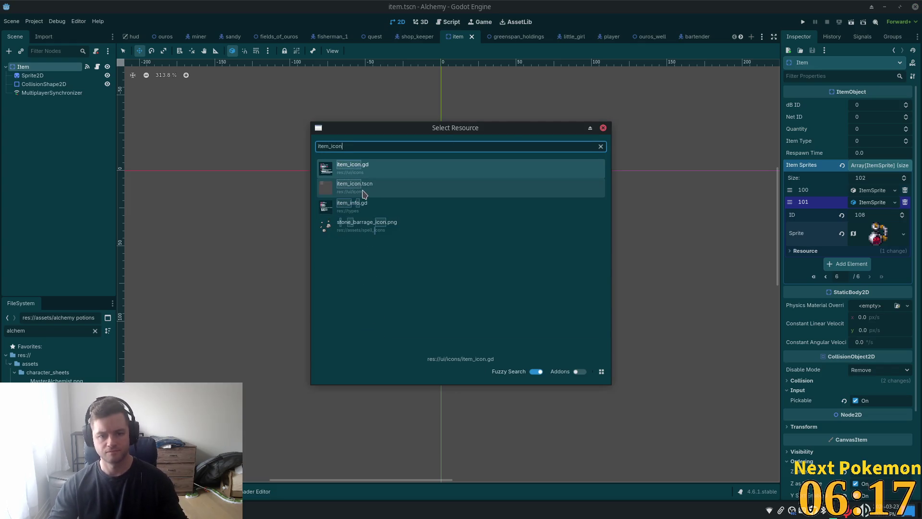
{"action": "double_click", "coordinate": [364, 188]}
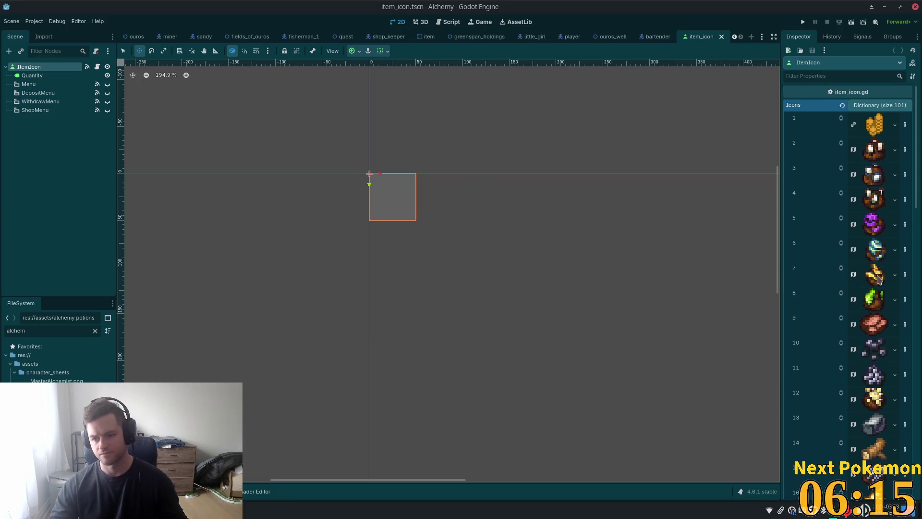
In Icons, set the new key type to int and the new value to an AtlasTexture object.
{"action": "scroll", "coordinate": [878, 307], "scroll_direction": "down", "scroll_amount": 5}
{"action": "scroll", "coordinate": [887, 368], "scroll_direction": "down", "scroll_amount": 5}
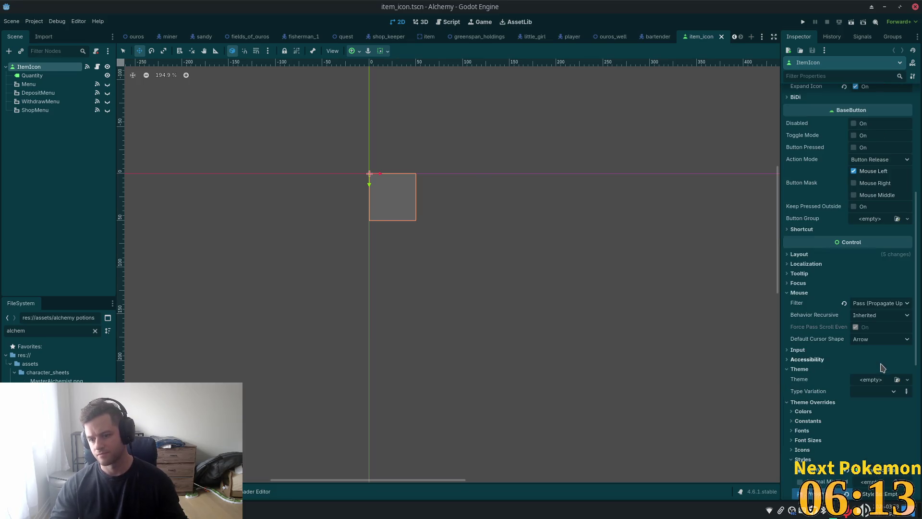
{"action": "scroll", "coordinate": [841, 197], "scroll_direction": "up", "scroll_amount": 5}
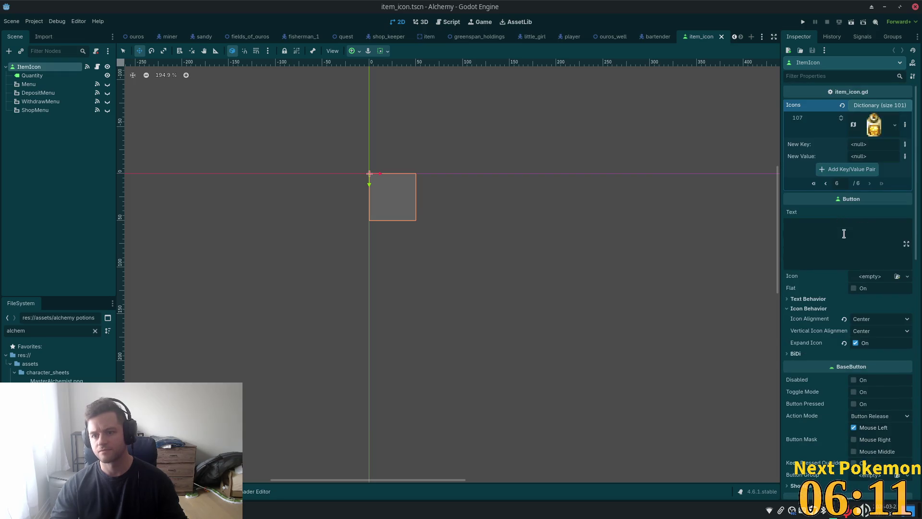
{"action": "left_click", "coordinate": [905, 144]}
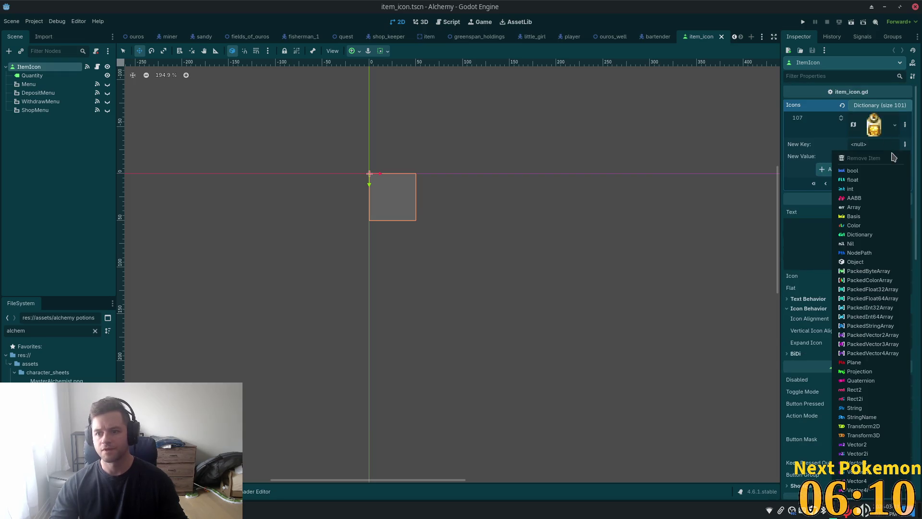
{"action": "left_click", "coordinate": [867, 189]}
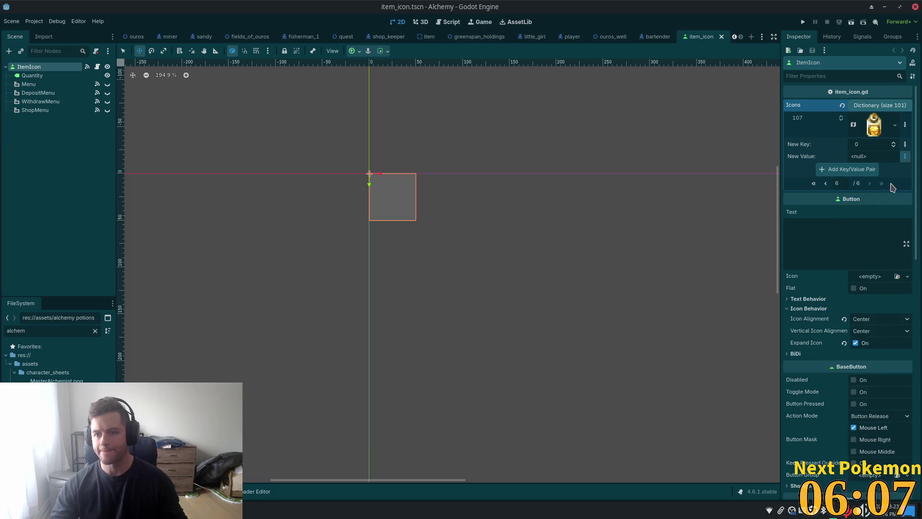
{"action": "left_click", "coordinate": [905, 156]}
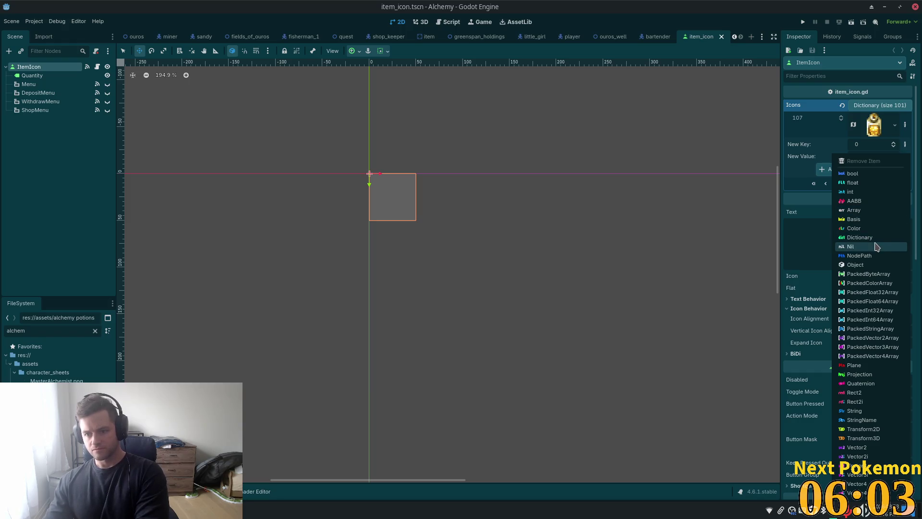
{"action": "left_click", "coordinate": [866, 265]}
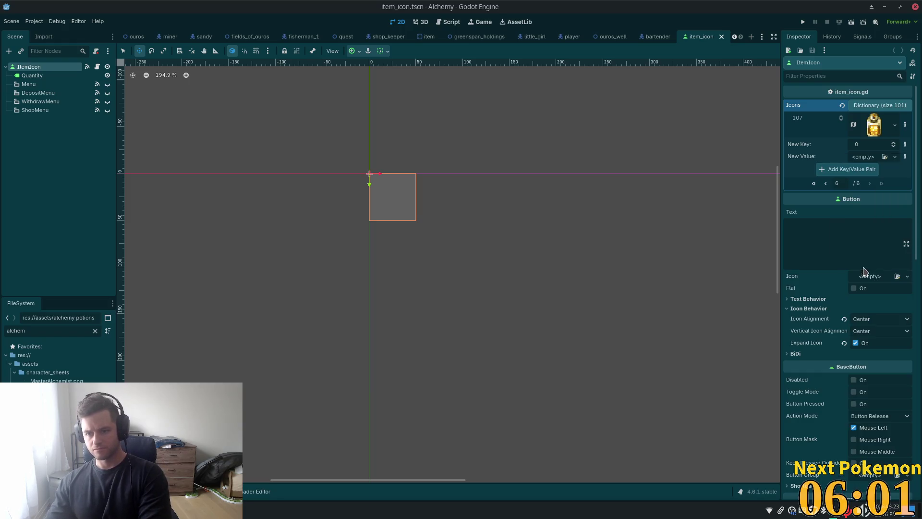
{"action": "left_click", "coordinate": [868, 160]}
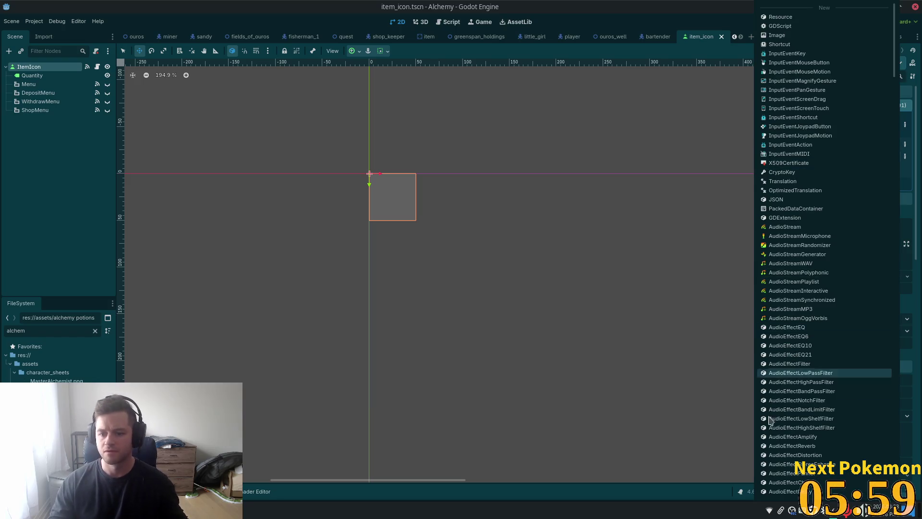
{"action": "scroll", "coordinate": [807, 414], "scroll_direction": "down", "scroll_amount": 5}
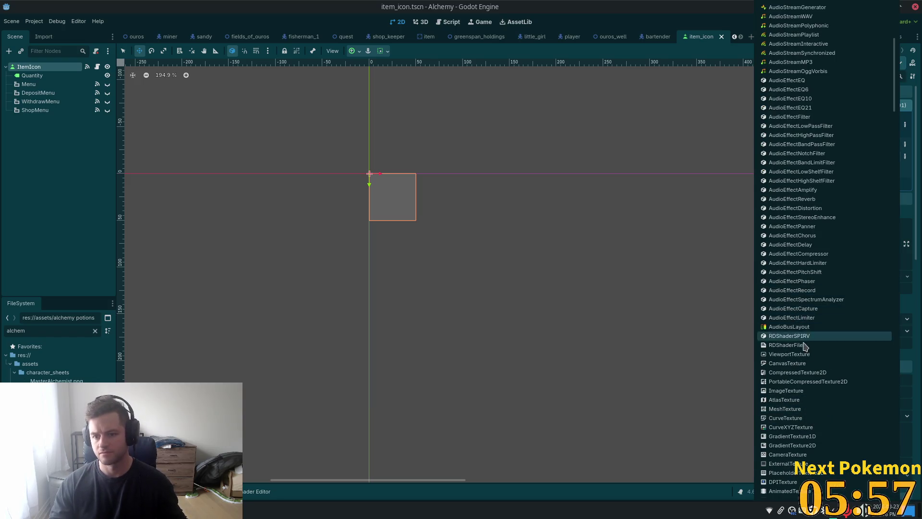
{"action": "left_click", "coordinate": [788, 399]}
Paste the potion texture, make it unique recursively, add it as key 0, and save.
{"action": "left_click", "coordinate": [861, 161]}
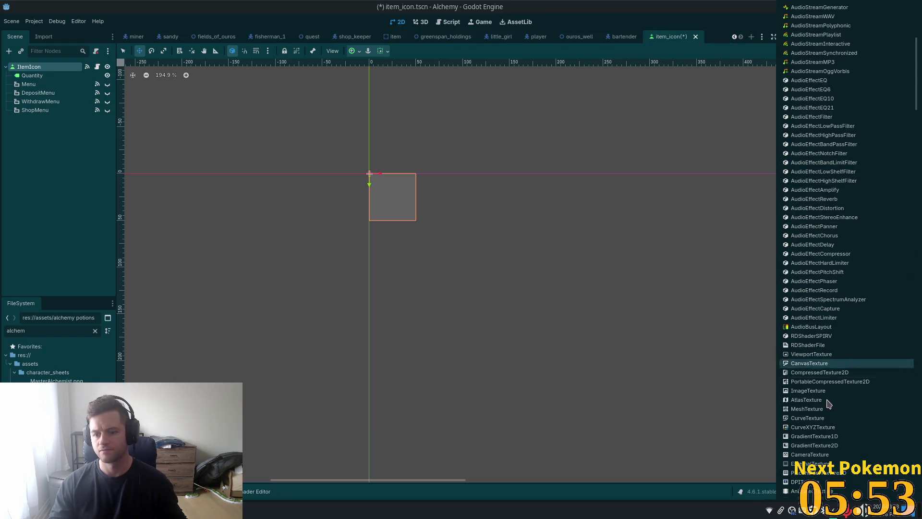
{"action": "scroll", "coordinate": [871, 226], "scroll_direction": "down", "scroll_amount": 15}
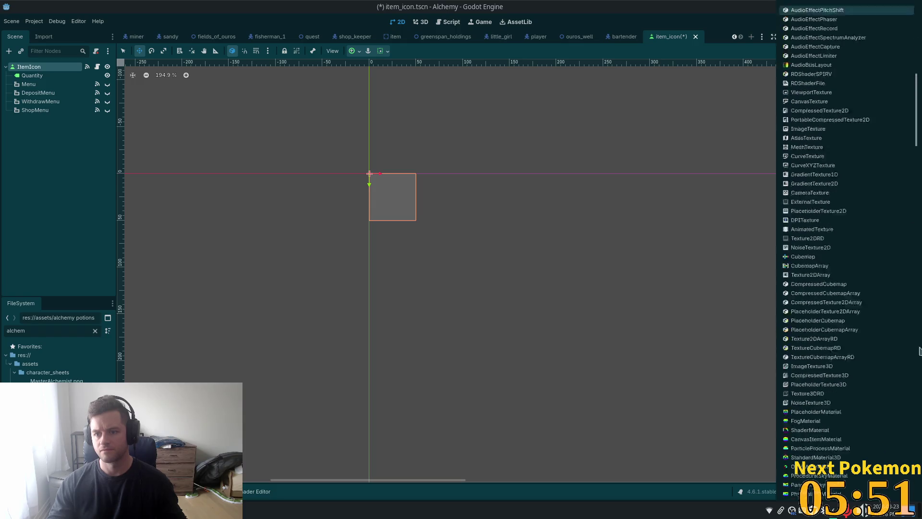
{"action": "left_click", "coordinate": [823, 484]}
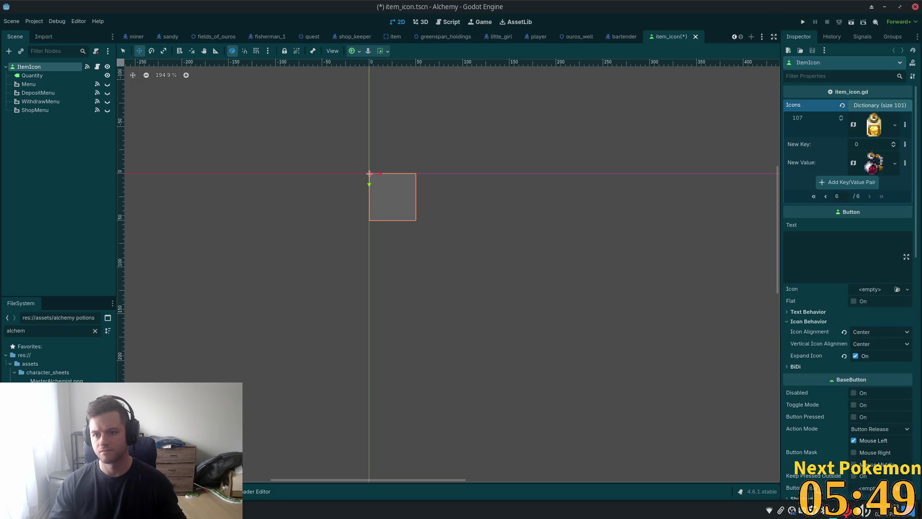
{"action": "left_click", "coordinate": [874, 164]}
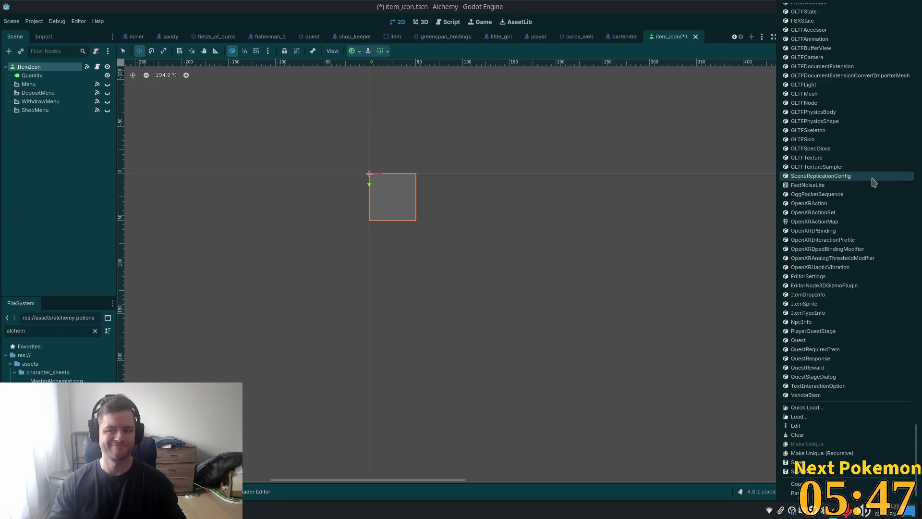
{"action": "left_click", "coordinate": [807, 454]}
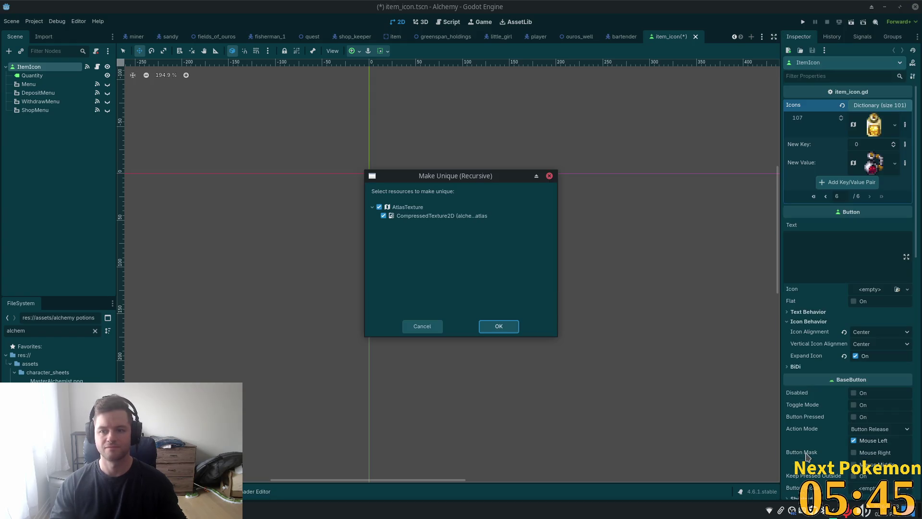
{"action": "left_click", "coordinate": [498, 326]}
{"action": "left_click", "coordinate": [849, 184]}
{"action": "key", "text": "ctrl+s"}
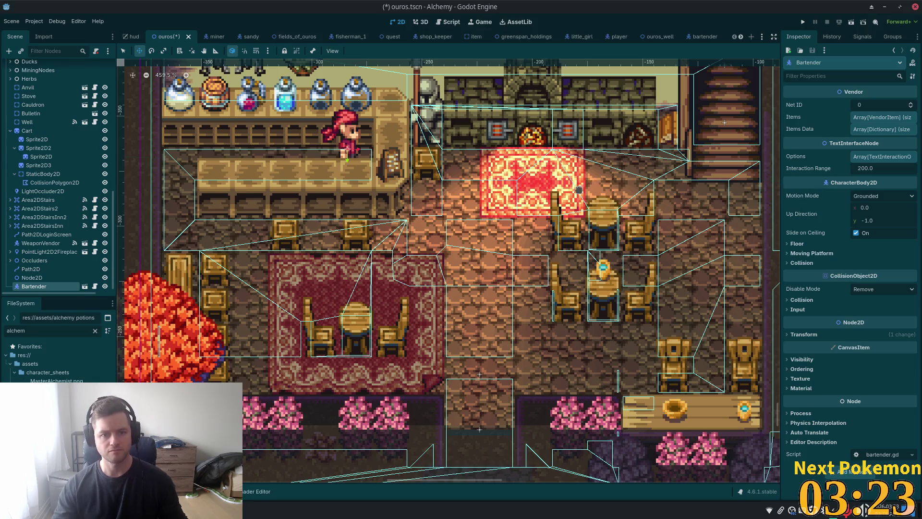
Save the ouros scene, run the game, and stop it to review the ChatBubble error.
{"action": "key", "text": "ctrl+s"}
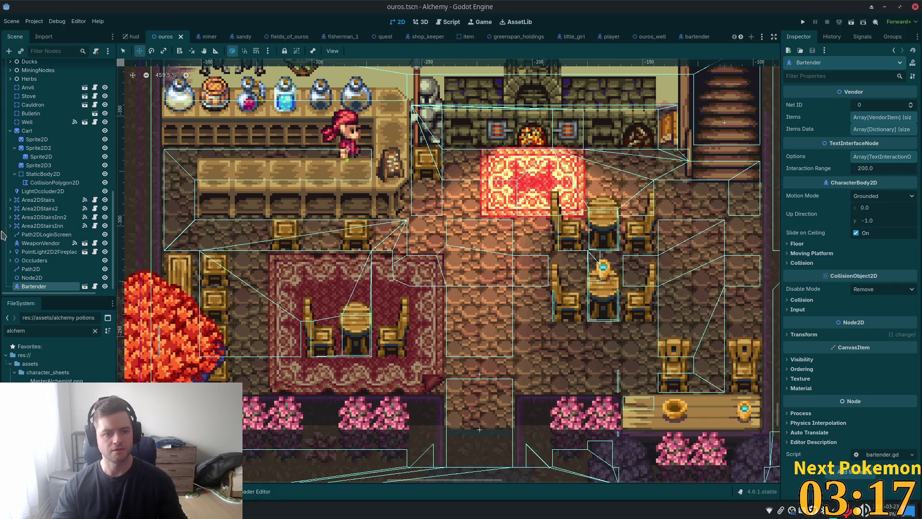
{"action": "left_click", "coordinate": [802, 23]}
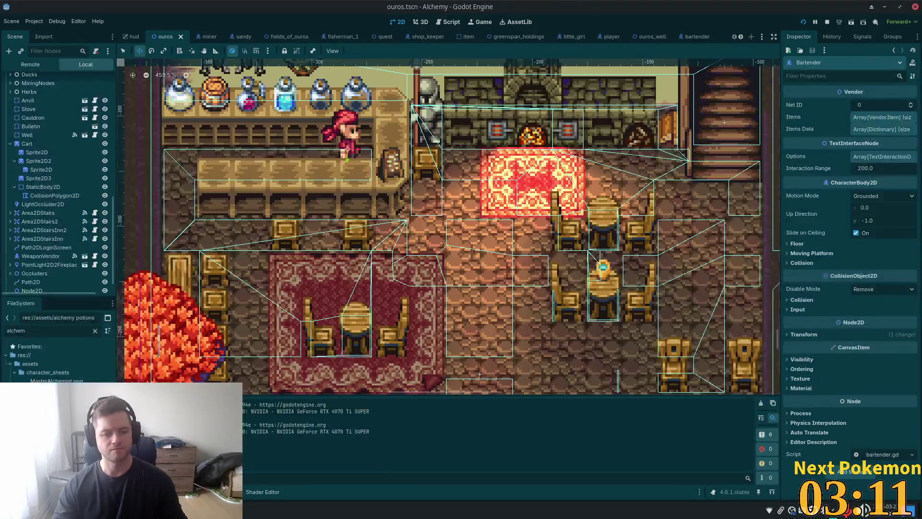
{"action": "left_click", "coordinate": [169, 379]}
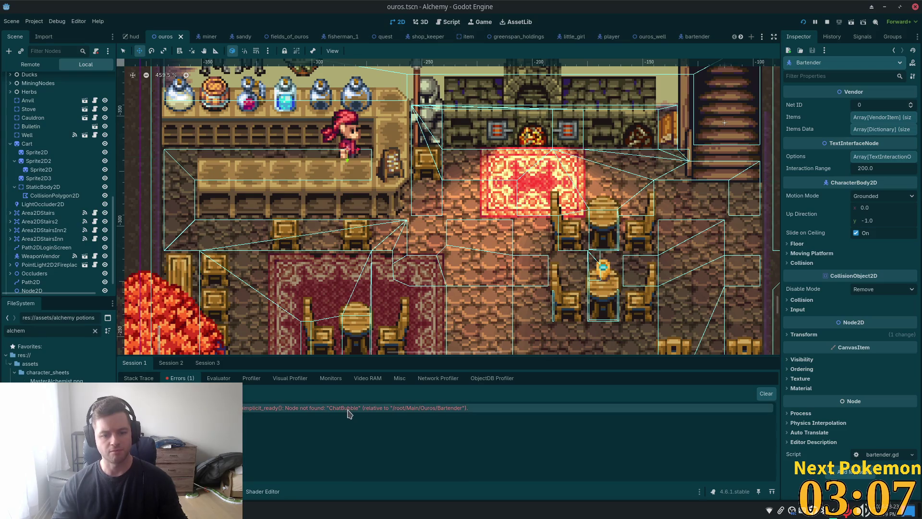
{"action": "mouse_move", "coordinate": [351, 412]}
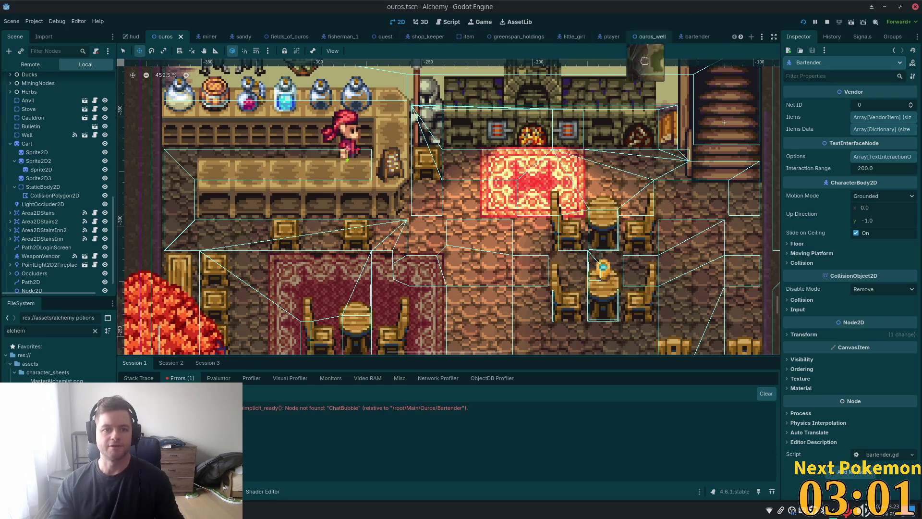
Open the shop_keeper scene by quick-searching 'shopkeep'.
{"action": "left_click", "coordinate": [691, 38]}
{"action": "key", "text": "alt+shift+o"}
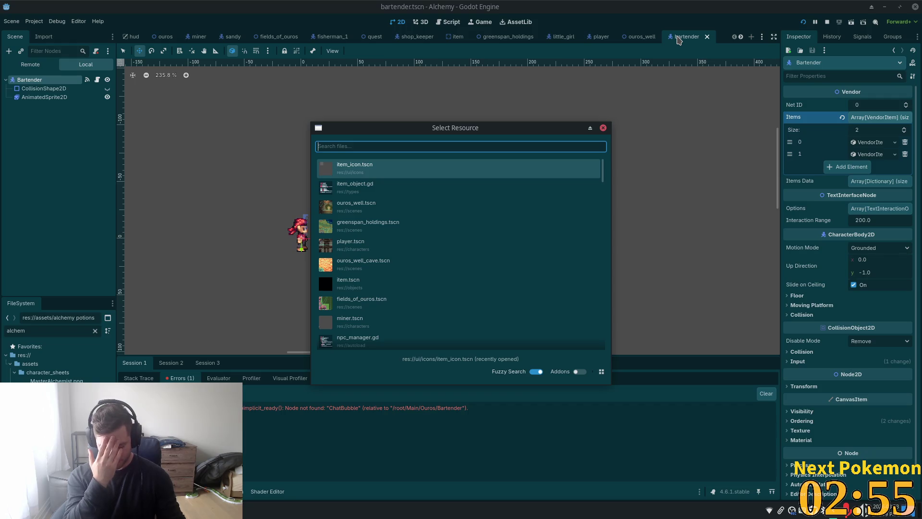
{"action": "type", "text": "shope"}
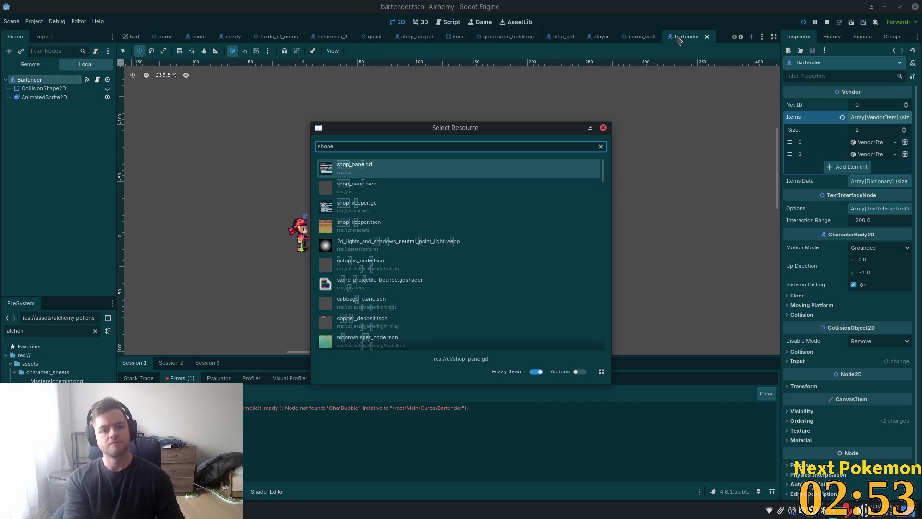
{"action": "key", "text": "BackSpace"}
{"action": "type", "text": "keep"}
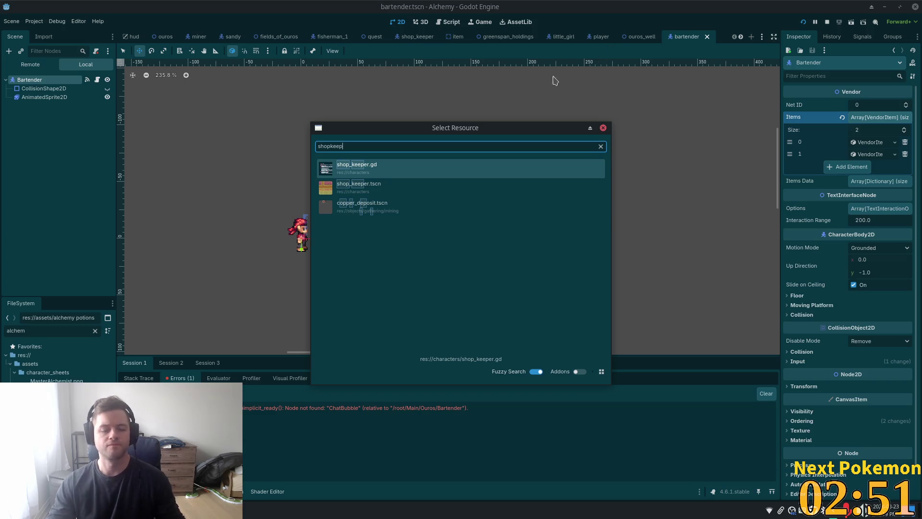
{"action": "double_click", "coordinate": [401, 189]}
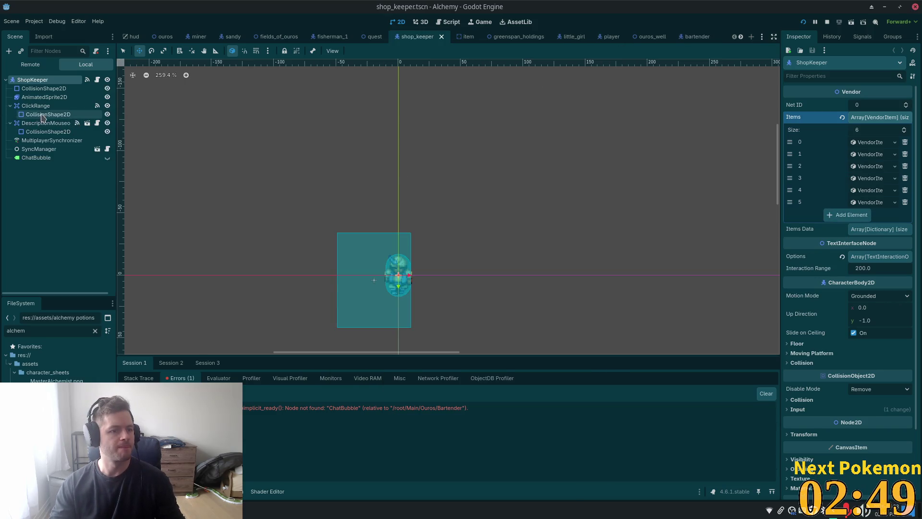
Select ClickRange through ChatBubble in the shop_keeper scene and copy the five nodes.
{"action": "left_click", "coordinate": [10, 106]}
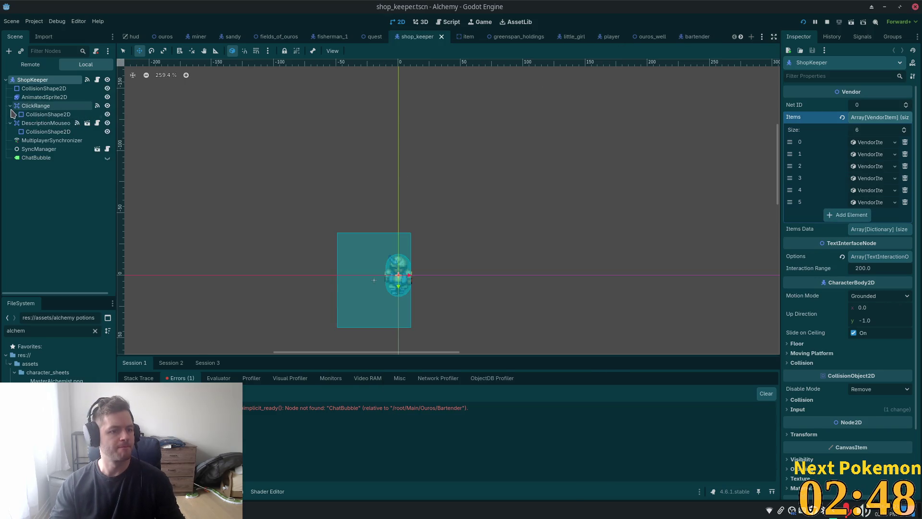
{"action": "left_click", "coordinate": [39, 106]}
{"action": "left_click", "coordinate": [11, 115]}
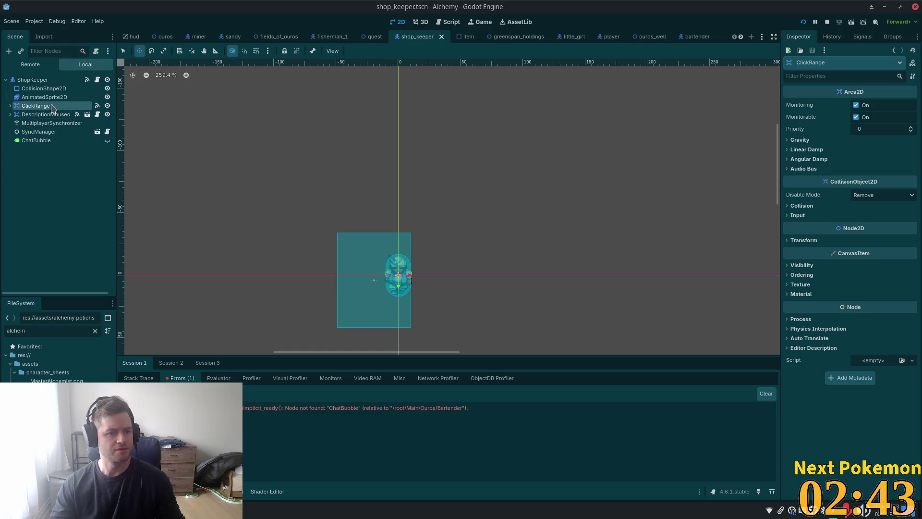
{"action": "left_click", "coordinate": [692, 41]}
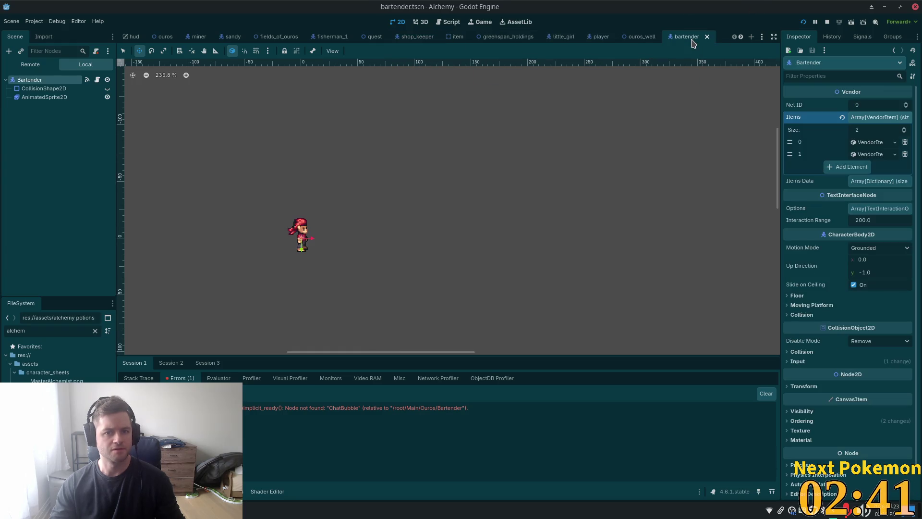
{"action": "left_click", "coordinate": [411, 37]}
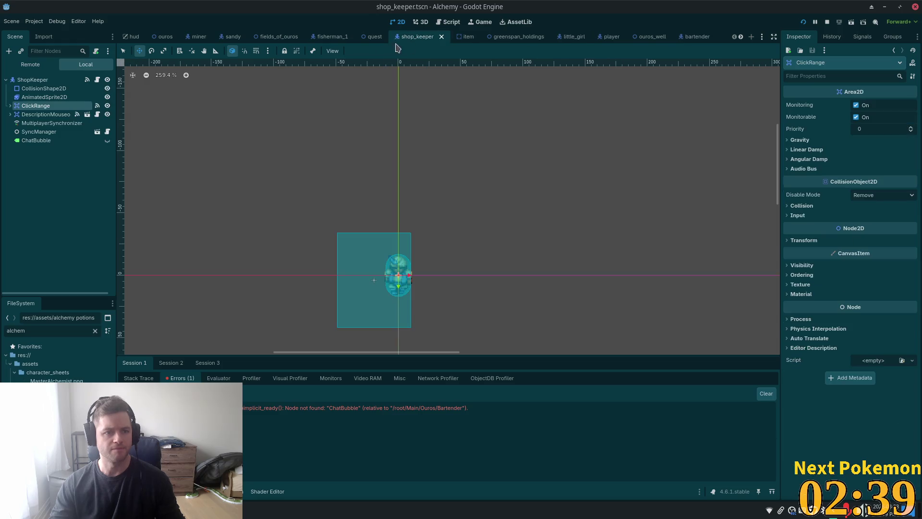
{"action": "left_click", "coordinate": [44, 114], "text": "ctrl"}
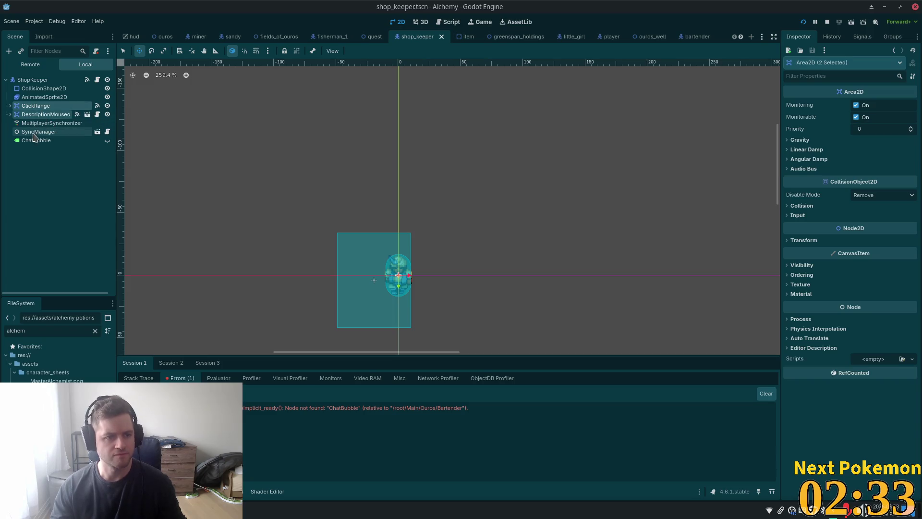
{"action": "left_click", "coordinate": [29, 141], "text": "shift"}
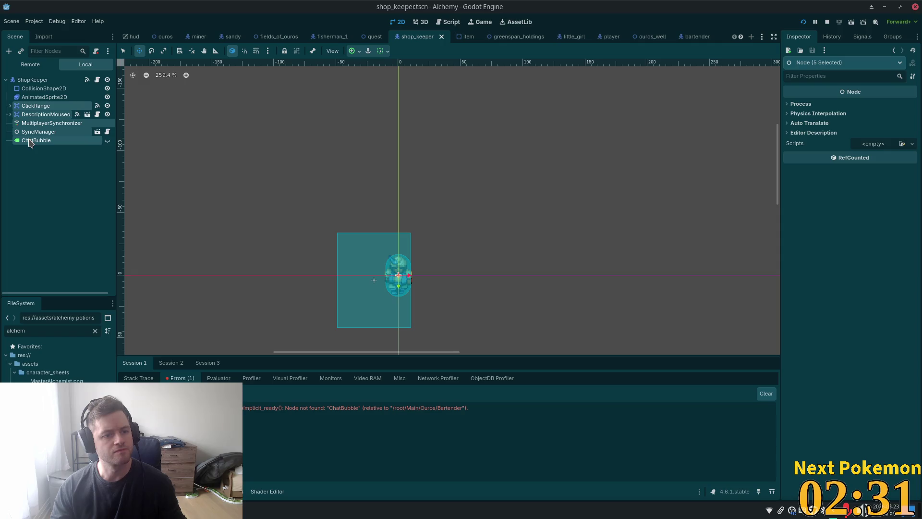
{"action": "right_click", "coordinate": [55, 108]}
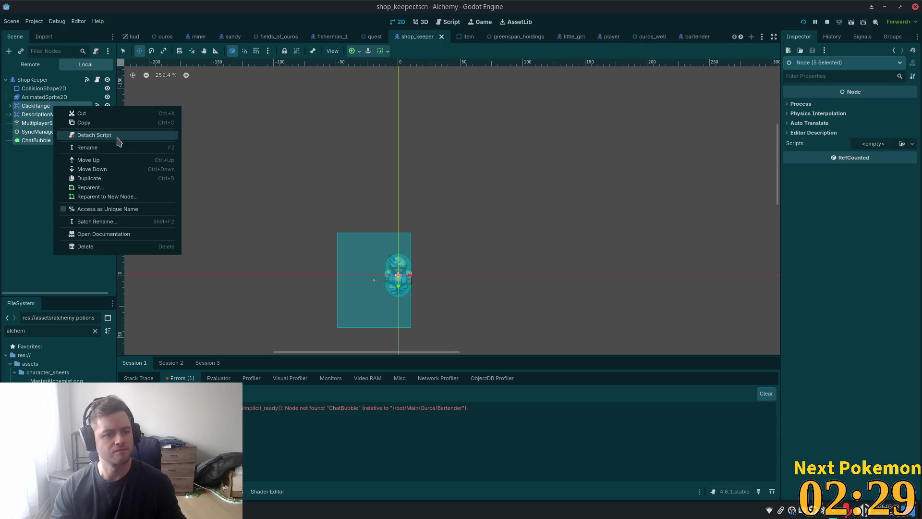
{"action": "left_click", "coordinate": [106, 124]}
{"action": "left_click", "coordinate": [692, 36]}
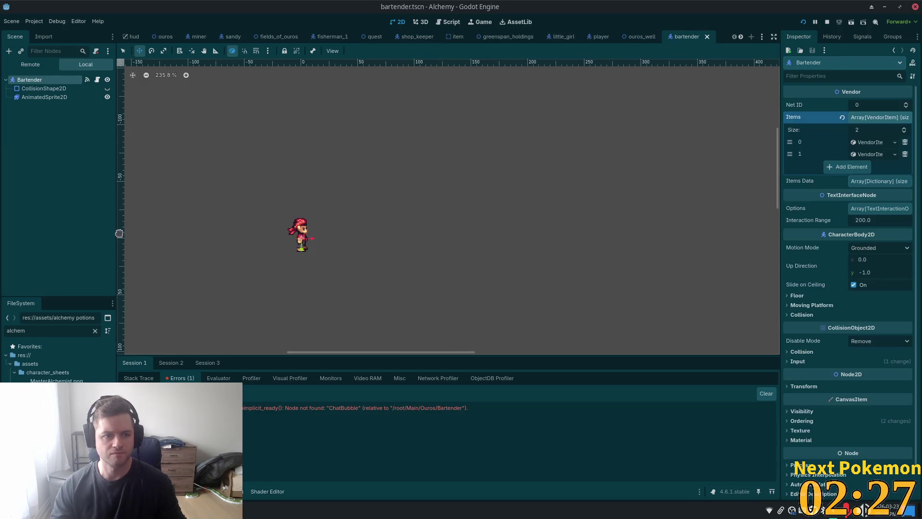
Paste the five copied nodes under the Bartender node.
{"action": "right_click", "coordinate": [23, 82]}
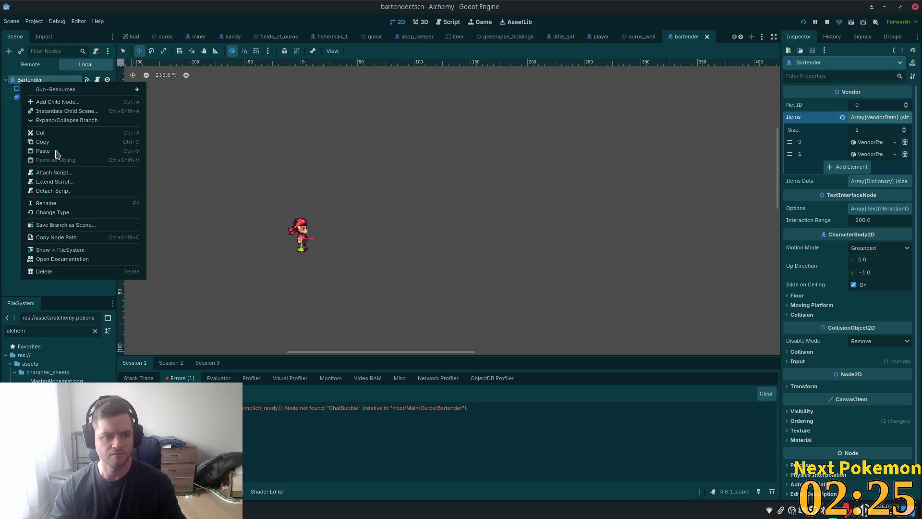
{"action": "left_click", "coordinate": [53, 152]}
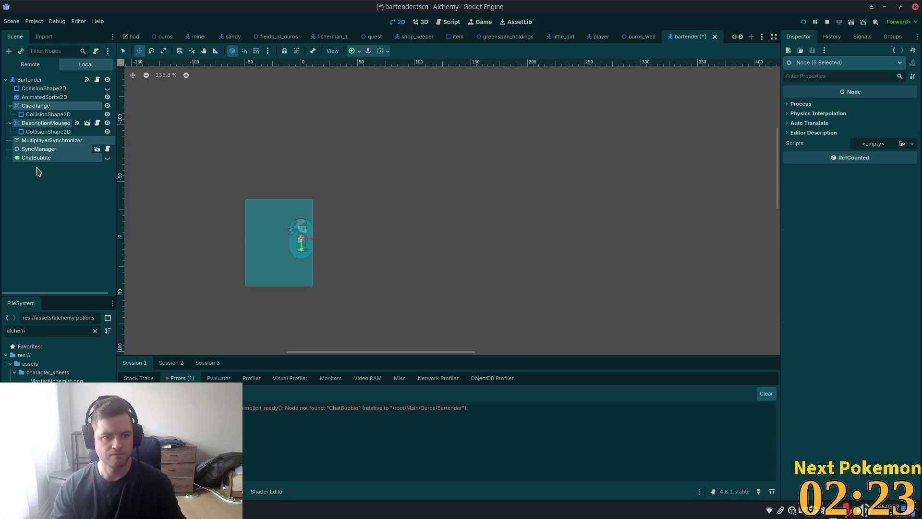
{"action": "left_click", "coordinate": [41, 141]}
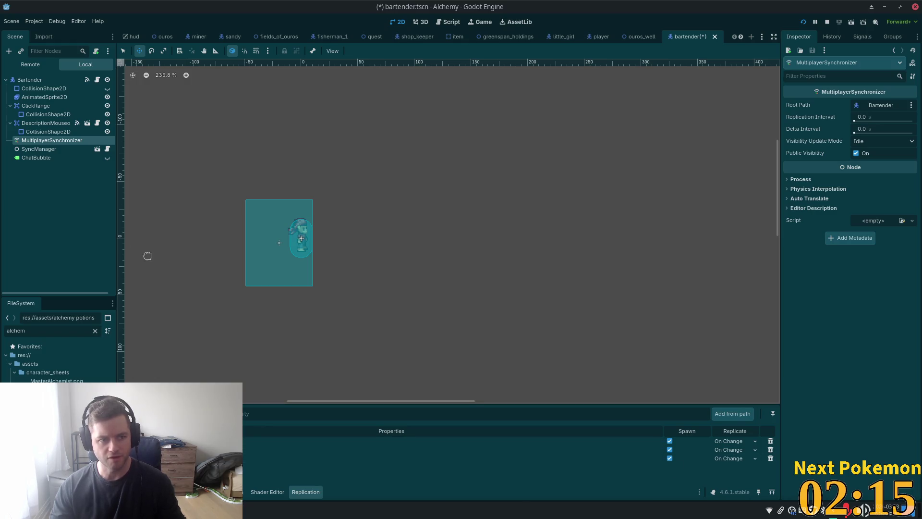
Enlarge ClickRange's collision rectangle to the right and downward.
{"action": "left_click", "coordinate": [32, 115]}
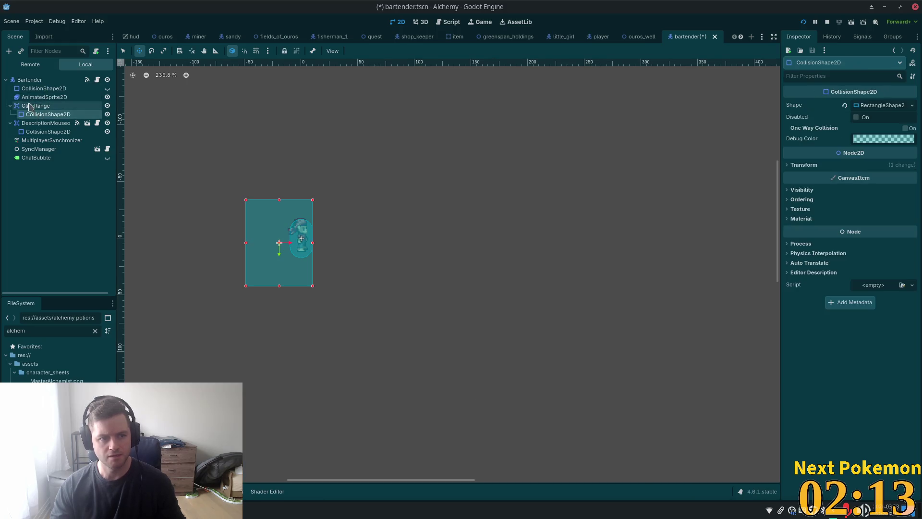
{"action": "left_click", "coordinate": [29, 105]}
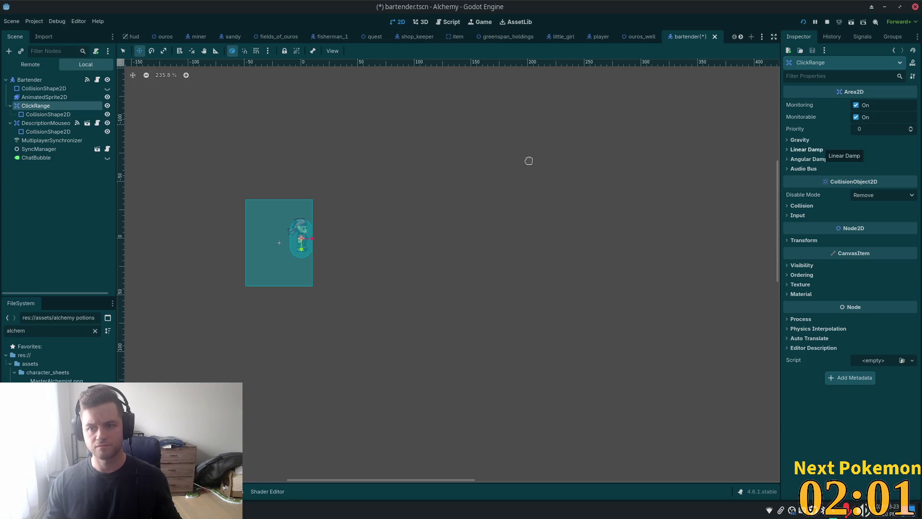
{"action": "key", "text": "Down"}
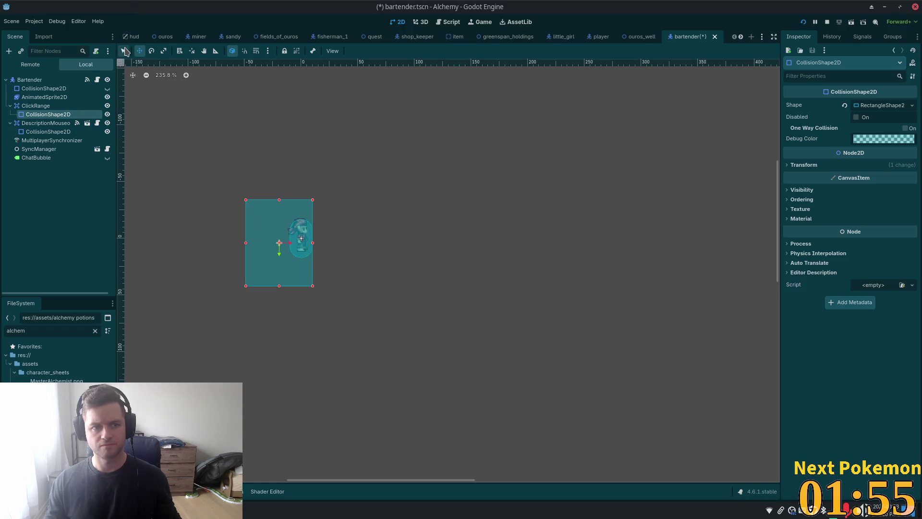
{"action": "left_click_drag", "start_coordinate": [313, 243], "coordinate": [350, 250]}
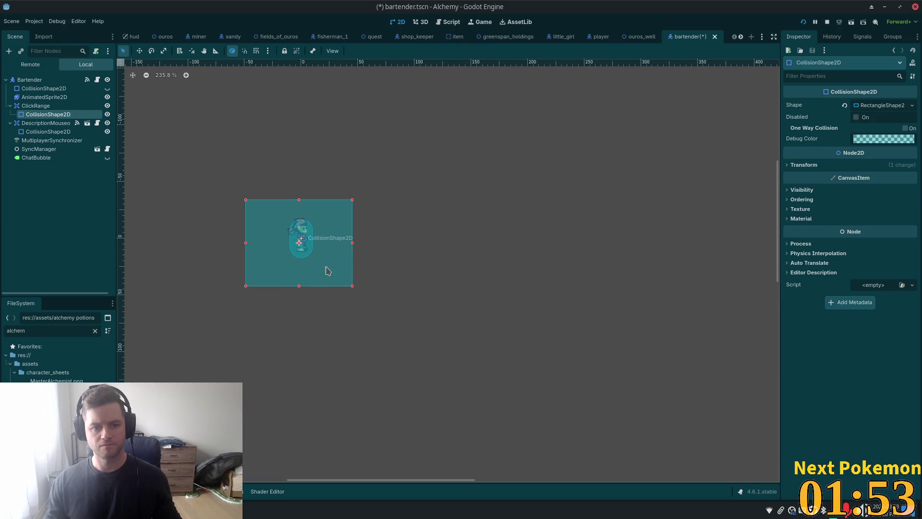
{"action": "left_click_drag", "start_coordinate": [298, 290], "coordinate": [367, 295]}
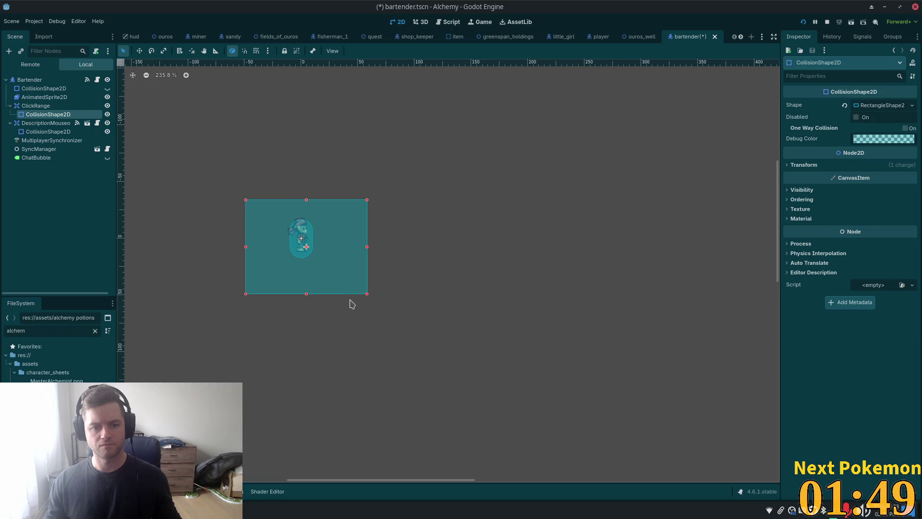
Hide ClickRange, change DescriptionMouseover's description to 'Bartender', and save the scene.
{"action": "left_click", "coordinate": [107, 106]}
{"action": "left_click", "coordinate": [48, 124]}
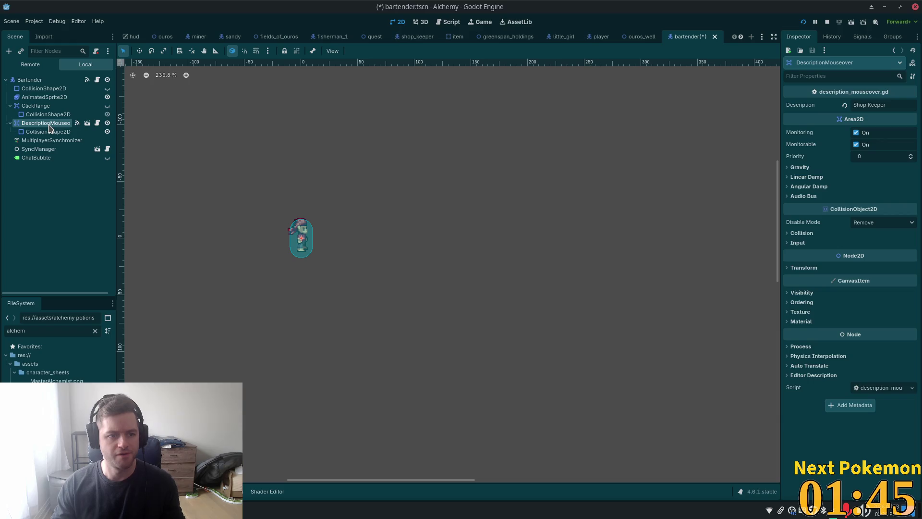
{"action": "left_click", "coordinate": [887, 105]}
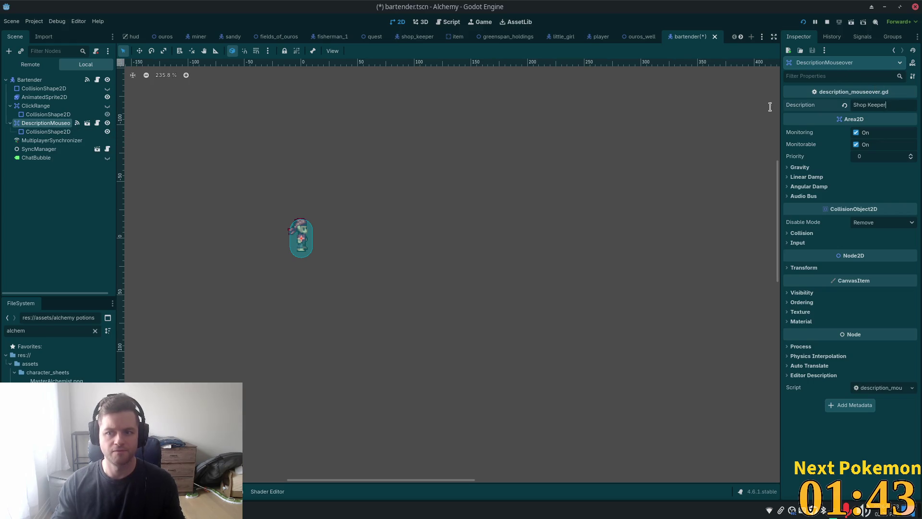
{"action": "type", "text": "Barten"}
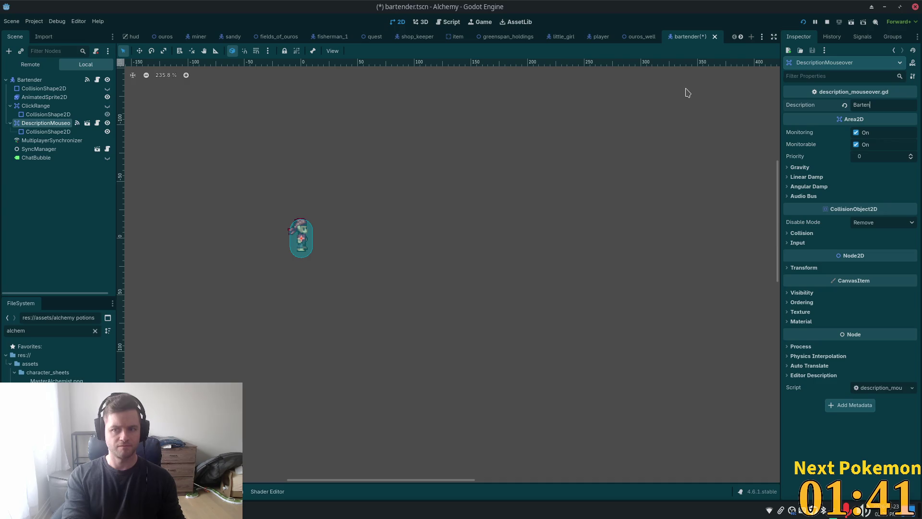
{"action": "type", "text": "der"}
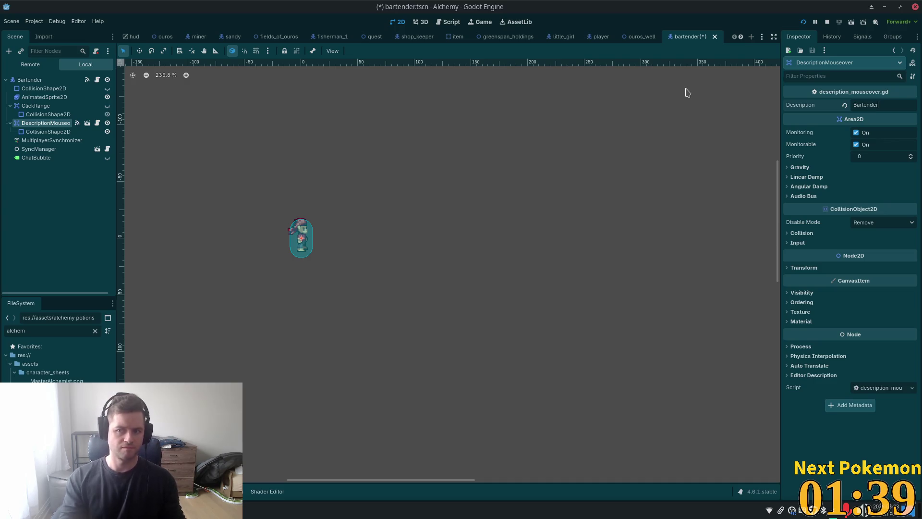
{"action": "key", "text": "Return"}
{"action": "key", "text": "ctrl+s"}
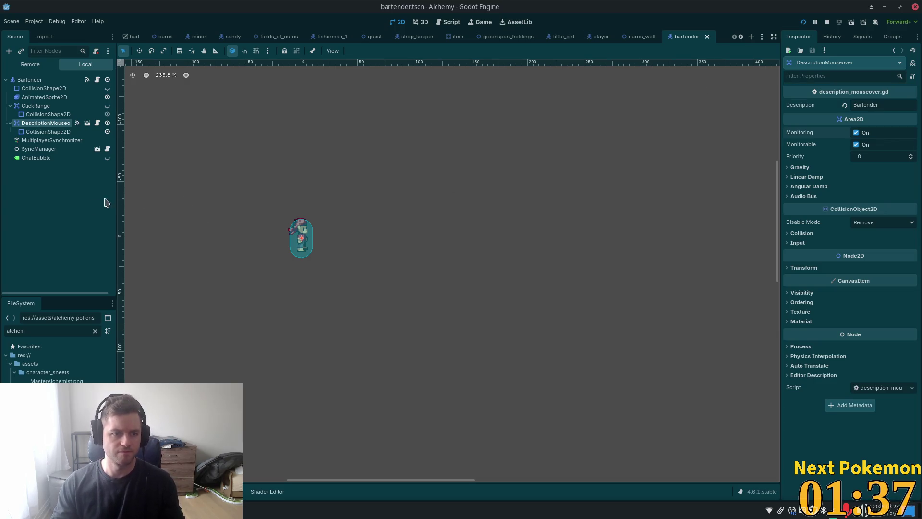
Inspect DescriptionMouseover's collision shape, the MultiplayerSynchronizer and the SyncManager.
{"action": "left_click", "coordinate": [36, 135]}
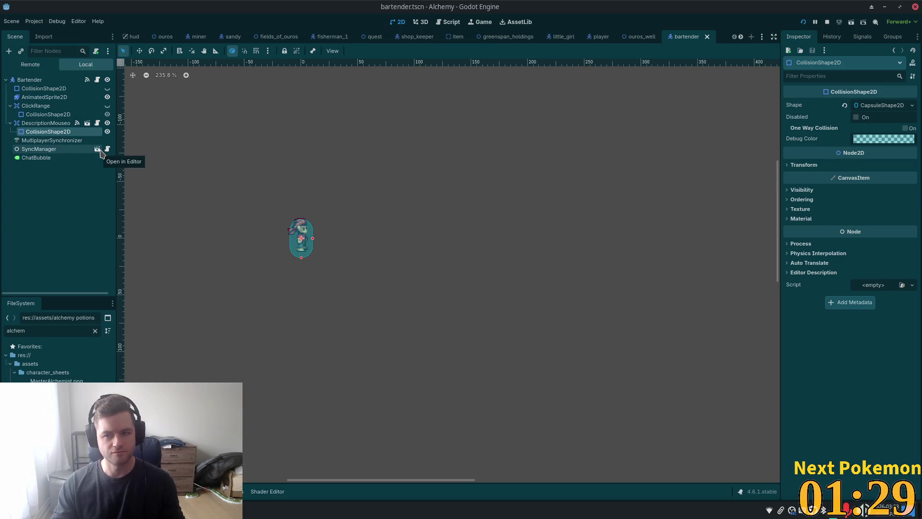
{"action": "left_click", "coordinate": [53, 141]}
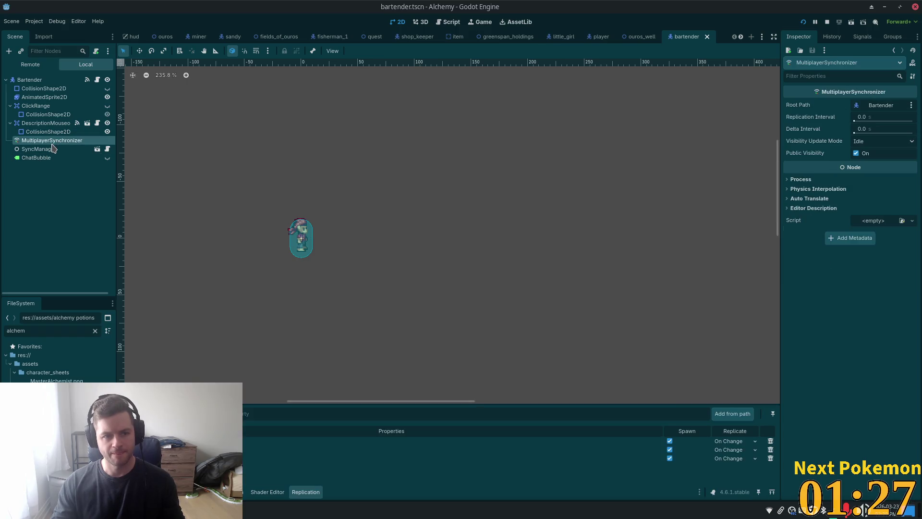
{"action": "left_click", "coordinate": [51, 151]}
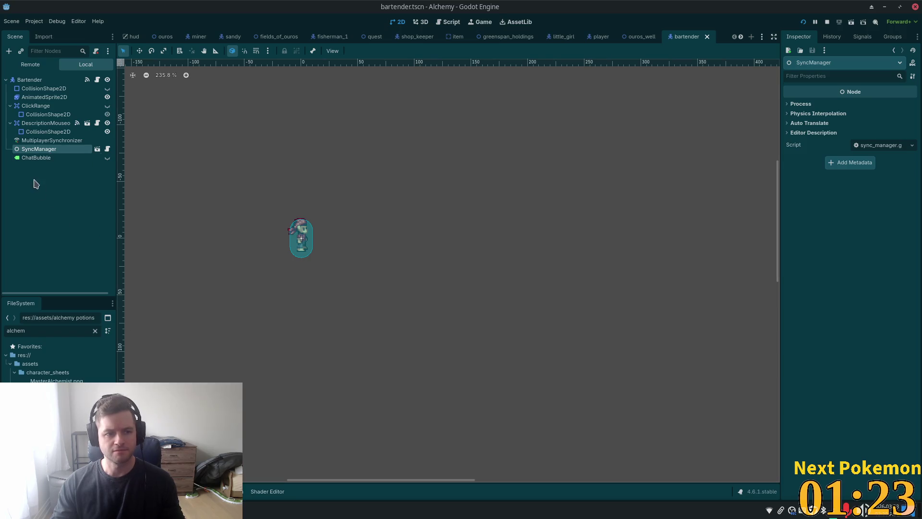
{"action": "left_click", "coordinate": [34, 159]}
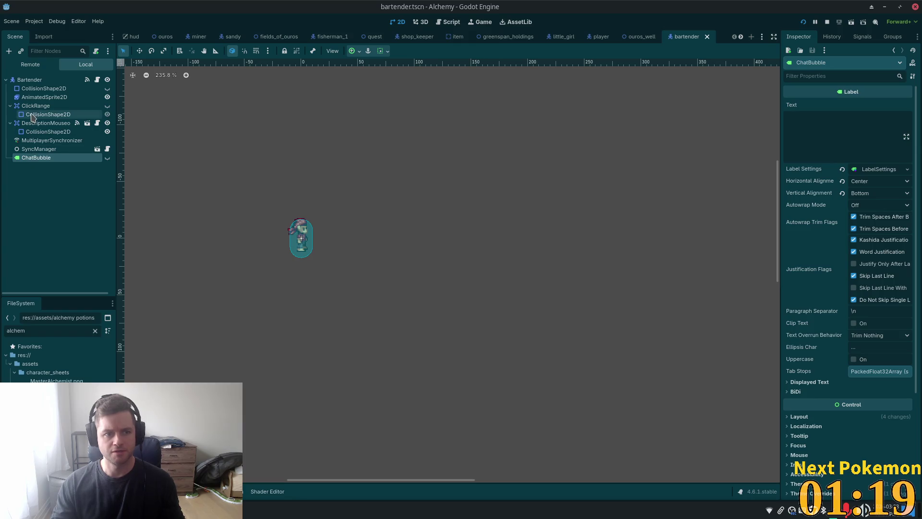
{"action": "left_click", "coordinate": [34, 149]}
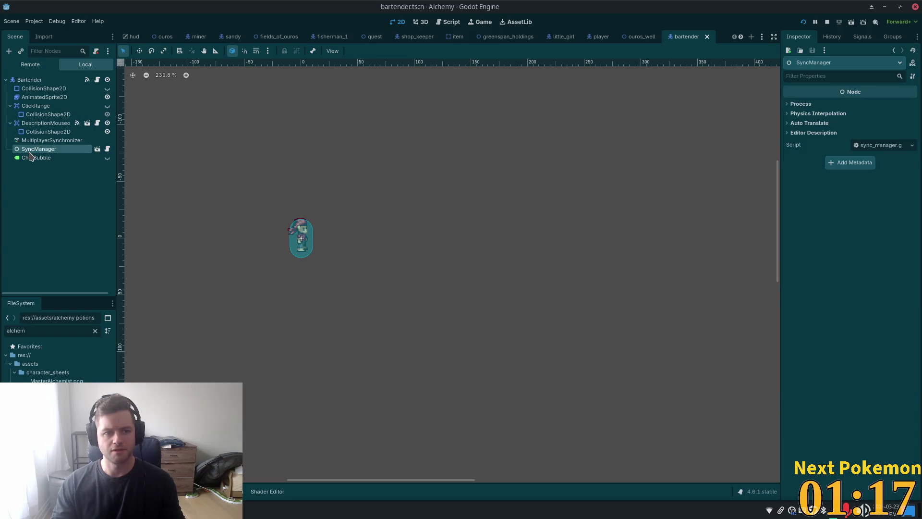
{"action": "left_click", "coordinate": [30, 80]}
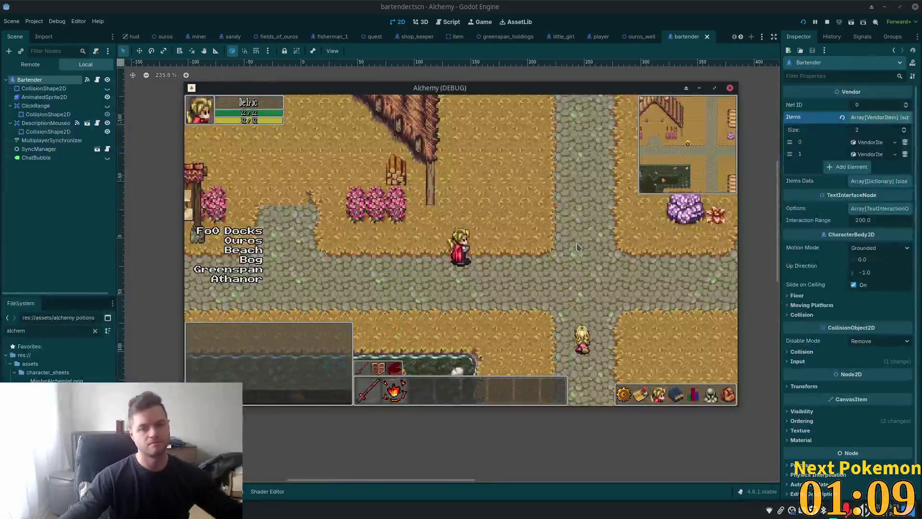
Walk the character into the tavern up to the bartender, then restart the game.
{"action": "key", "text": "w"}
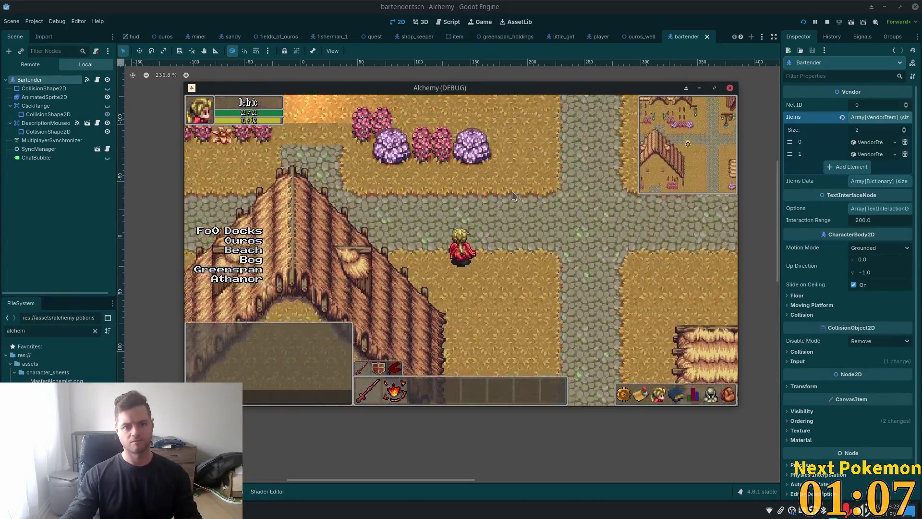
{"action": "key", "text": "w"}
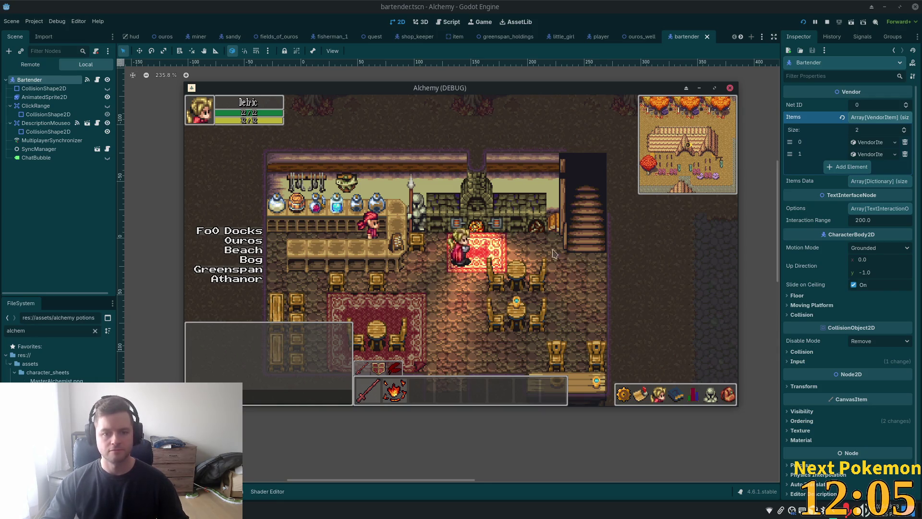
{"action": "key", "text": "Down"}
{"action": "key", "text": "Left"}
{"action": "key", "text": "Right"}
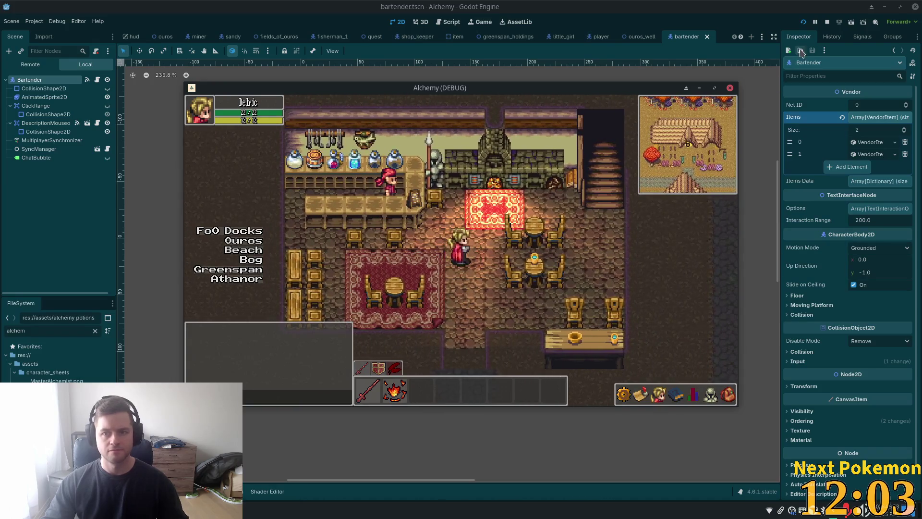
{"action": "left_click", "coordinate": [801, 23]}
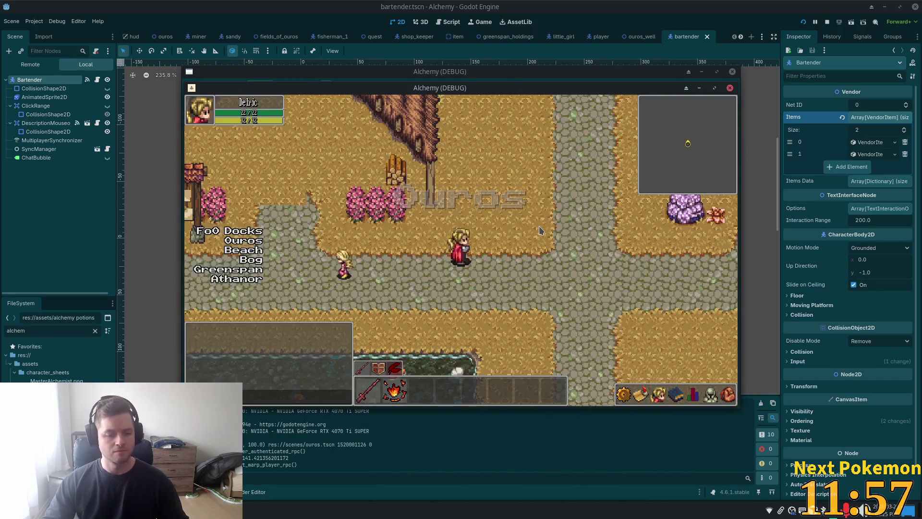
Walk the character through town into the tavern and up to the bartender.
{"action": "key", "text": "w"}
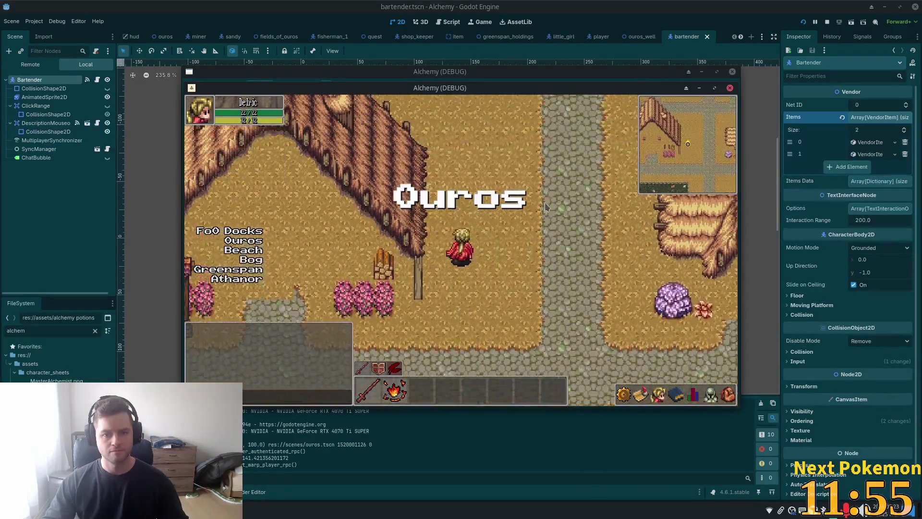
{"action": "key", "text": "w"}
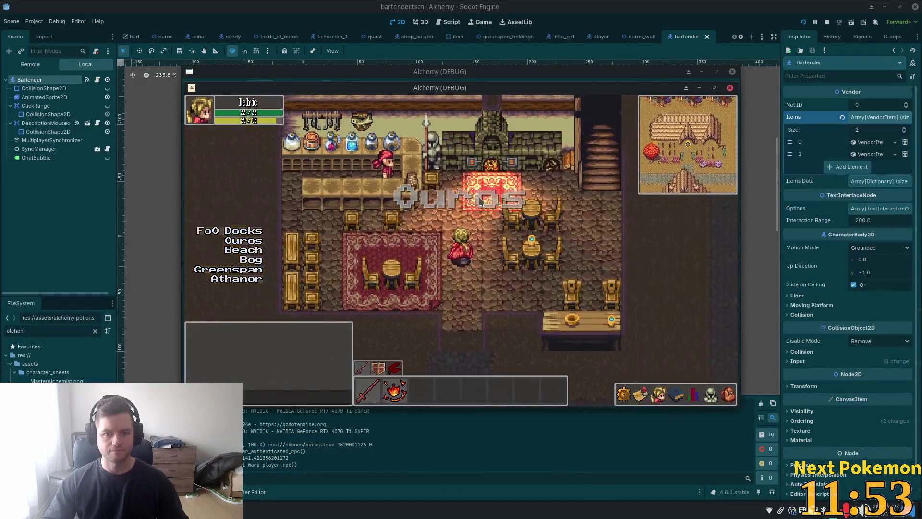
{"action": "key", "text": "w"}
{"action": "key", "text": "a"}
{"action": "mouse_move", "coordinate": [429, 219]}
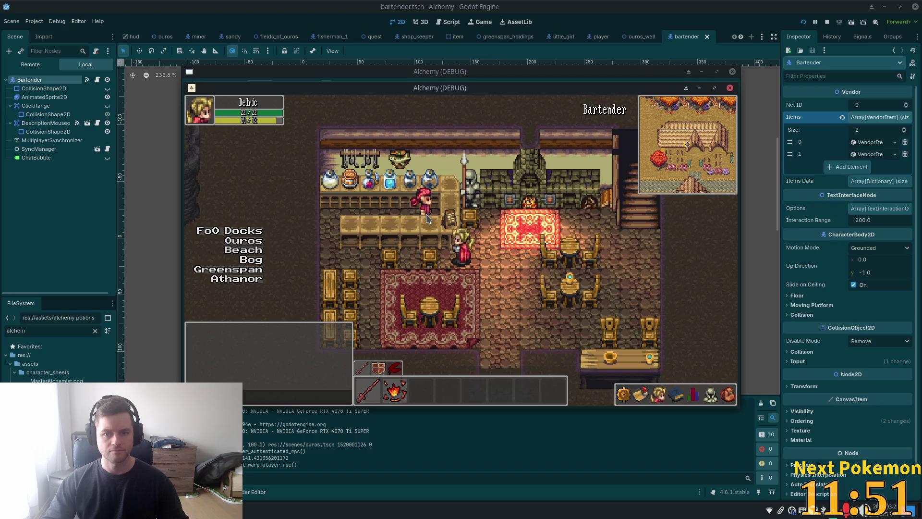
{"action": "key", "text": "a"}
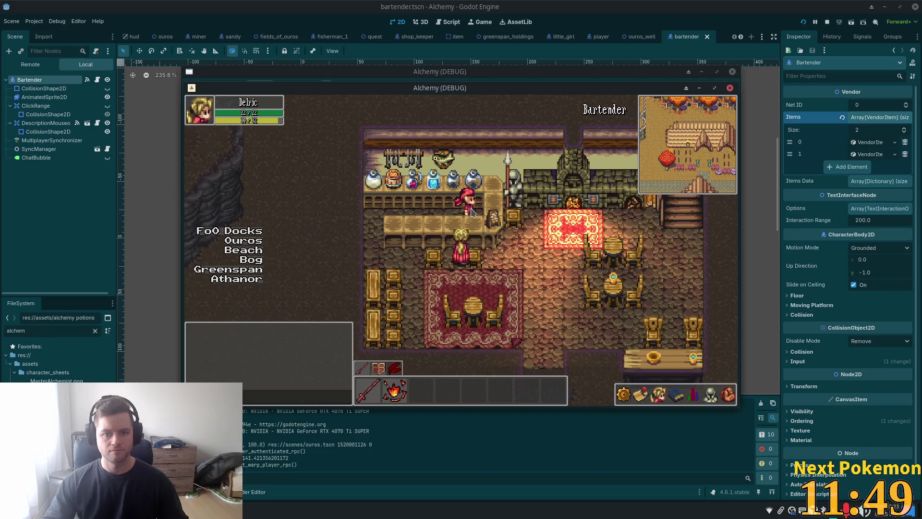
{"action": "key", "text": "w"}
{"action": "mouse_move", "coordinate": [465, 256]}
{"action": "key", "text": "s"}
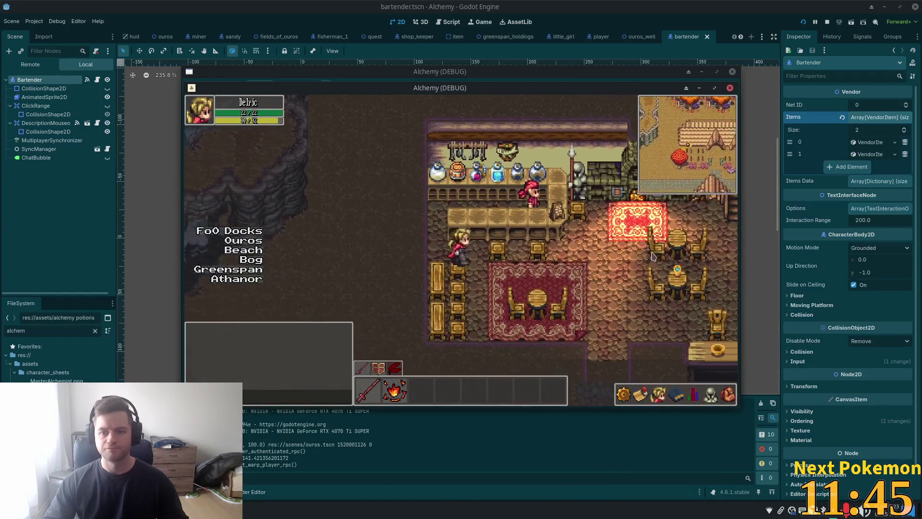
{"action": "key", "text": "w"}
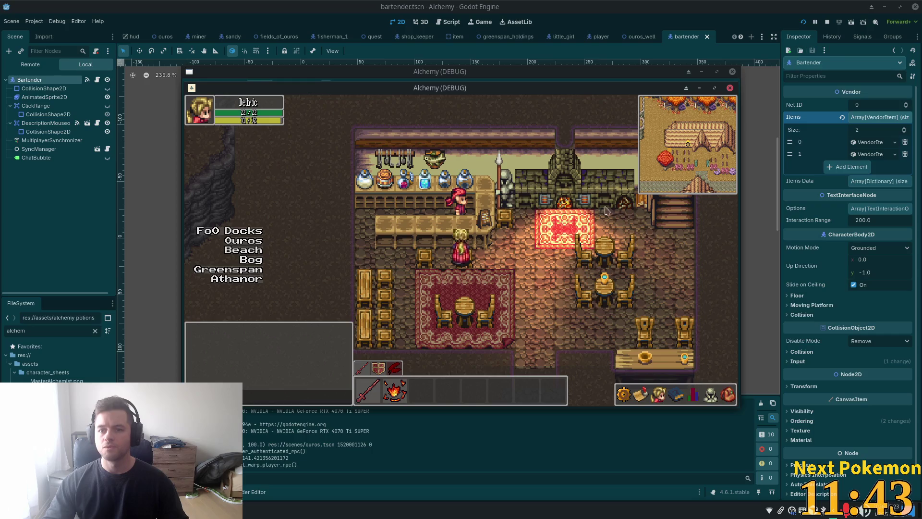
Log out of the Alchemy game and stop the test run.
{"action": "key", "text": "Escape"}
{"action": "left_click", "coordinate": [658, 307]}
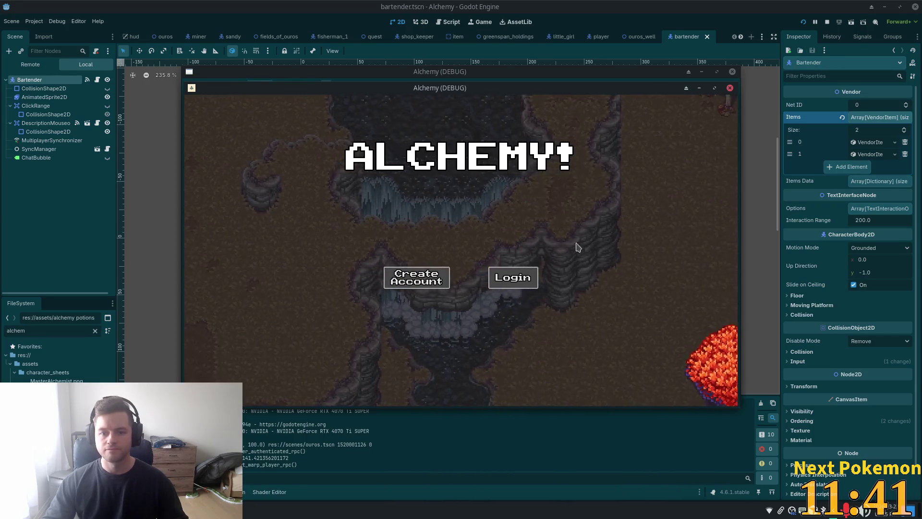
{"action": "left_click", "coordinate": [828, 21]}
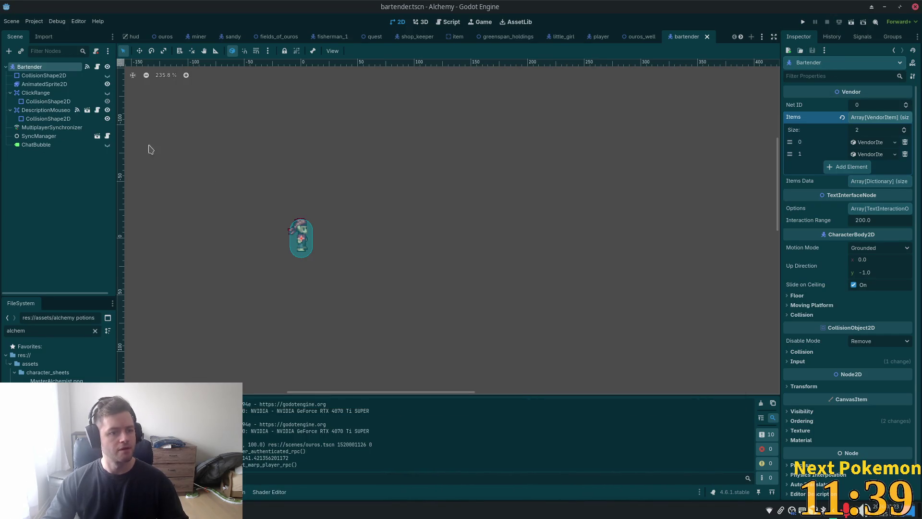
Delete the Bartender's existing input_event connection to _on_input_event.
{"action": "left_click", "coordinate": [58, 93]}
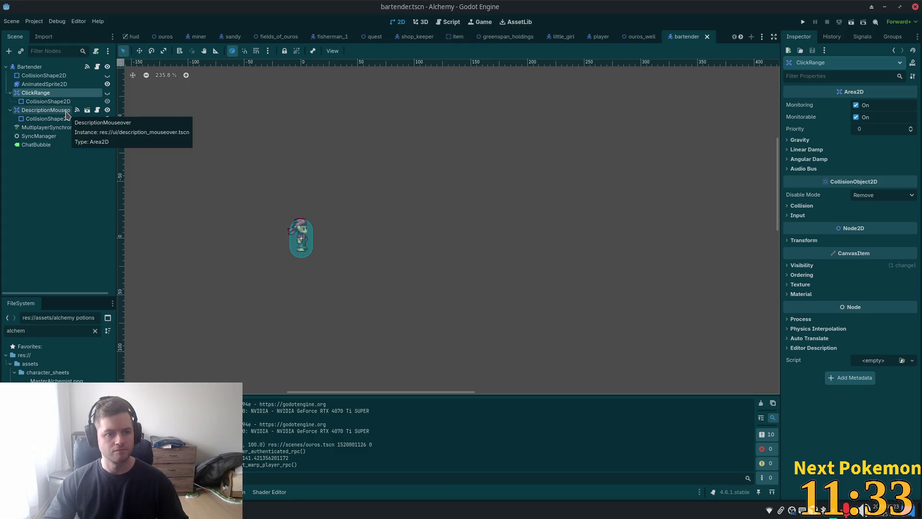
{"action": "left_click", "coordinate": [50, 70]}
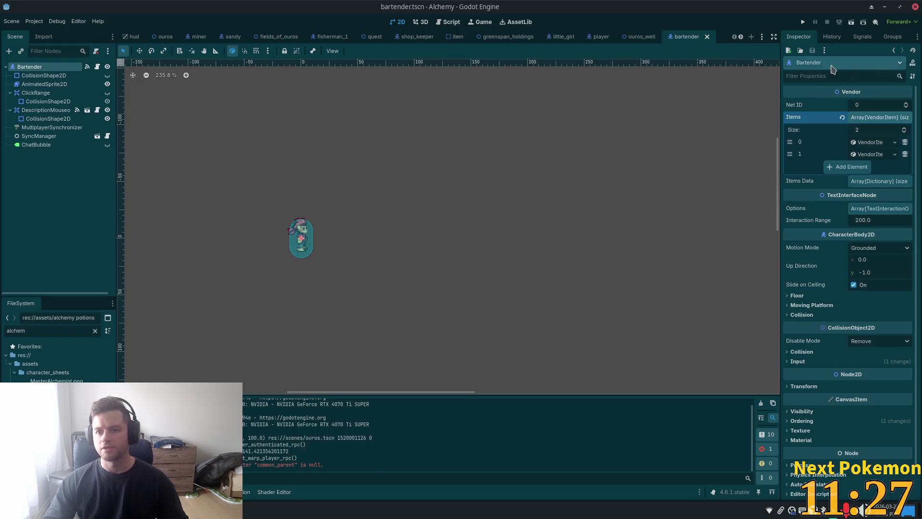
{"action": "left_click", "coordinate": [863, 36]}
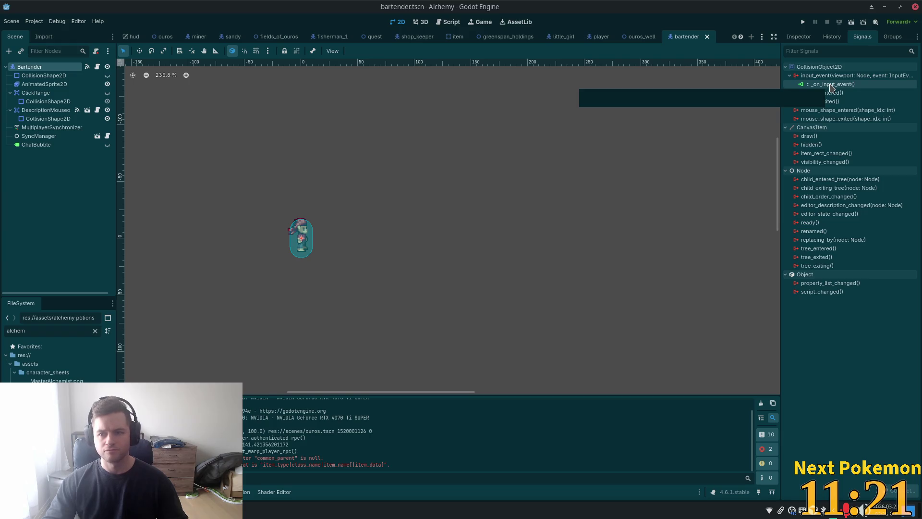
{"action": "left_click", "coordinate": [831, 85]}
{"action": "key", "text": "Delete"}
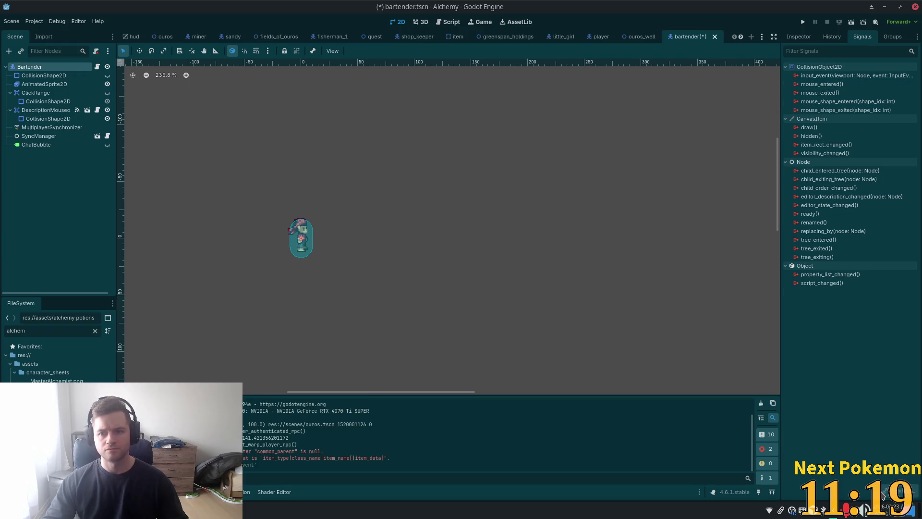
Reconnect input_event to _on_input_event and verify the new connection.
{"action": "double_click", "coordinate": [850, 77]}
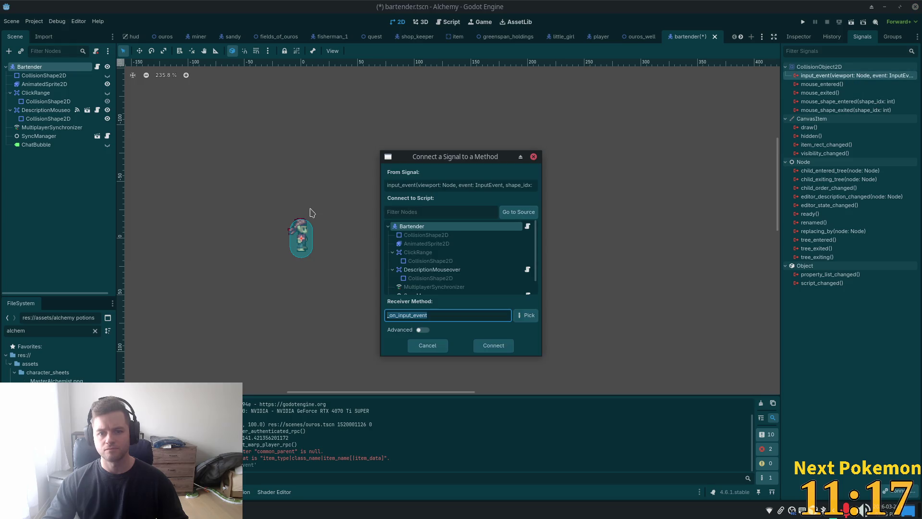
{"action": "left_click", "coordinate": [496, 348]}
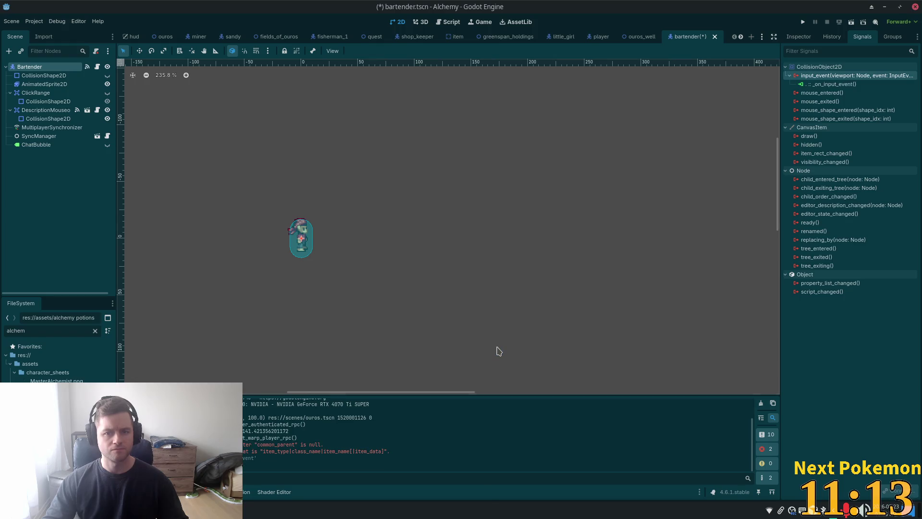
{"action": "left_click", "coordinate": [801, 85]}
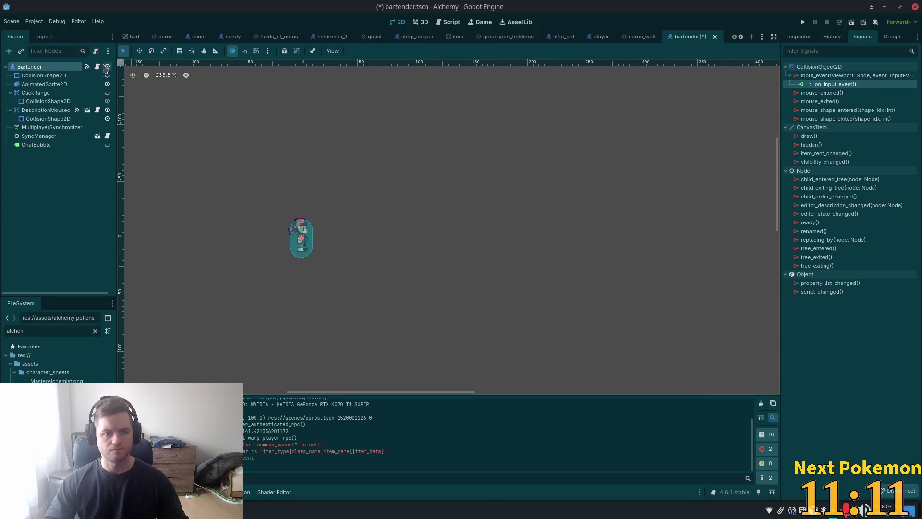
{"action": "left_click", "coordinate": [97, 67]}
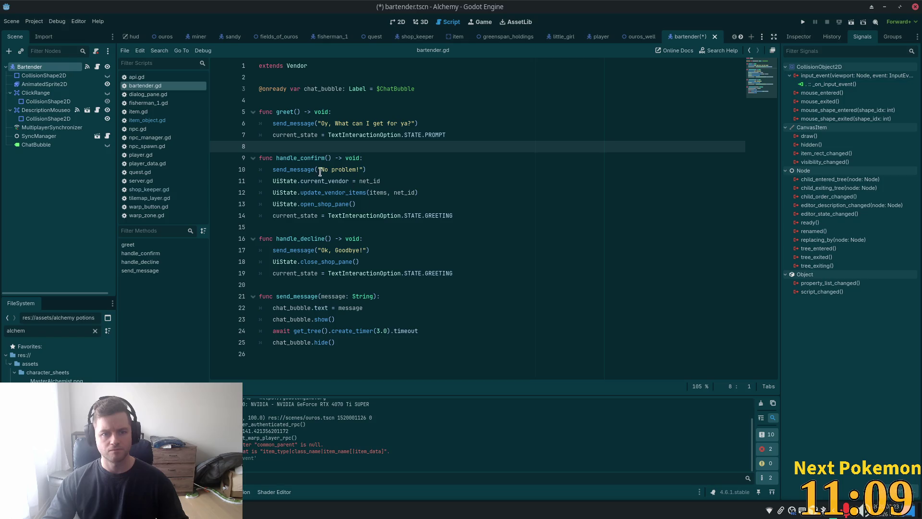
Look up handle_confirm in bartender.gd and the Vendor script's _on_input_event handler.
{"action": "double_click", "coordinate": [295, 158]}
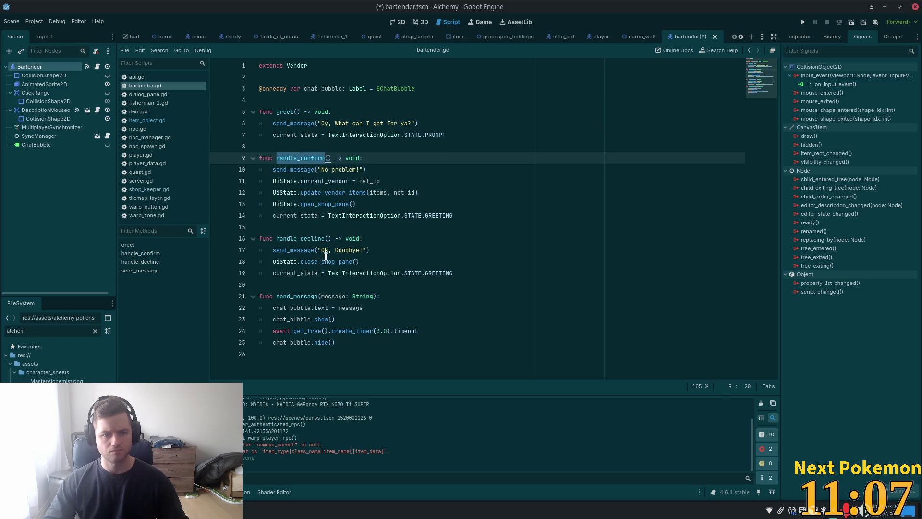
{"action": "left_click", "coordinate": [297, 66], "text": "ctrl"}
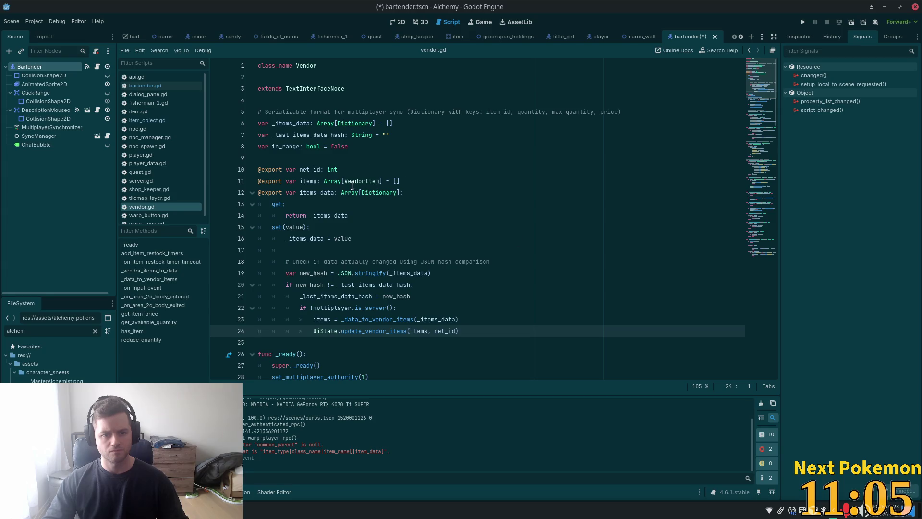
{"action": "scroll", "coordinate": [483, 265], "scroll_direction": "down", "scroll_amount": 8}
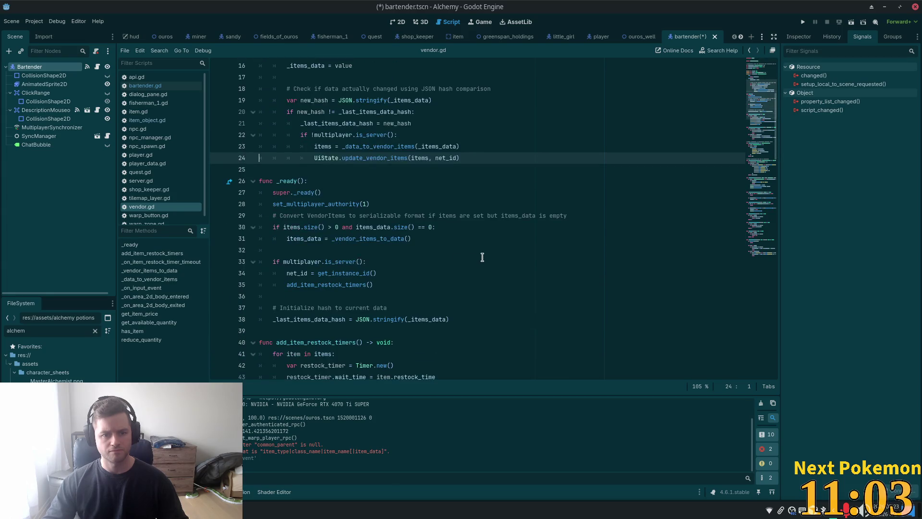
{"action": "scroll", "coordinate": [483, 265], "scroll_direction": "down", "scroll_amount": 8}
{"action": "scroll", "coordinate": [480, 262], "scroll_direction": "down", "scroll_amount": 9}
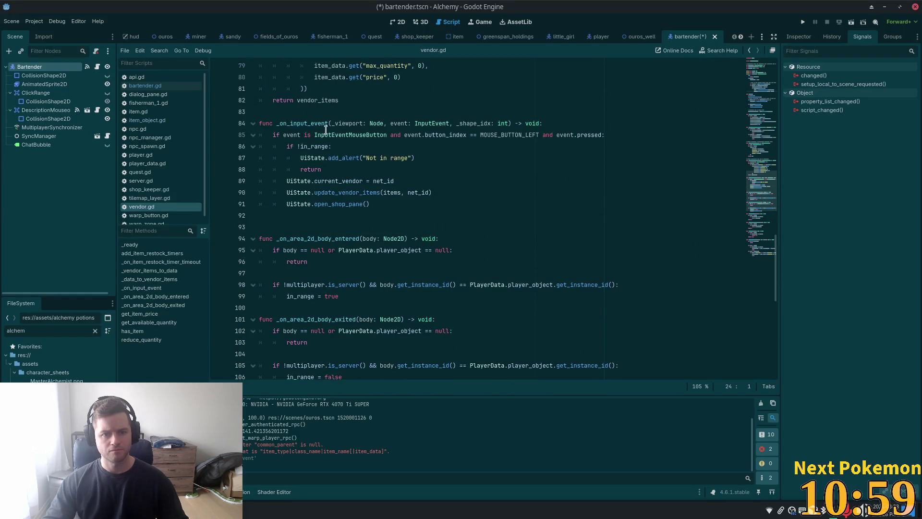
{"action": "double_click", "coordinate": [305, 124]}
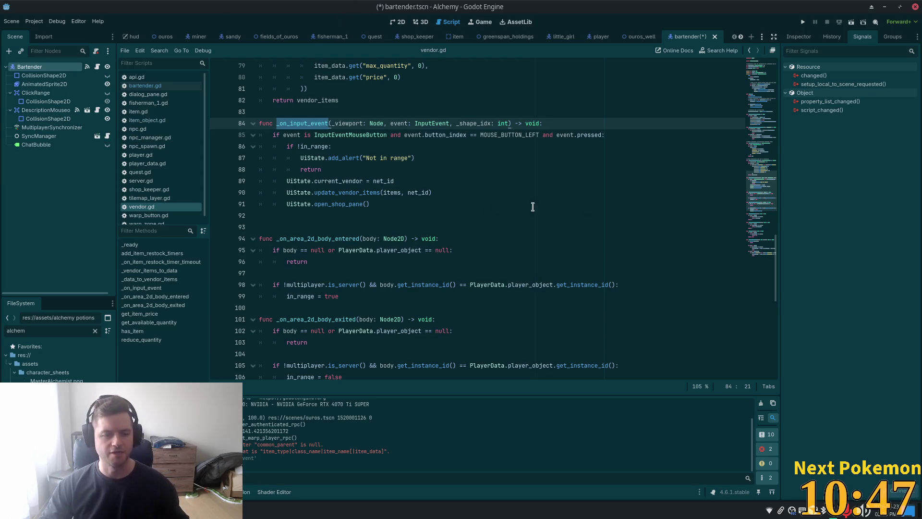
Save the bartender scene and launch a test run.
{"action": "left_click", "coordinate": [34, 84]}
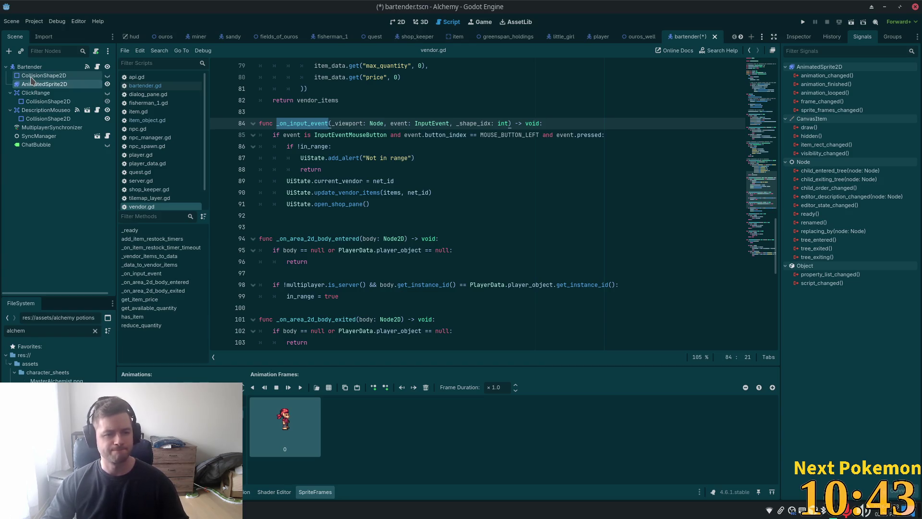
{"action": "key", "text": "ctrl+s"}
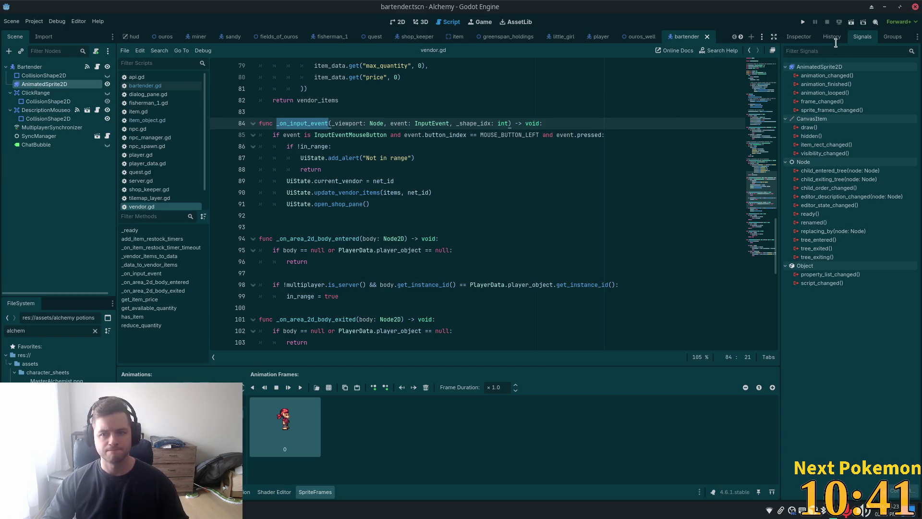
{"action": "left_click", "coordinate": [802, 22]}
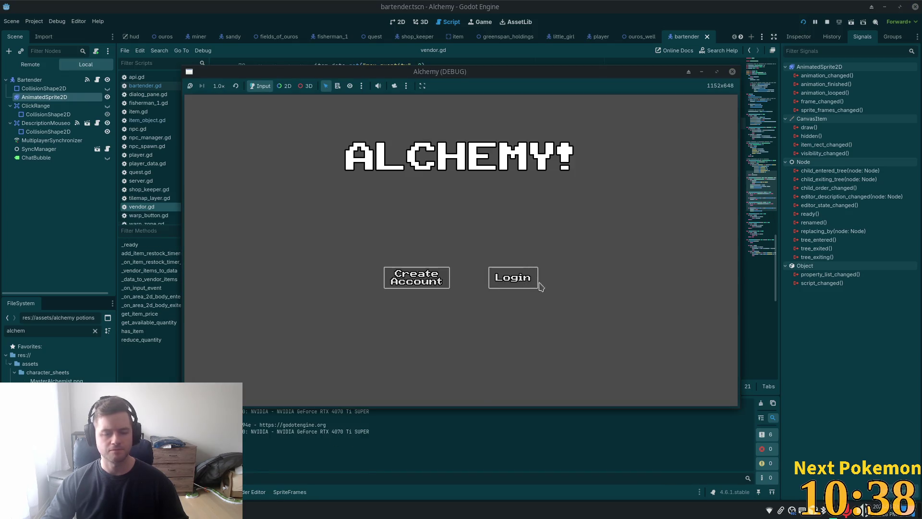
Log in to the Ouros tavern, send 'hey' in chat, and click the bartender.
{"action": "left_click", "coordinate": [538, 283]}
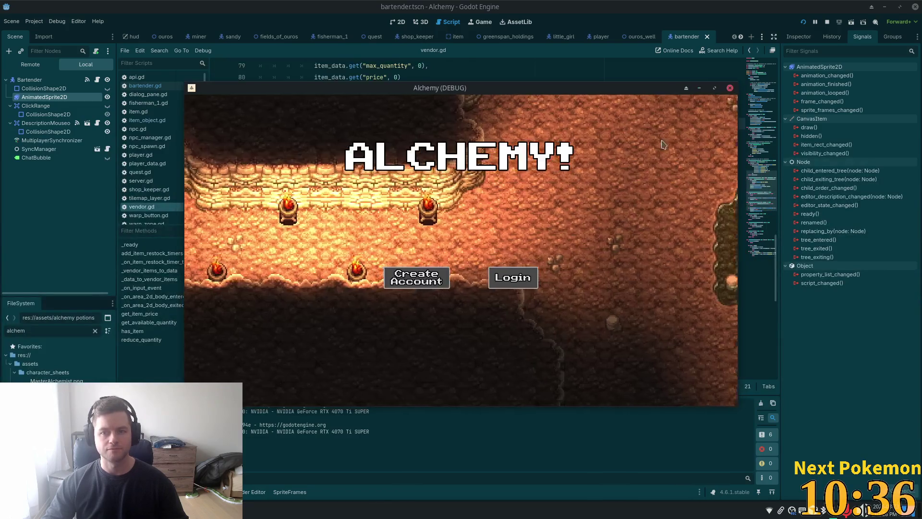
{"action": "left_click", "coordinate": [513, 278]}
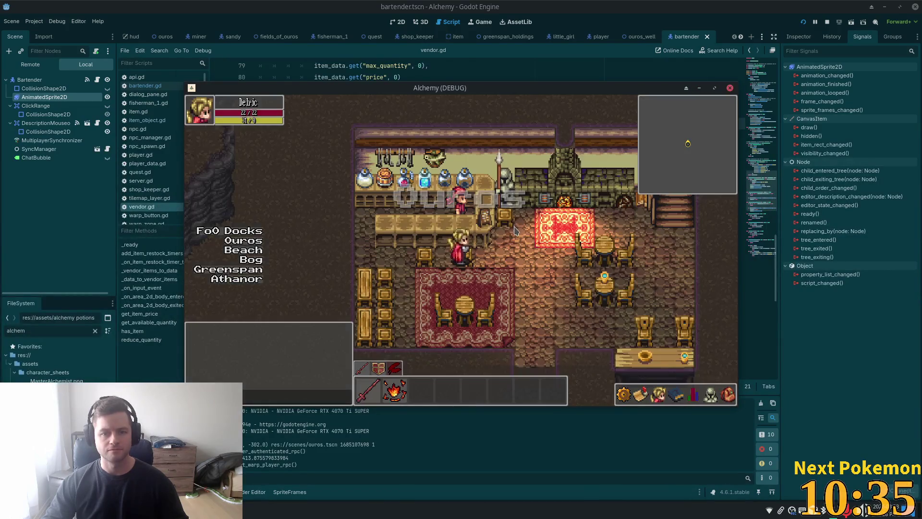
{"action": "left_click", "coordinate": [466, 214]}
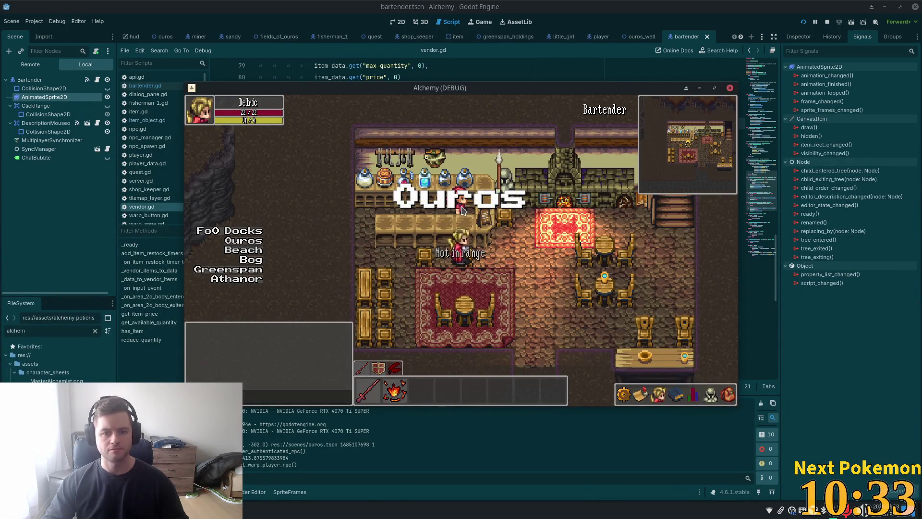
{"action": "type", "text": "hey"}
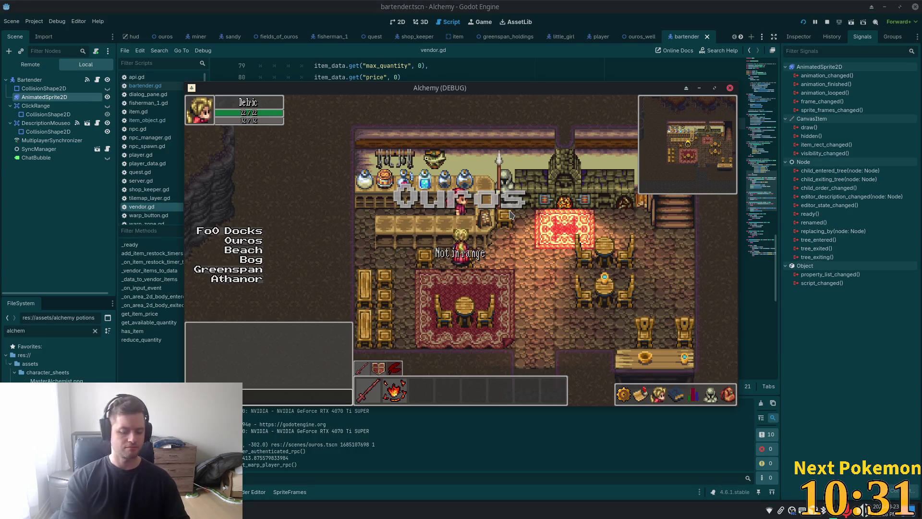
{"action": "key", "text": "Return"}
{"action": "key", "text": "Up"}
{"action": "key", "text": "Left"}
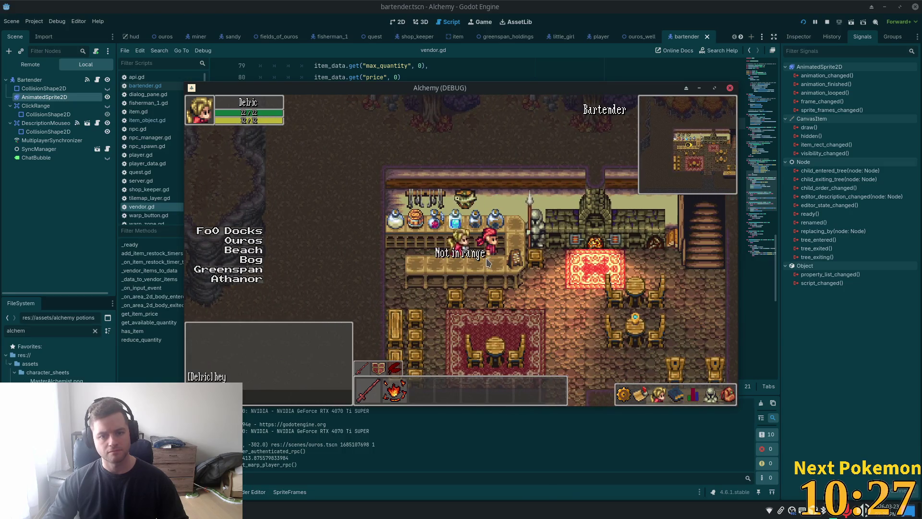
{"action": "left_click", "coordinate": [477, 255]}
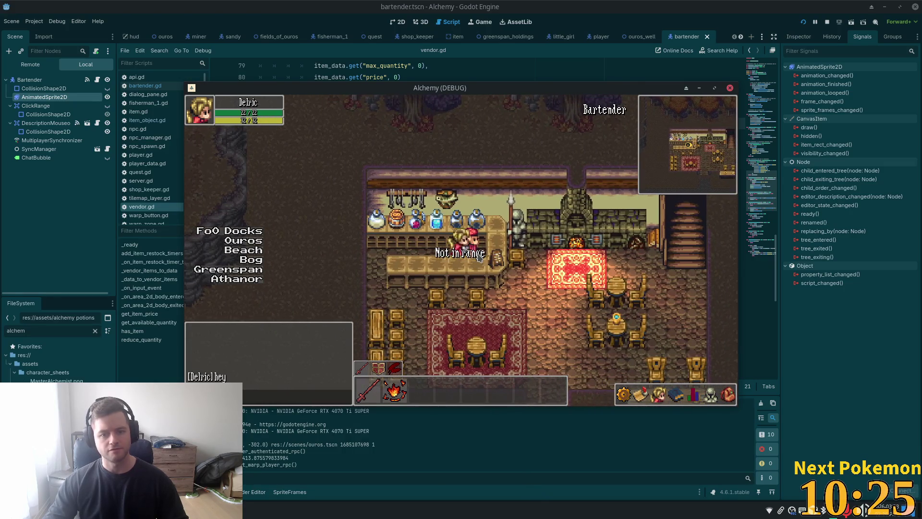
Send another 'hey', move beside the bartender, and click it again.
{"action": "key", "text": "Return"}
{"action": "type", "text": "hey"}
{"action": "key", "text": "Return"}
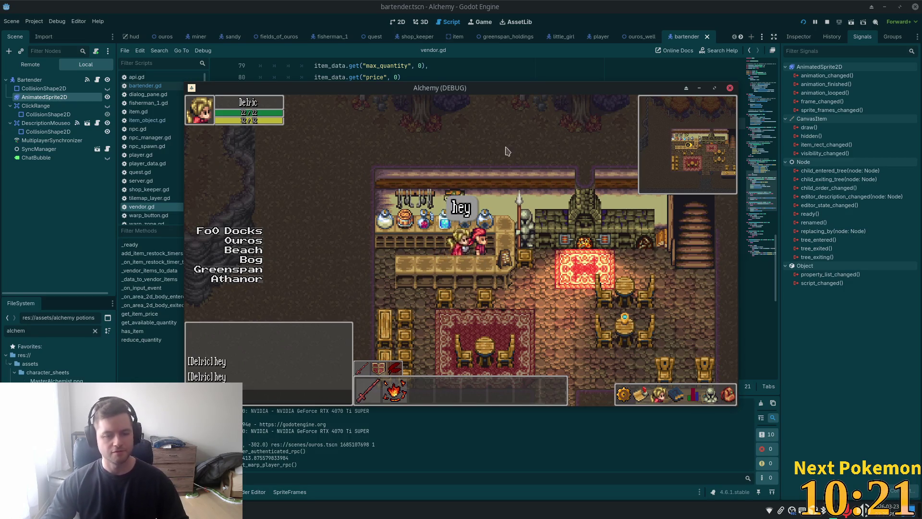
{"action": "key", "text": "s"}
{"action": "key", "text": "a"}
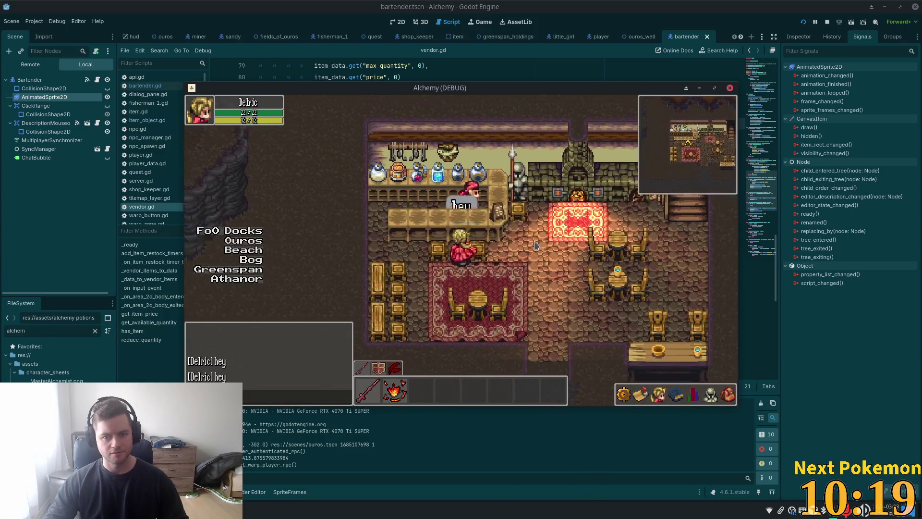
{"action": "key", "text": "w"}
{"action": "key", "text": "d"}
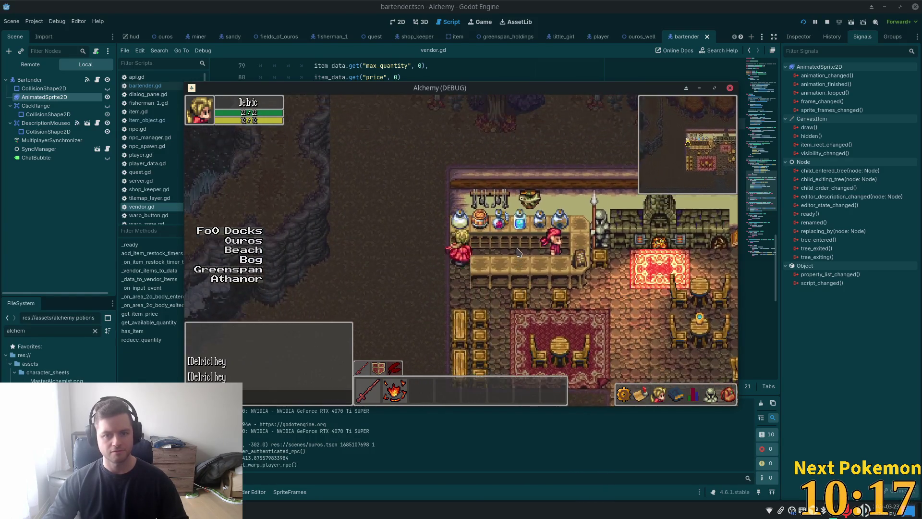
{"action": "left_click", "coordinate": [486, 250]}
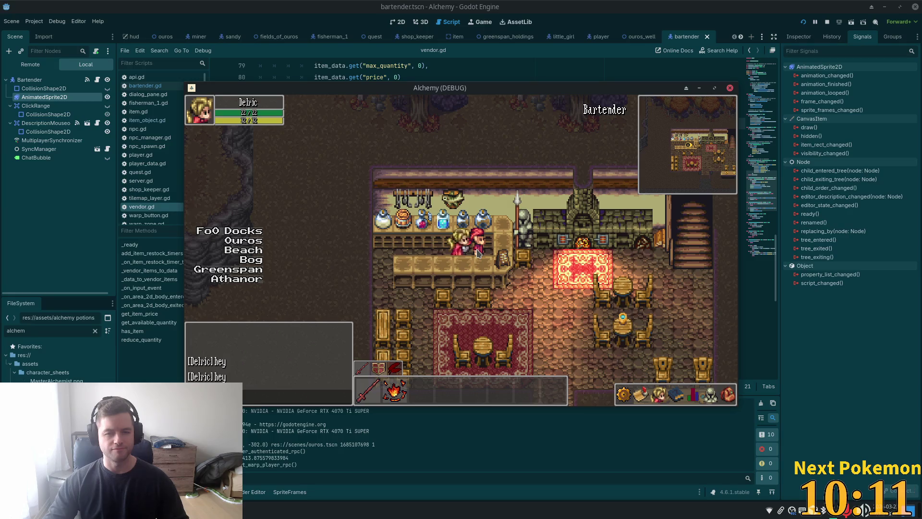
Return to the 2D editor and open the Vendor class script from the Bartender.
{"action": "left_click", "coordinate": [395, 30]}
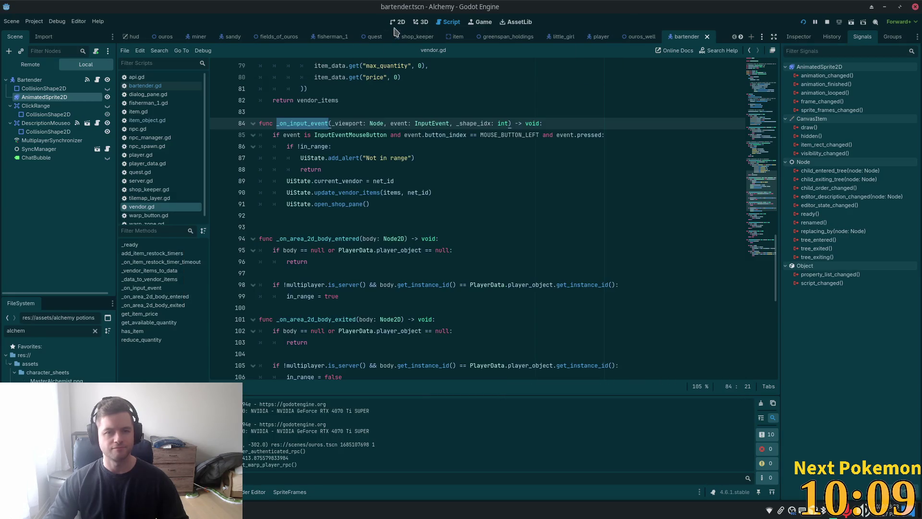
{"action": "left_click", "coordinate": [397, 22]}
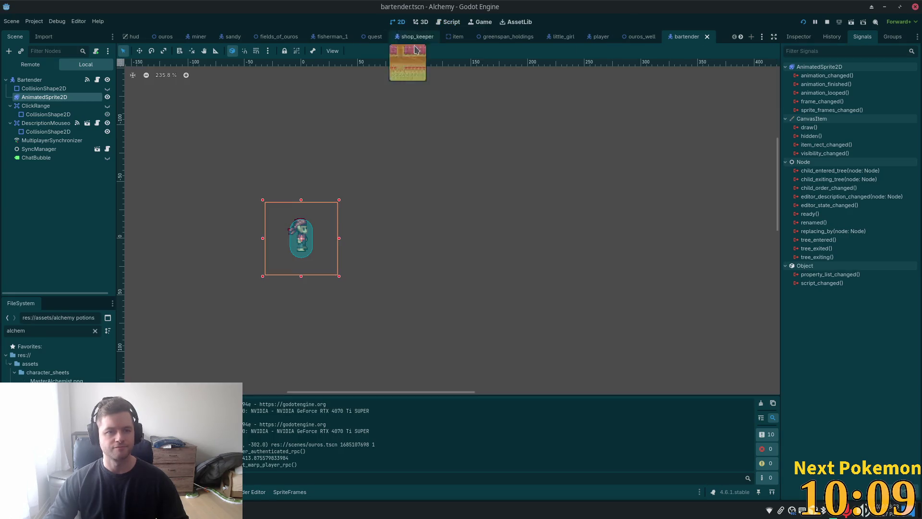
{"action": "left_click", "coordinate": [14, 80]}
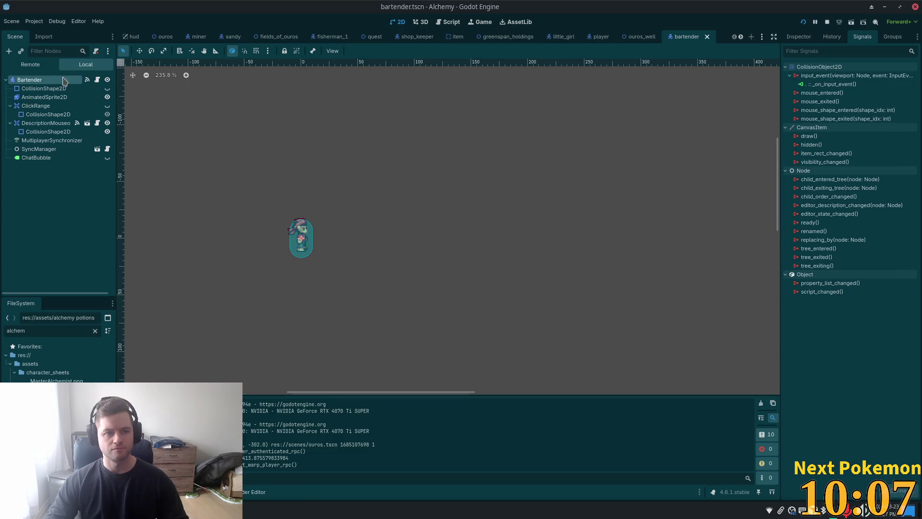
{"action": "left_click", "coordinate": [97, 80]}
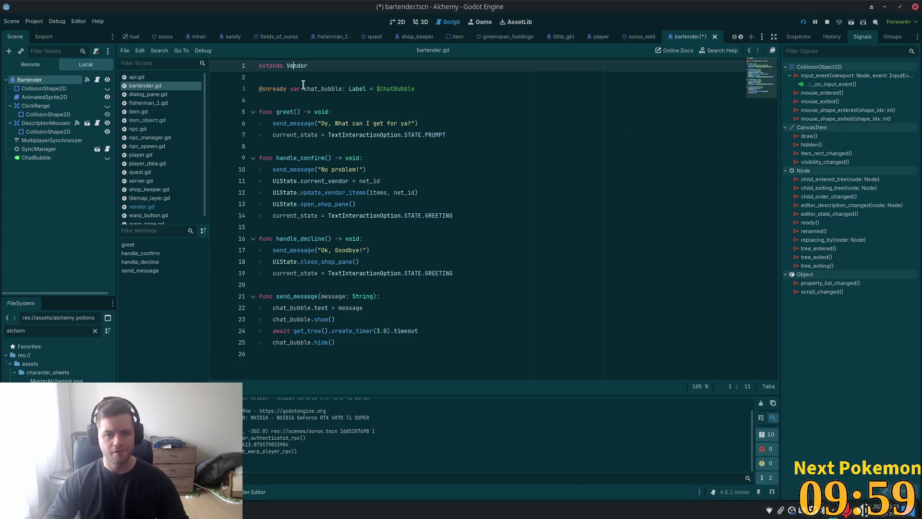
{"action": "left_click", "coordinate": [297, 68], "text": "ctrl"}
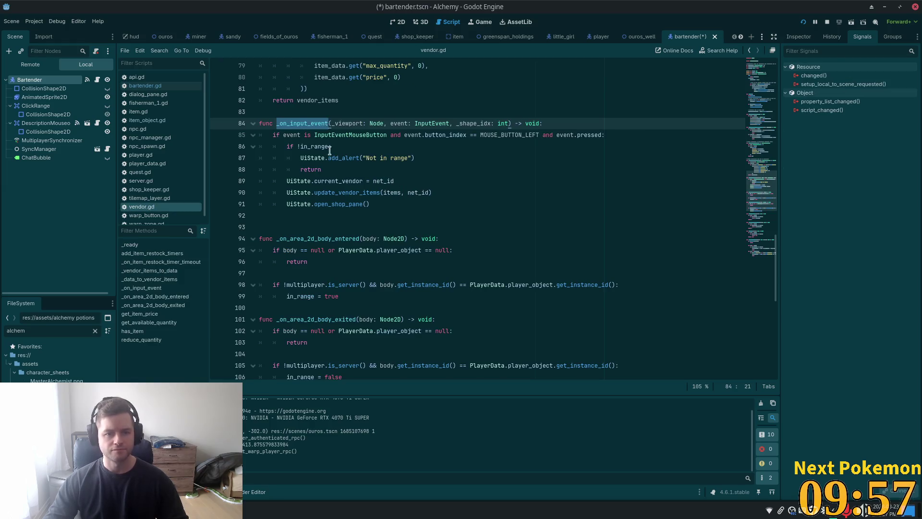
Inspect the in_range check and _on_area_2d_body_entered, then show the Inspector.
{"action": "left_click", "coordinate": [329, 146]}
{"action": "double_click", "coordinate": [305, 146]}
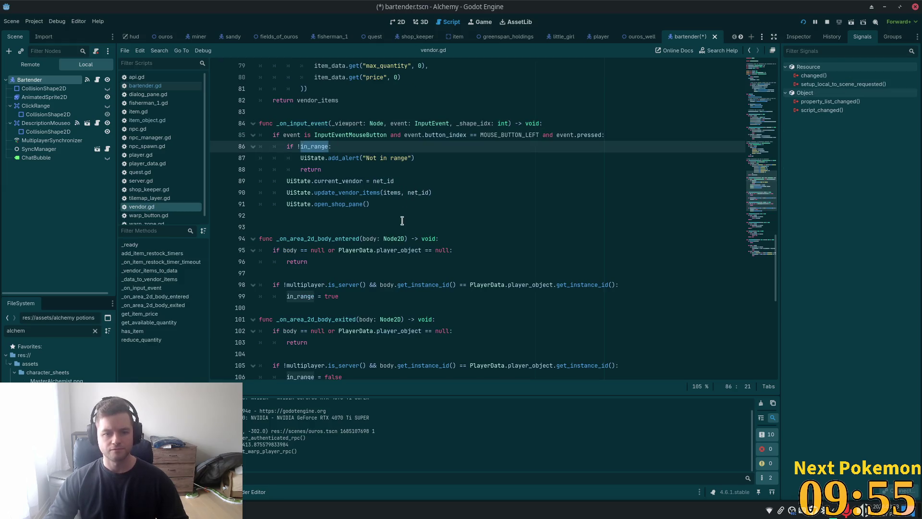
{"action": "scroll", "coordinate": [403, 221], "scroll_direction": "down", "scroll_amount": 2}
{"action": "double_click", "coordinate": [323, 170]}
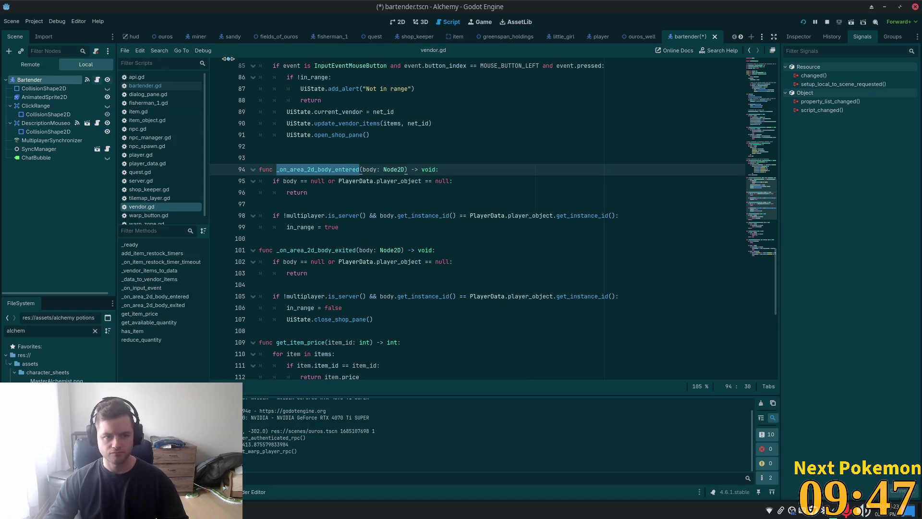
{"action": "left_click", "coordinate": [796, 38]}
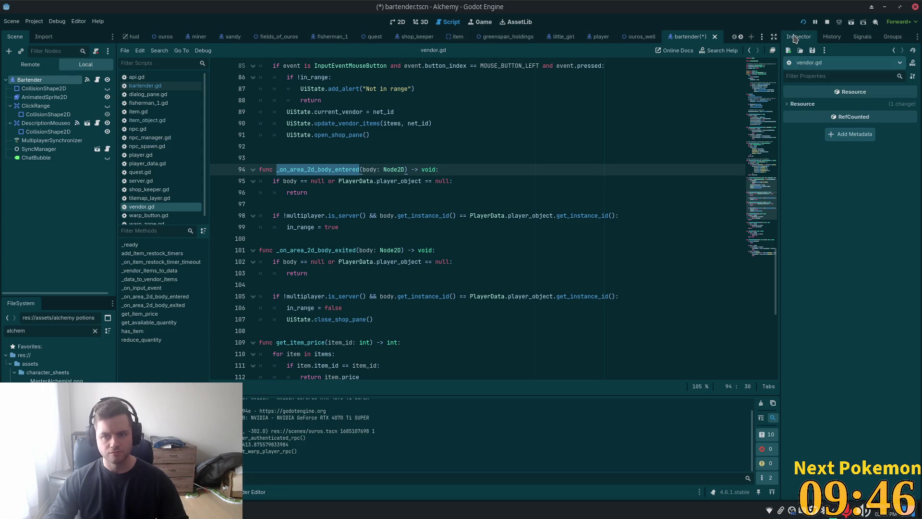
Check the Bartender's properties and go to the in_range declaration on line 8.
{"action": "left_click", "coordinate": [32, 79]}
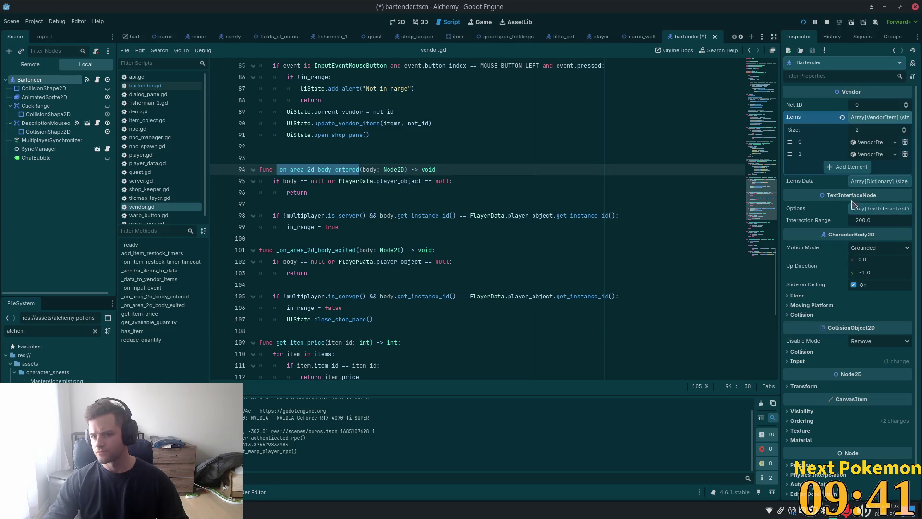
{"action": "scroll", "coordinate": [339, 180], "scroll_direction": "up", "scroll_amount": 19}
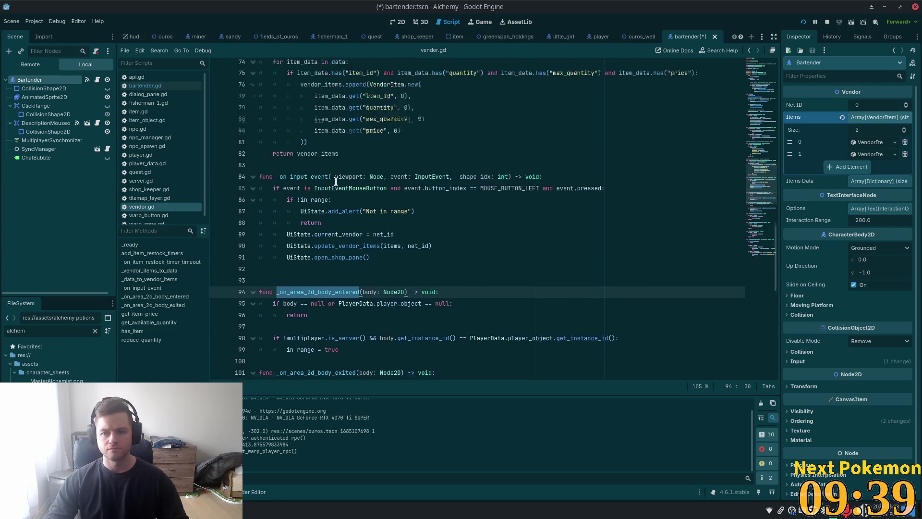
{"action": "scroll", "coordinate": [343, 172], "scroll_direction": "up", "scroll_amount": 9}
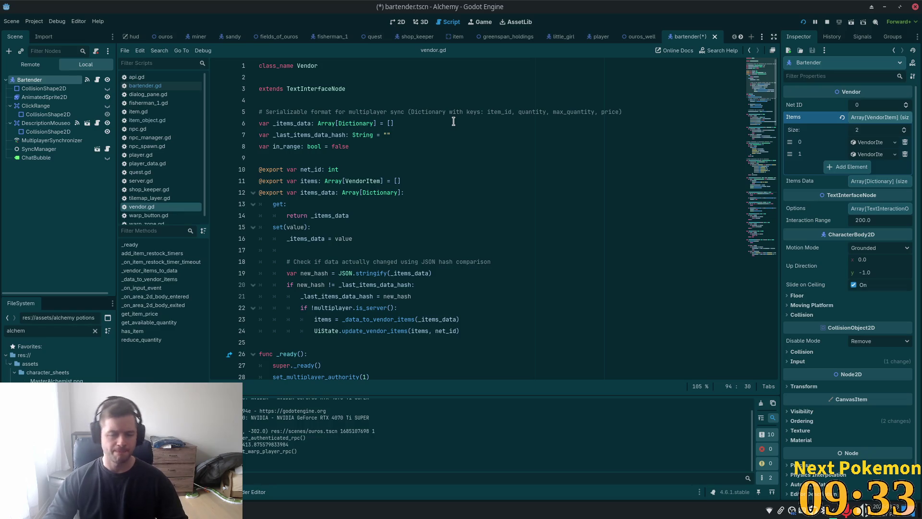
{"action": "left_click", "coordinate": [376, 143]}
{"action": "left_click", "coordinate": [377, 142]}
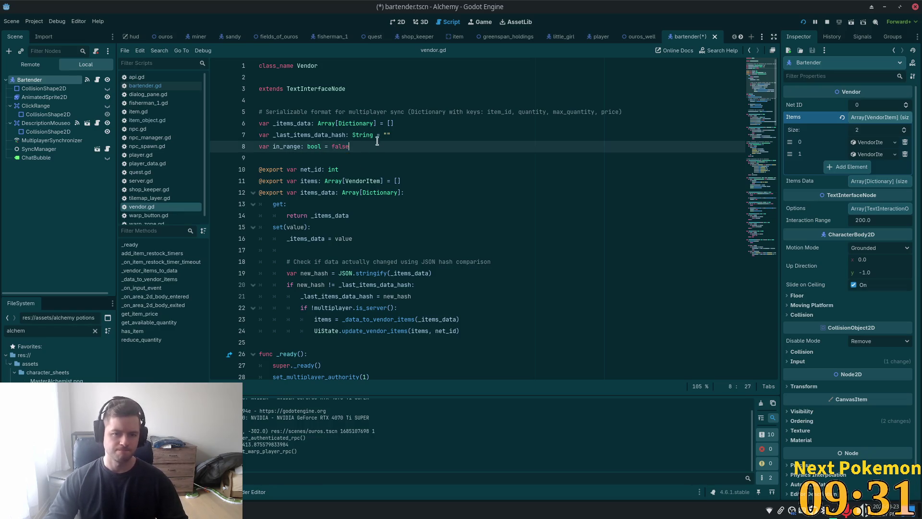
{"action": "key", "text": "ctrl+shift+Left"}
{"action": "key", "text": "ctrl+shift+Left"}
{"action": "key", "text": "ctrl+shift+Left"}
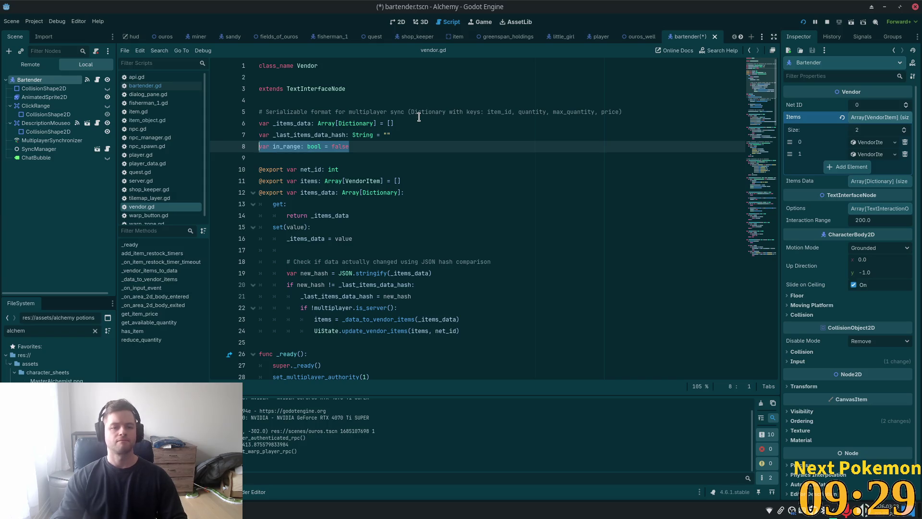
{"action": "type", "text": "inte"}
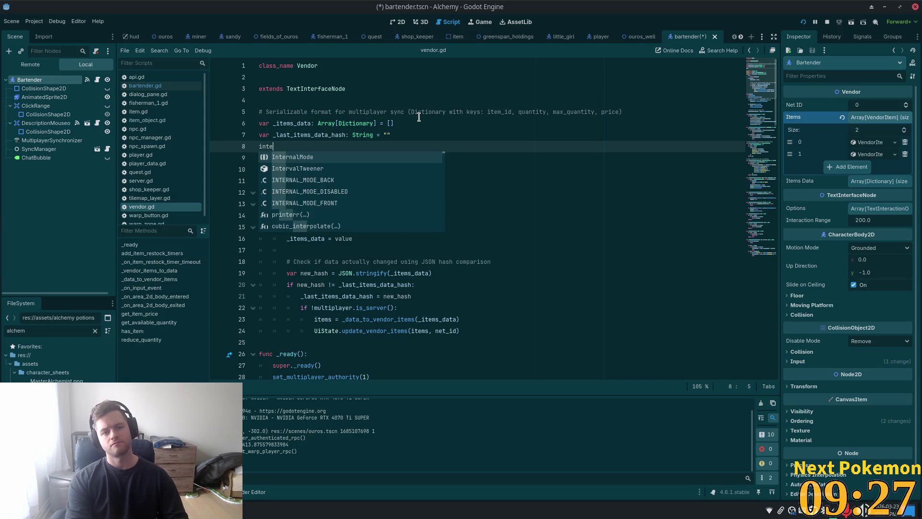
{"action": "type", "text": "n"}
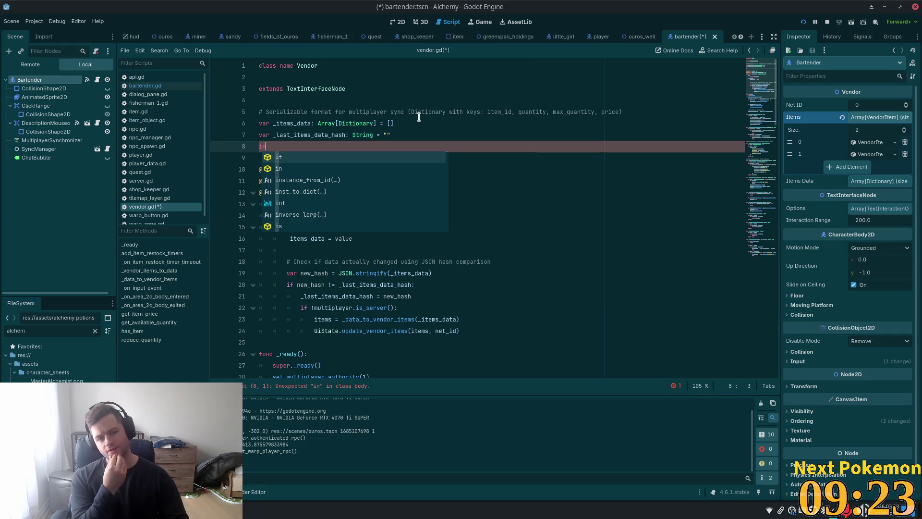
Undo the accidental line 8 edit and save the bartender scene and script.
{"action": "key", "text": "ctrl+z"}
{"action": "key", "text": "ctrl+z"}
{"action": "key", "text": "ctrl+z"}
{"action": "key", "text": "ctrl+s"}
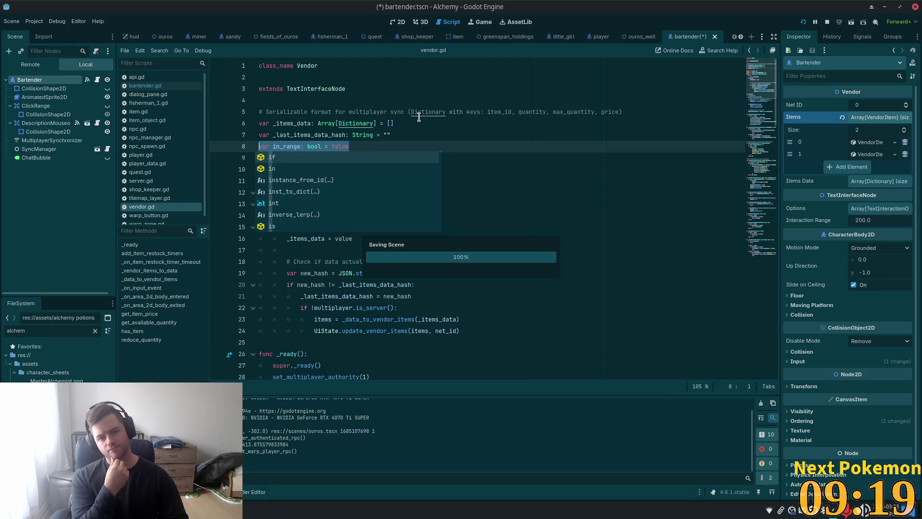
{"action": "left_click", "coordinate": [585, 132]}
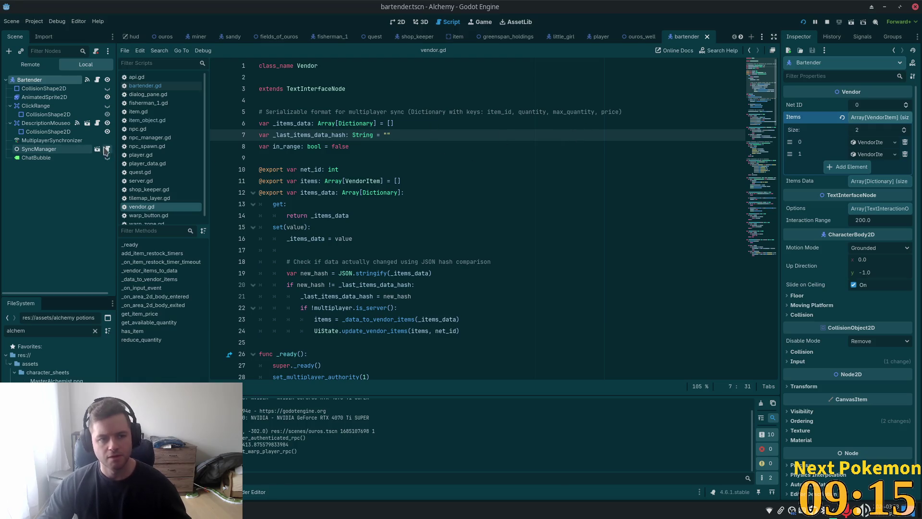
{"action": "left_click", "coordinate": [32, 107]}
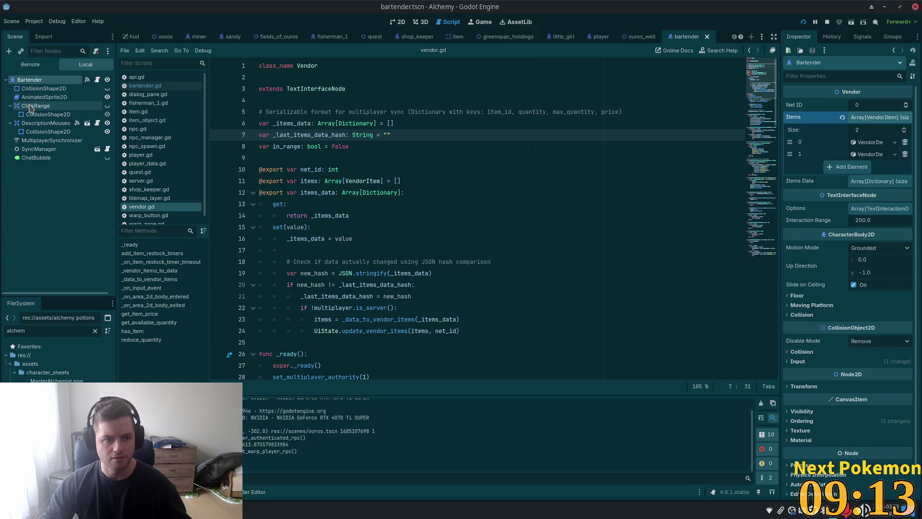
Scroll through vendor.gd's body handlers and list the ClickRange area's signals.
{"action": "left_click", "coordinate": [832, 37]}
{"action": "left_click", "coordinate": [809, 39]}
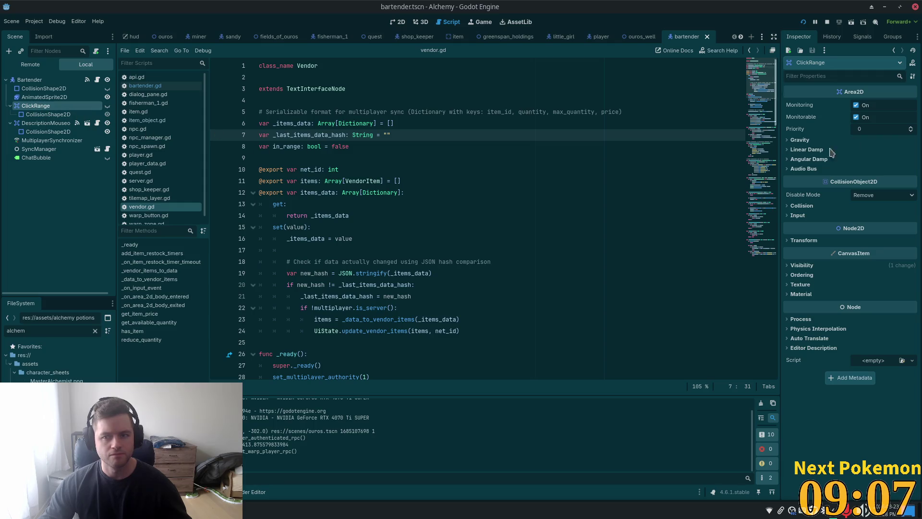
{"action": "scroll", "coordinate": [458, 220], "scroll_direction": "down", "scroll_amount": 9}
{"action": "scroll", "coordinate": [457, 220], "scroll_direction": "down", "scroll_amount": 6}
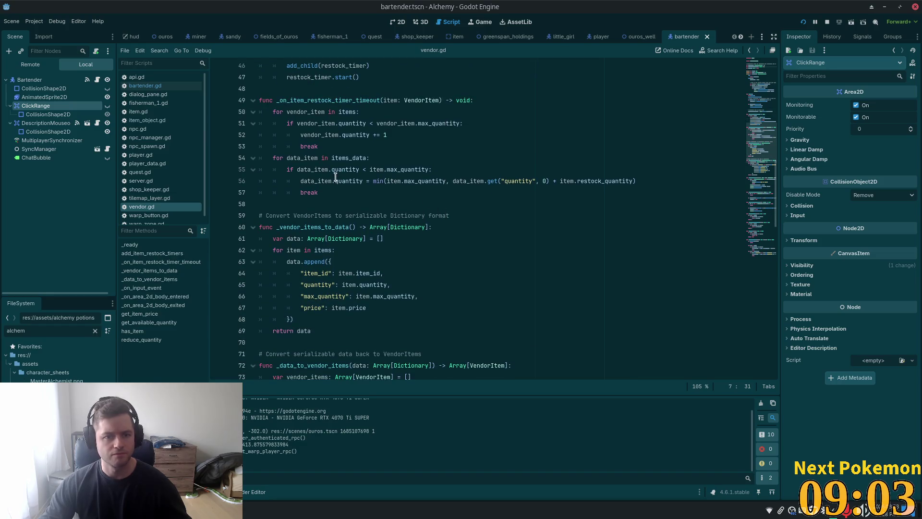
{"action": "scroll", "coordinate": [412, 215], "scroll_direction": "down", "scroll_amount": 11}
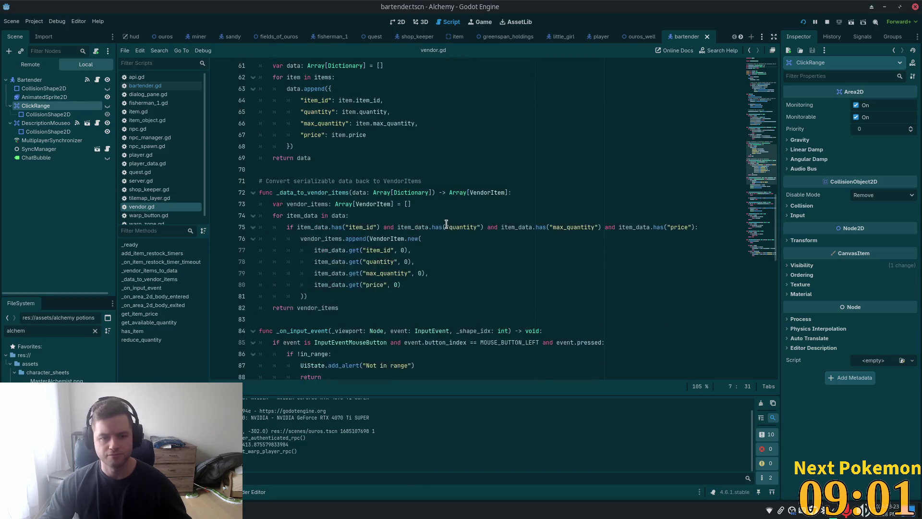
{"action": "scroll", "coordinate": [350, 228], "scroll_direction": "down", "scroll_amount": 3}
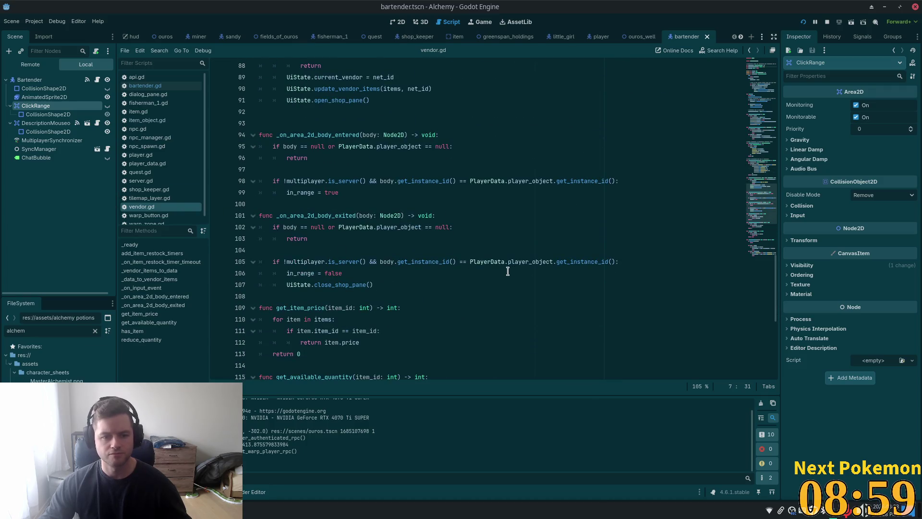
{"action": "scroll", "coordinate": [508, 271], "scroll_direction": "down", "scroll_amount": 4}
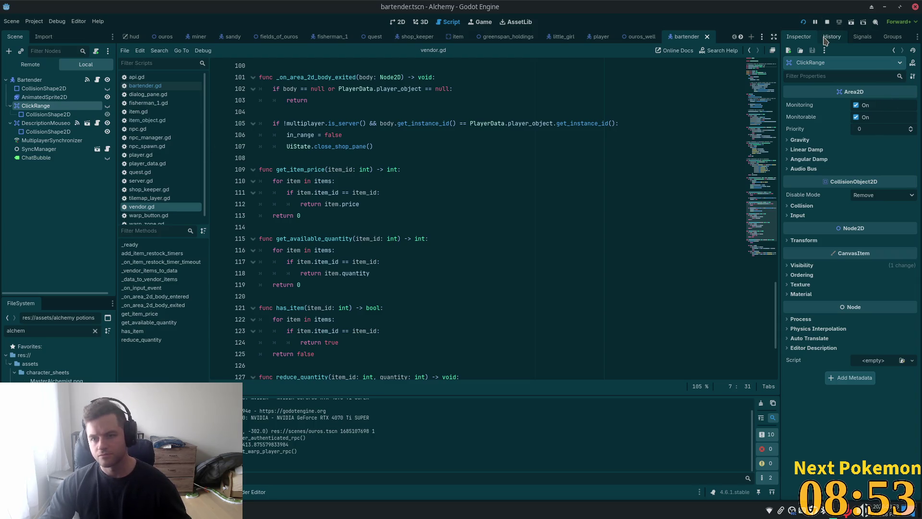
{"action": "left_click", "coordinate": [862, 38]}
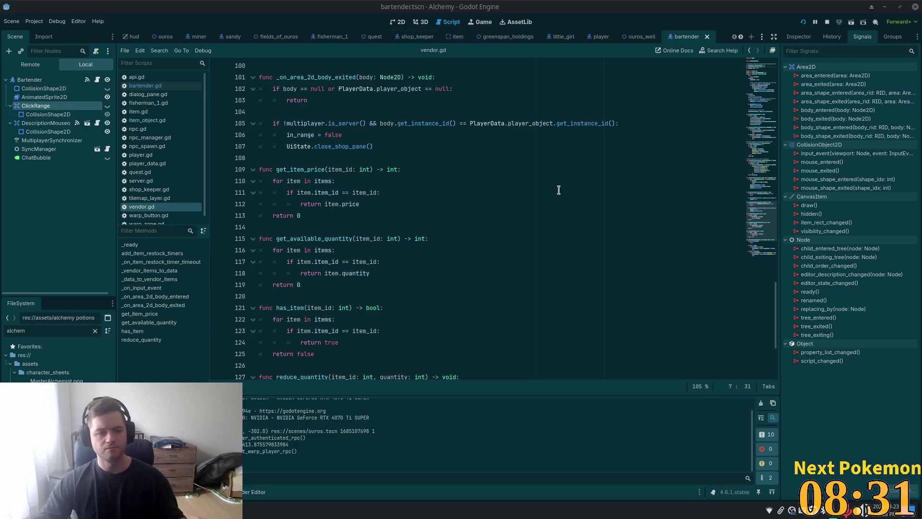
{"action": "left_click", "coordinate": [374, 127]}
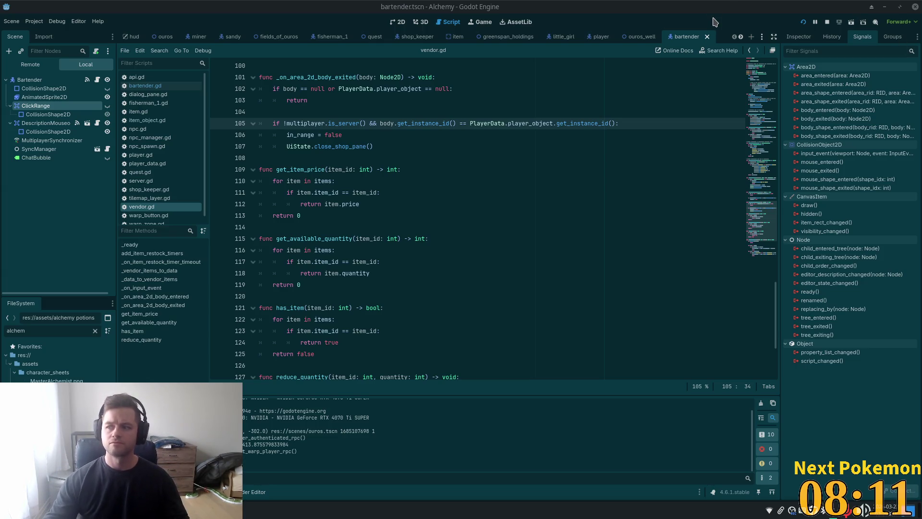
Review the player check on lines 103–107, then start connecting ClickRange's body_entered.
{"action": "left_click", "coordinate": [510, 147]}
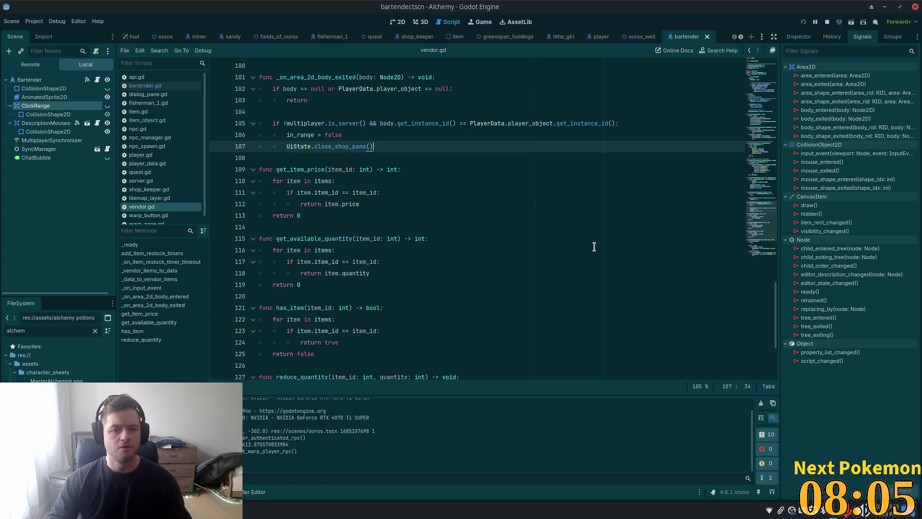
{"action": "scroll", "coordinate": [336, 276], "scroll_direction": "up", "scroll_amount": 2}
{"action": "scroll", "coordinate": [345, 275], "scroll_direction": "up", "scroll_amount": 1}
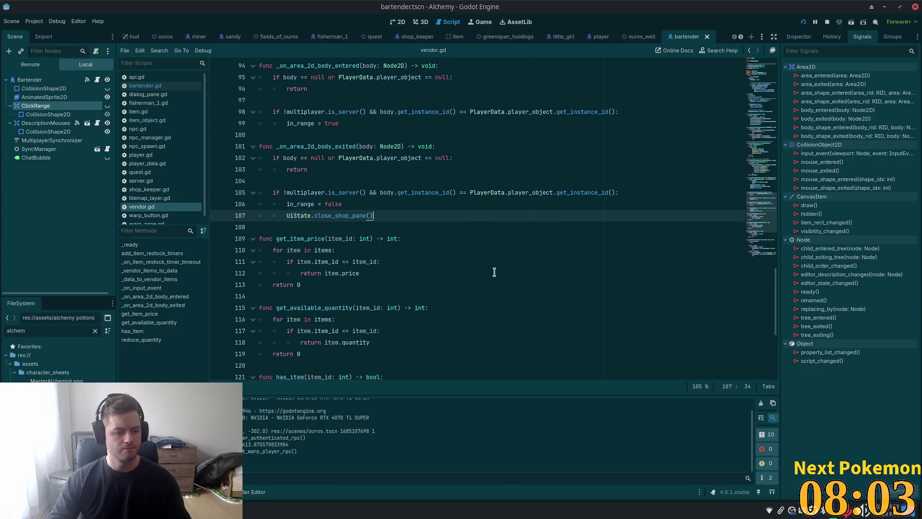
{"action": "left_click", "coordinate": [422, 172]}
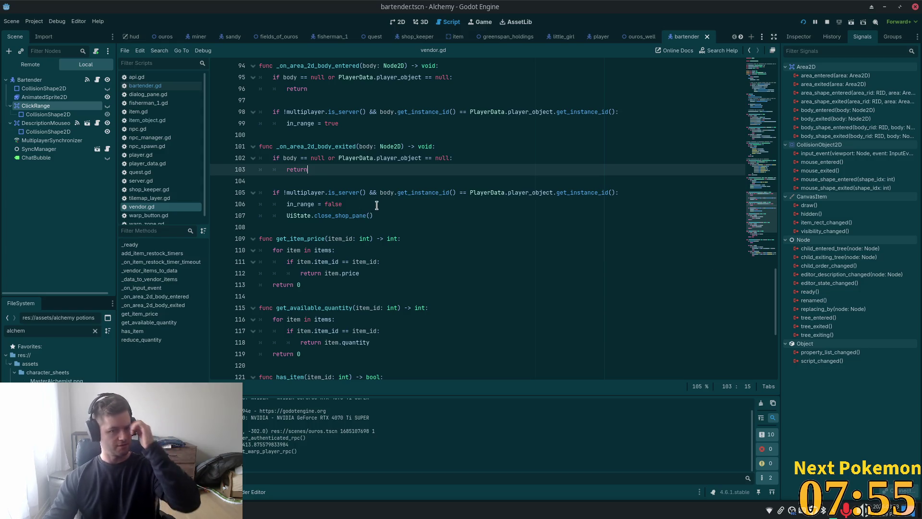
{"action": "double_click", "coordinate": [836, 111]}
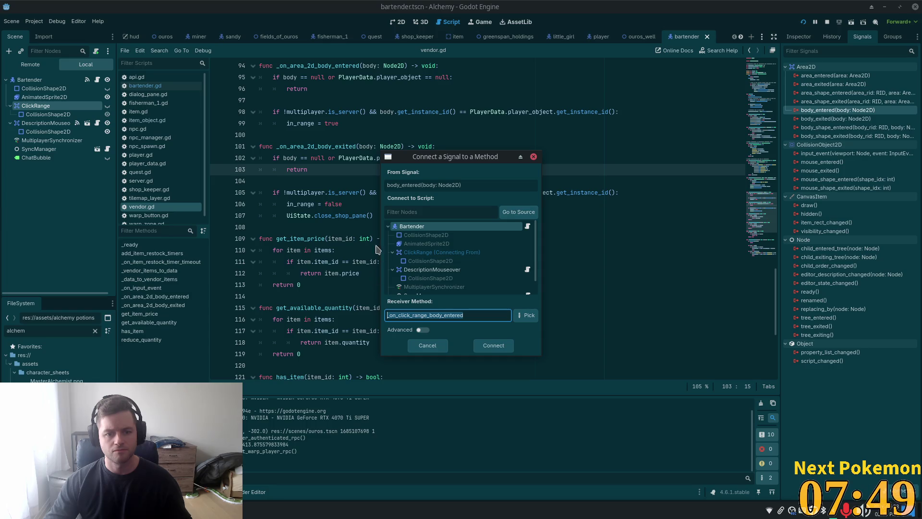
Connect body_entered to _on_area_2d_body_entered by renaming the suggested receiver.
{"action": "left_click", "coordinate": [423, 315]}
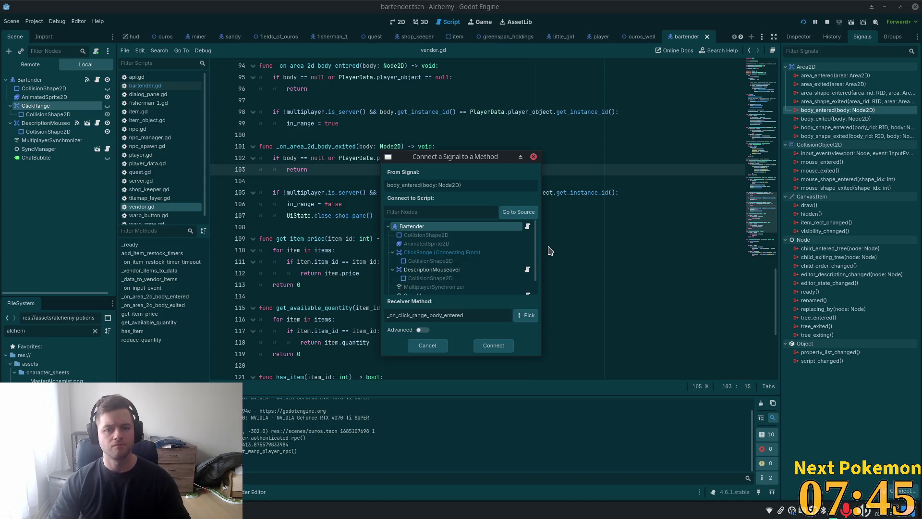
{"action": "key", "text": "Left"}
{"action": "key", "text": "Left"}
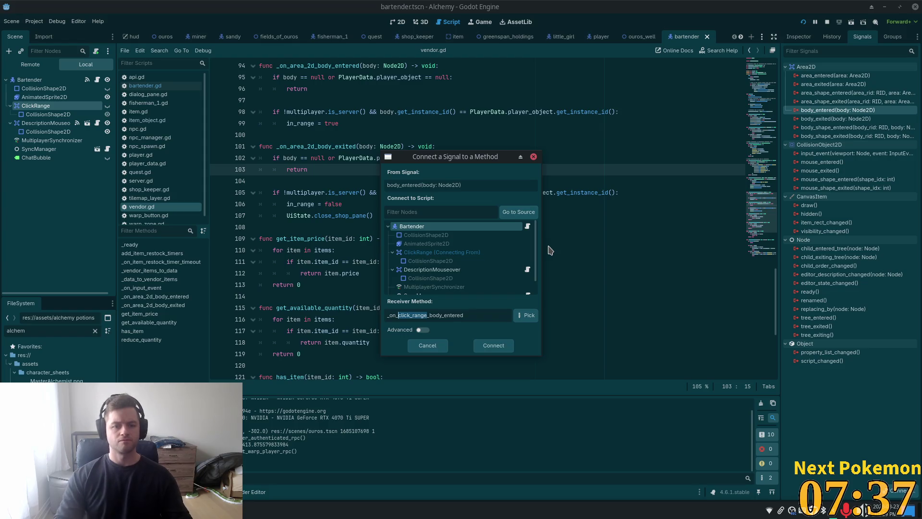
{"action": "type", "text": "rea_"}
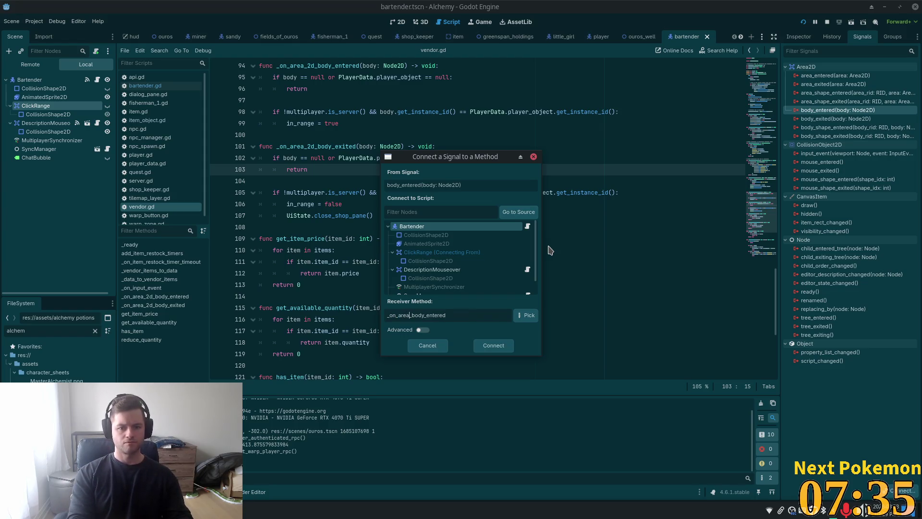
{"action": "type", "text": "2d"}
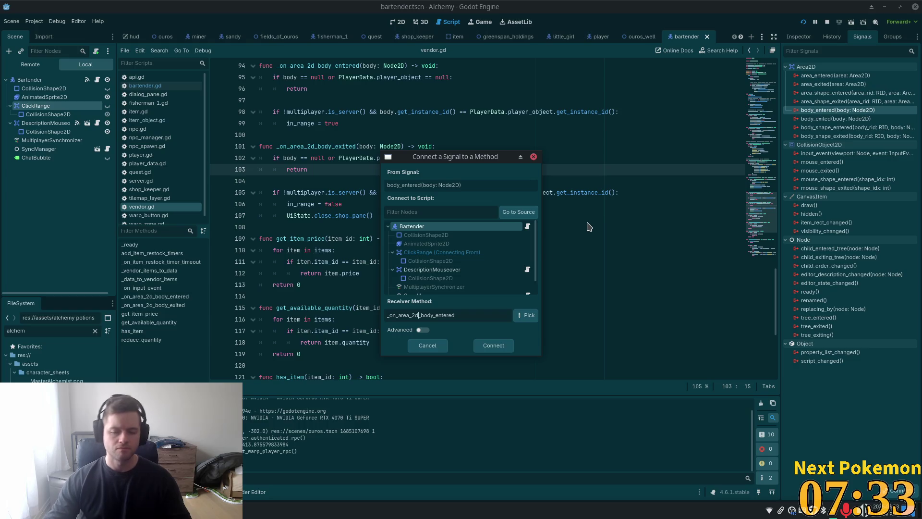
{"action": "left_click", "coordinate": [486, 347]}
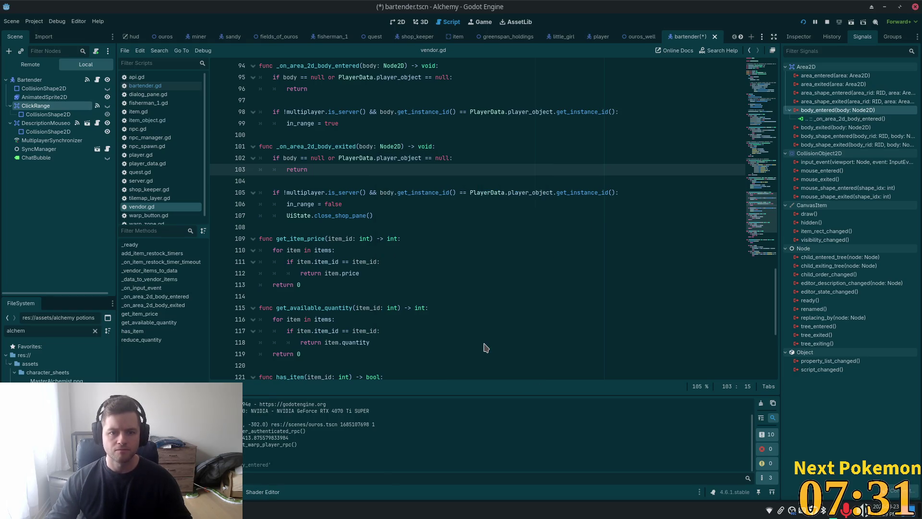
Connect body_exited to _on_area_2d_body_exited and save bartender.tscn.
{"action": "double_click", "coordinate": [836, 128]}
{"action": "left_click", "coordinate": [420, 317]}
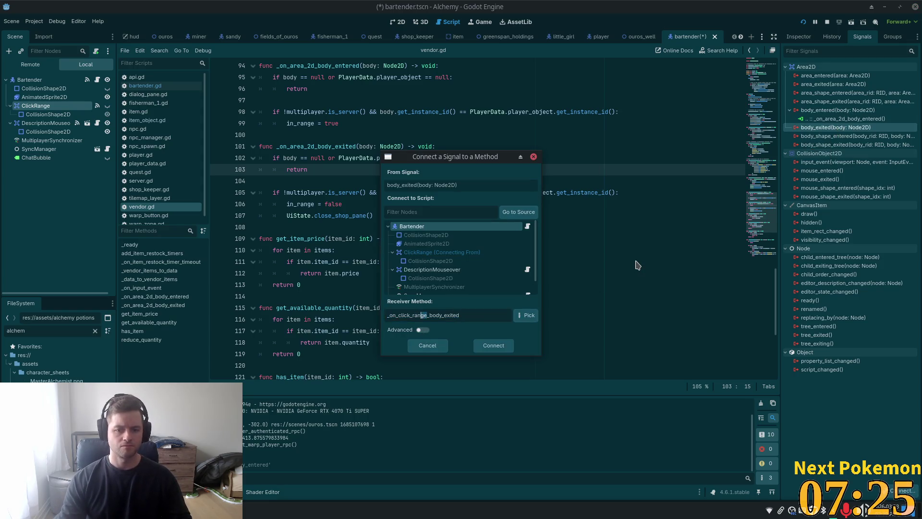
{"action": "key", "text": "shift+Left"}
{"action": "key", "text": "shift+Left"}
{"action": "type", "text": "area"}
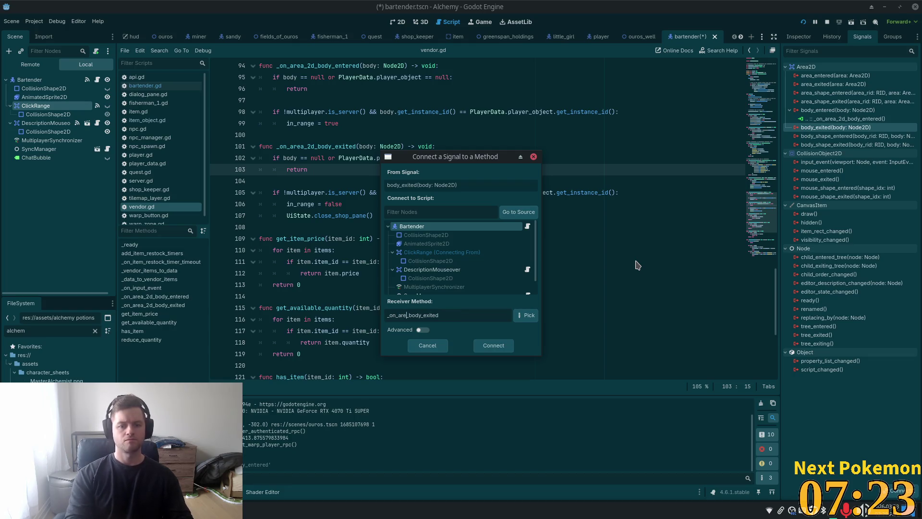
{"action": "type", "text": "_2d"}
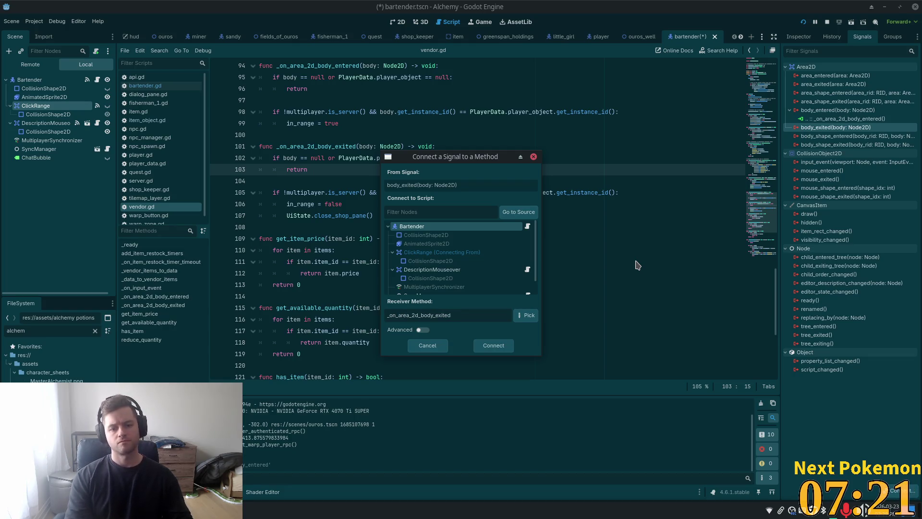
{"action": "key", "text": "Return"}
{"action": "key", "text": "ctrl+s"}
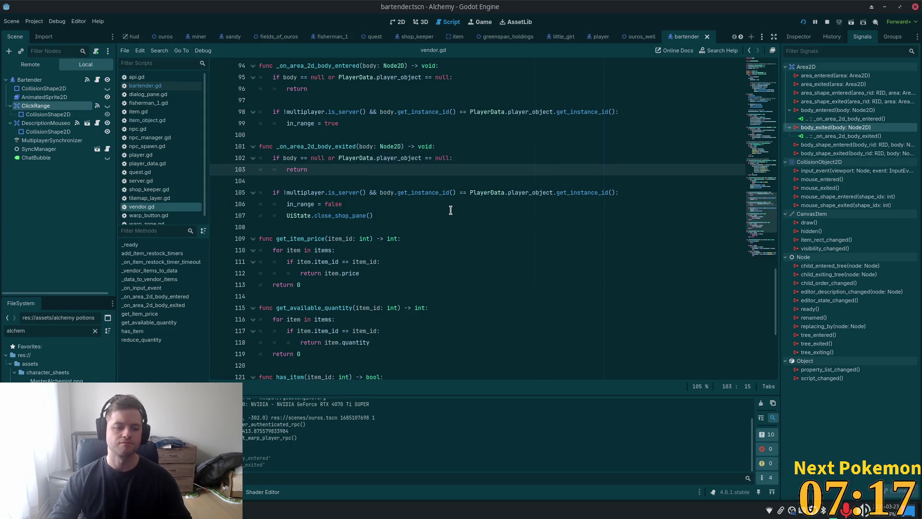
{"action": "left_click", "coordinate": [804, 22]}
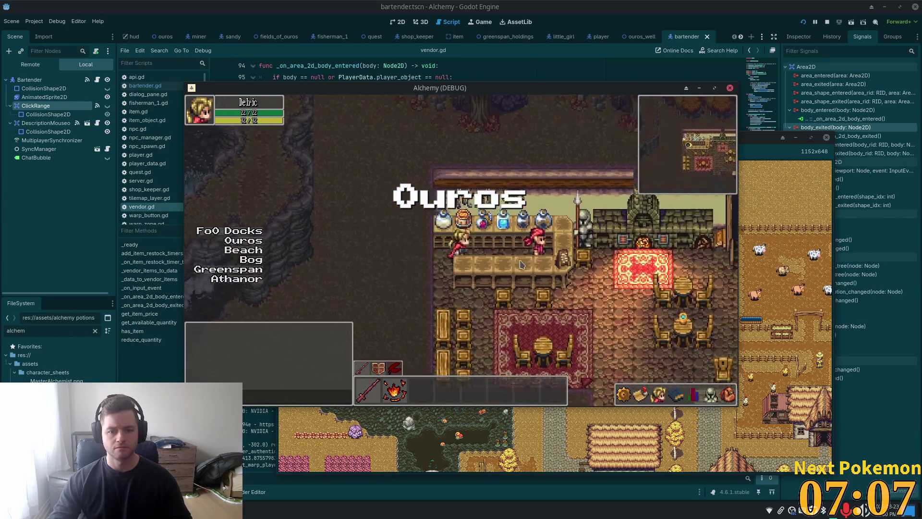
Open the Bartender's shop and buy one Ale for 5 gold.
{"action": "left_click", "coordinate": [460, 239]}
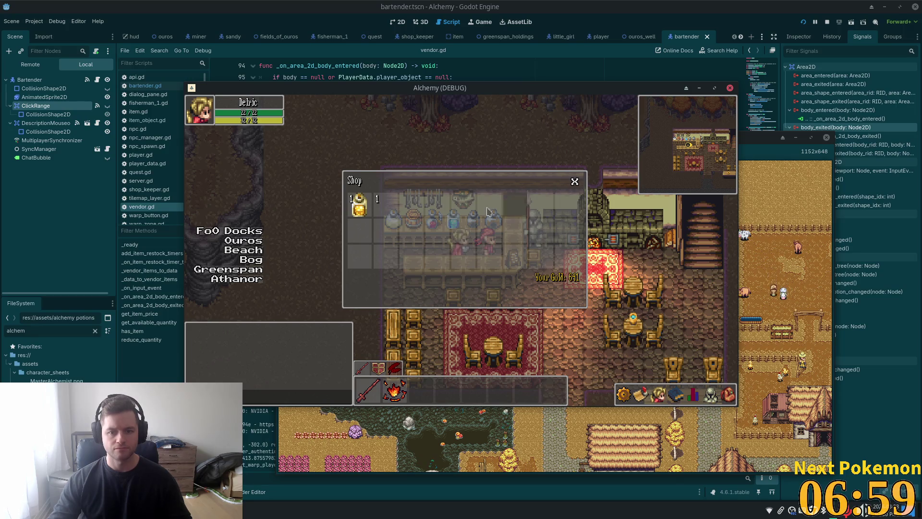
{"action": "left_click", "coordinate": [367, 213]}
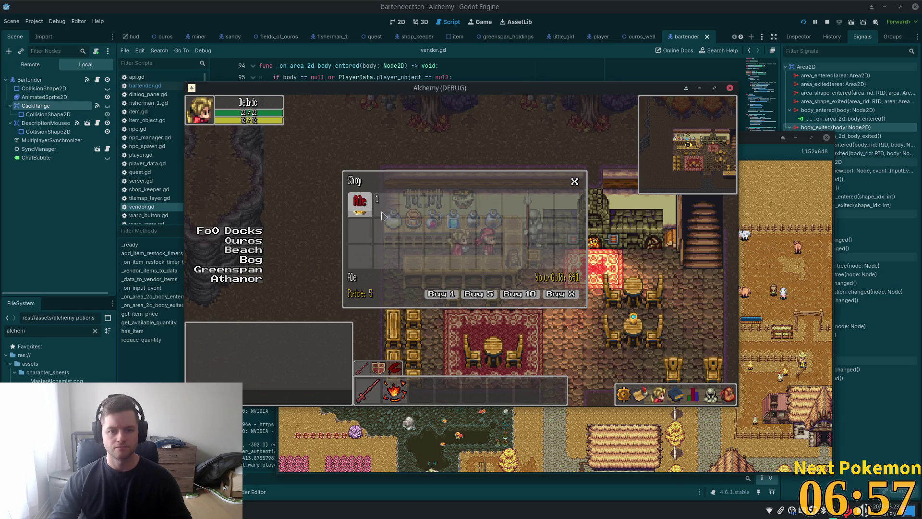
{"action": "left_click", "coordinate": [440, 293]}
Test the inventory by moving the Ale and dropping the potion item.
{"action": "key", "text": "s"}
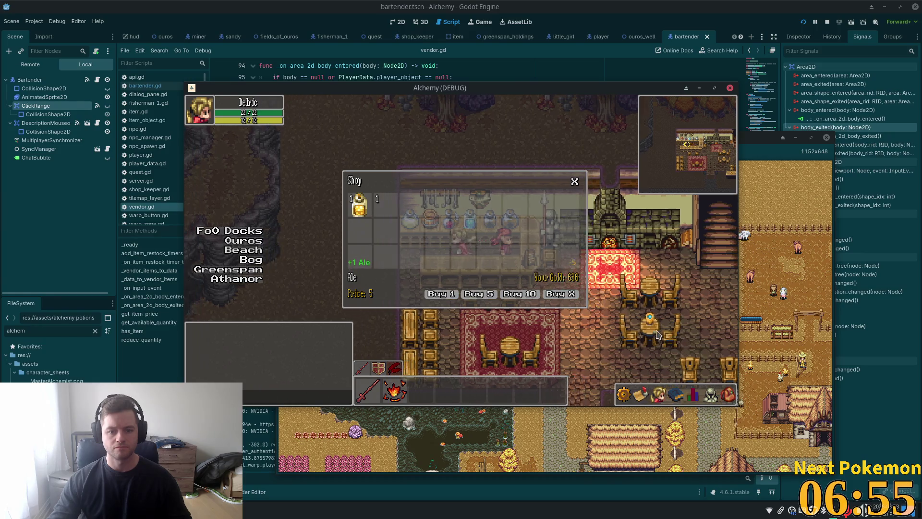
{"action": "key", "text": "i"}
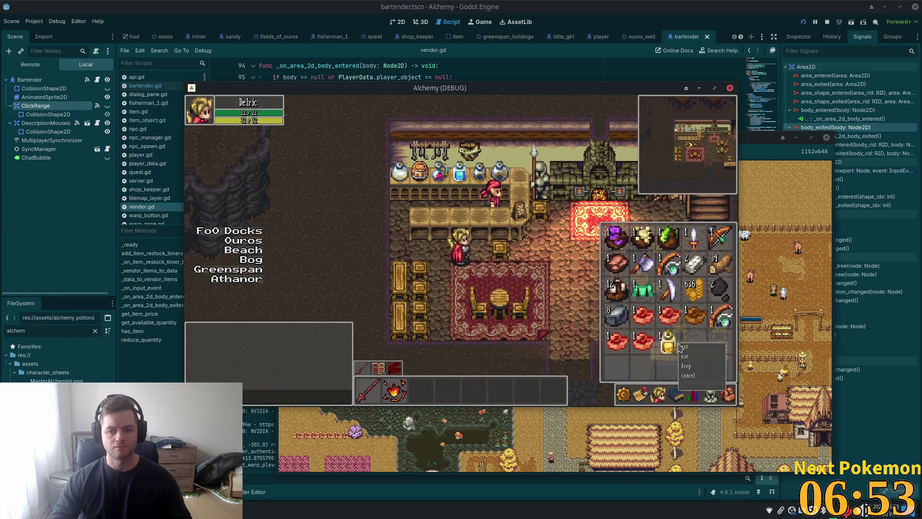
{"action": "left_click_drag", "start_coordinate": [681, 347], "coordinate": [556, 282]}
{"action": "key", "text": "a"}
{"action": "key", "text": "i"}
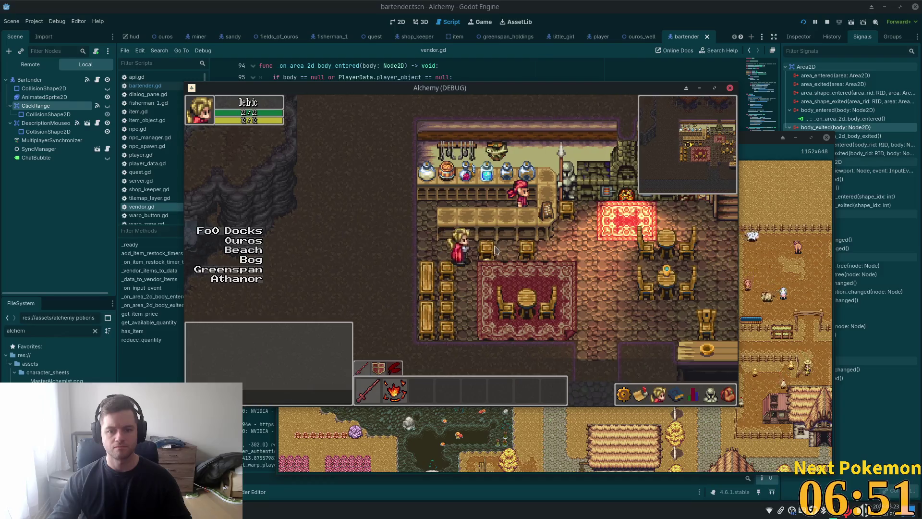
{"action": "key", "text": "d"}
{"action": "key", "text": "d"}
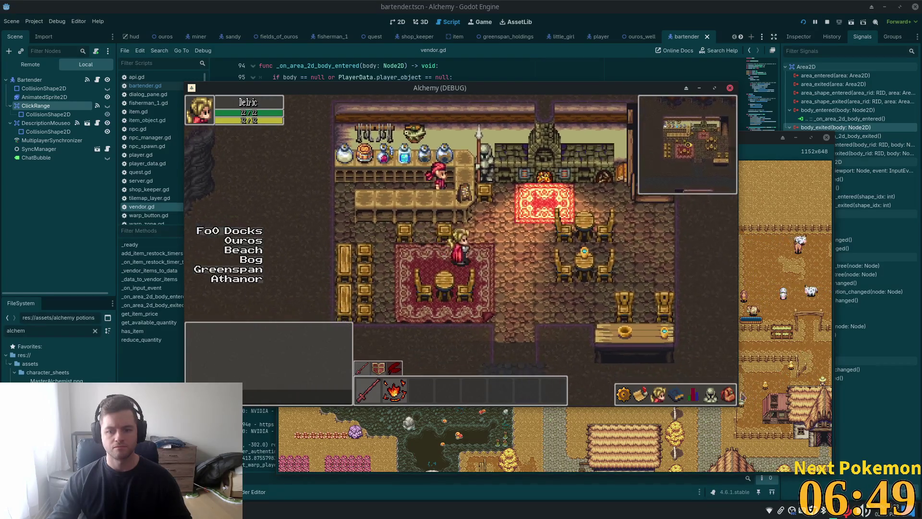
{"action": "key", "text": "i"}
{"action": "right_click", "coordinate": [669, 342]}
{"action": "left_click", "coordinate": [685, 364]}
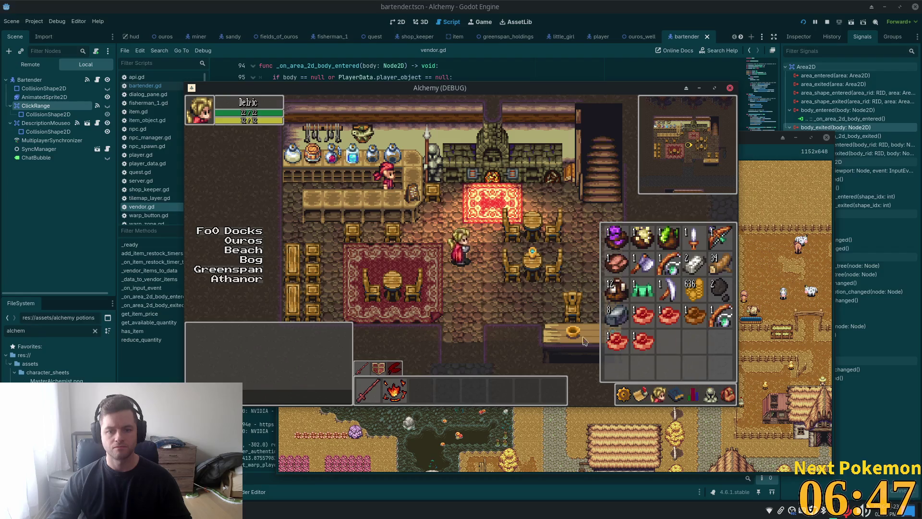
{"action": "key", "text": "i"}
Walk back to the bar, reopen the shop, and close the game.
{"action": "key", "text": "a"}
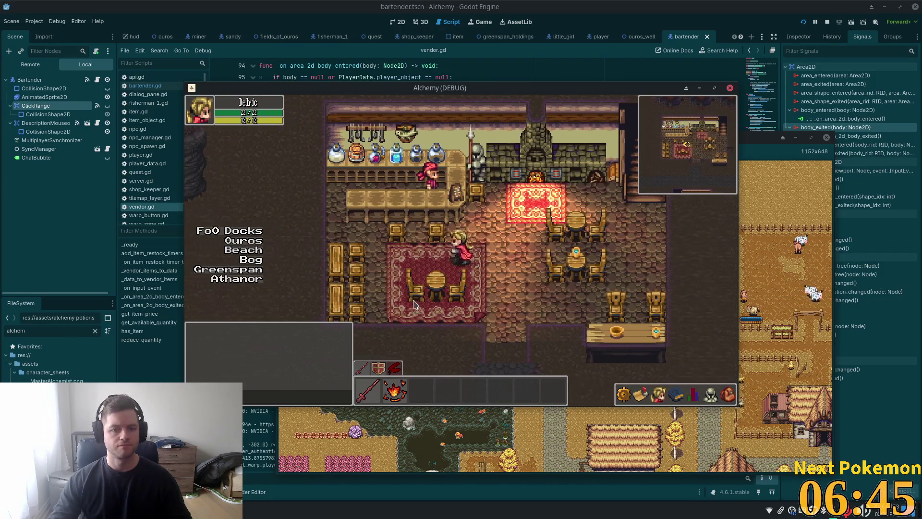
{"action": "key", "text": "a"}
{"action": "key", "text": "w"}
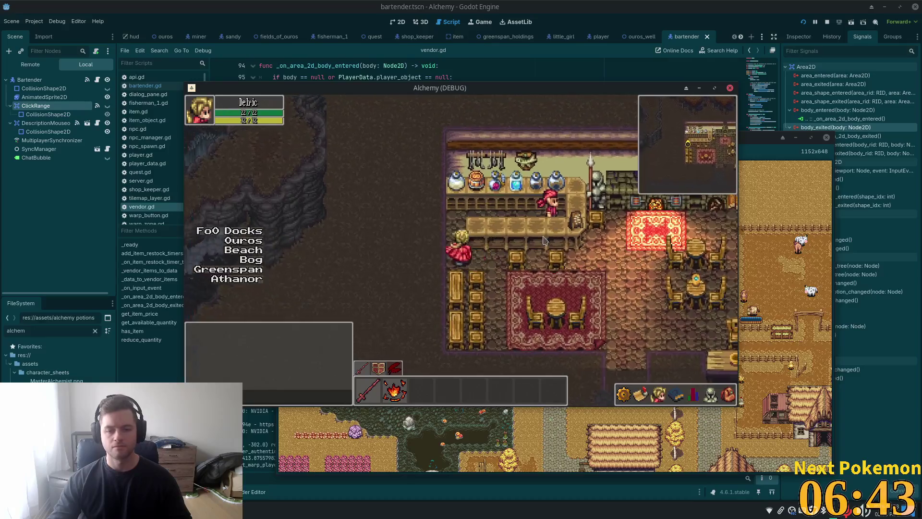
{"action": "left_click", "coordinate": [496, 259]}
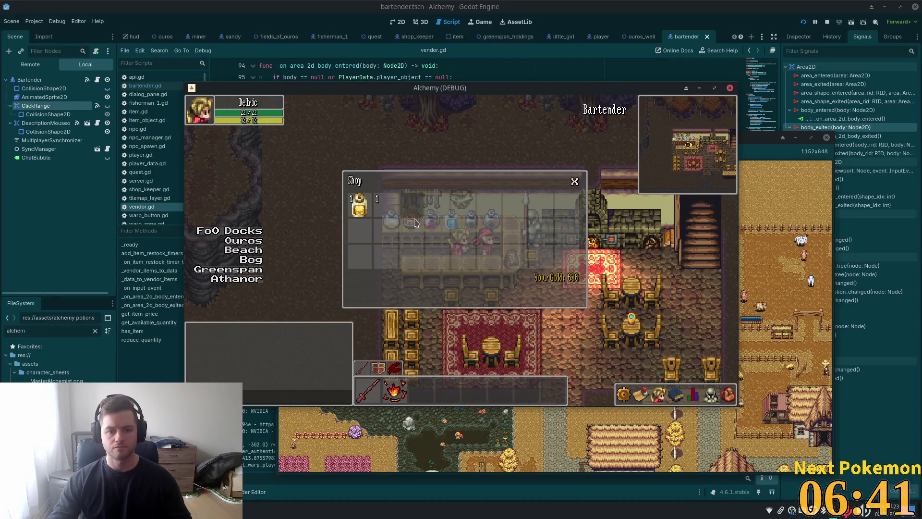
{"action": "left_click", "coordinate": [699, 12]}
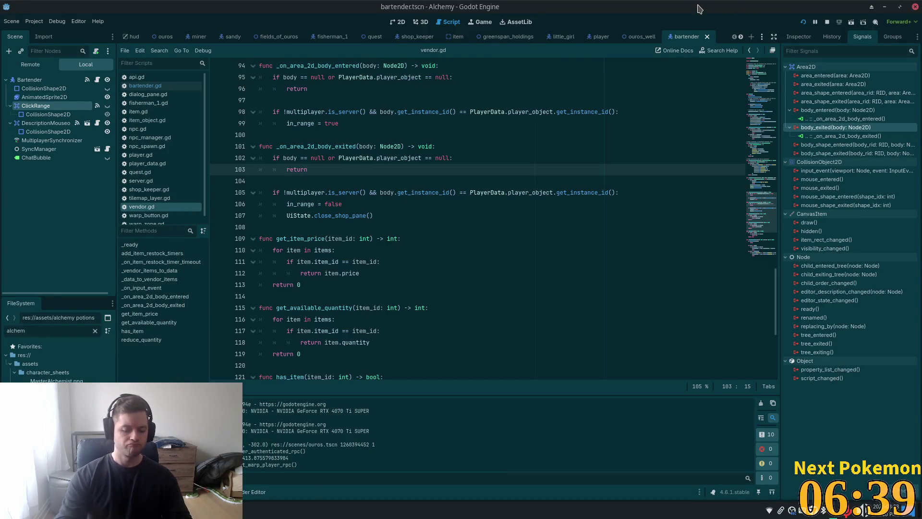
Open item_icon.gd through the quick resource search for 'item_icon'.
{"action": "key", "text": "shift+alt+o"}
{"action": "type", "text": "item_icon"}
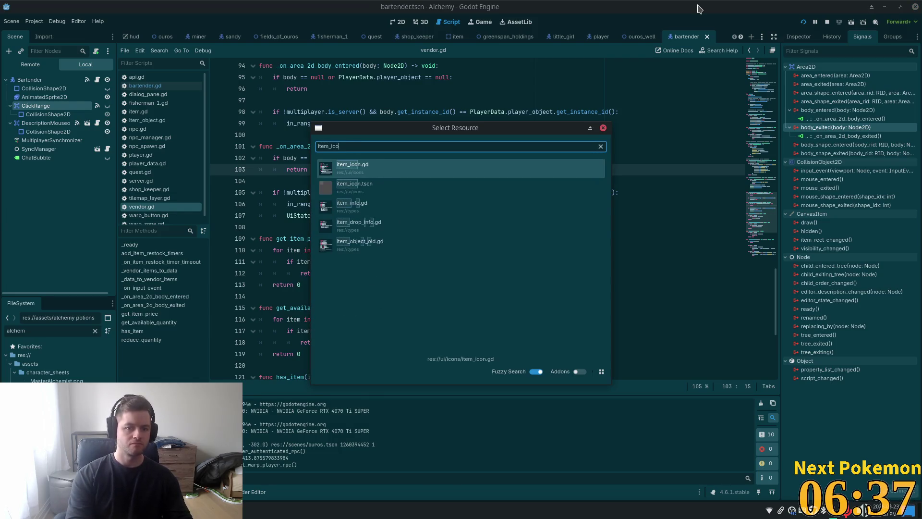
{"action": "key", "text": "Return"}
Open the item_icon.tscn scene and scroll through the ItemIcon node's Inspector properties.
{"action": "key", "text": "shift+alt+o"}
{"action": "type", "text": "item_icon"}
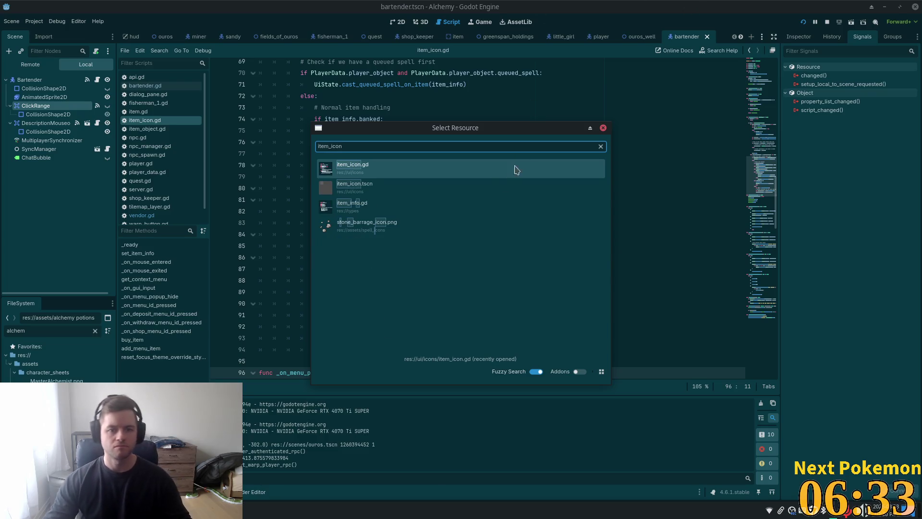
{"action": "double_click", "coordinate": [406, 185]}
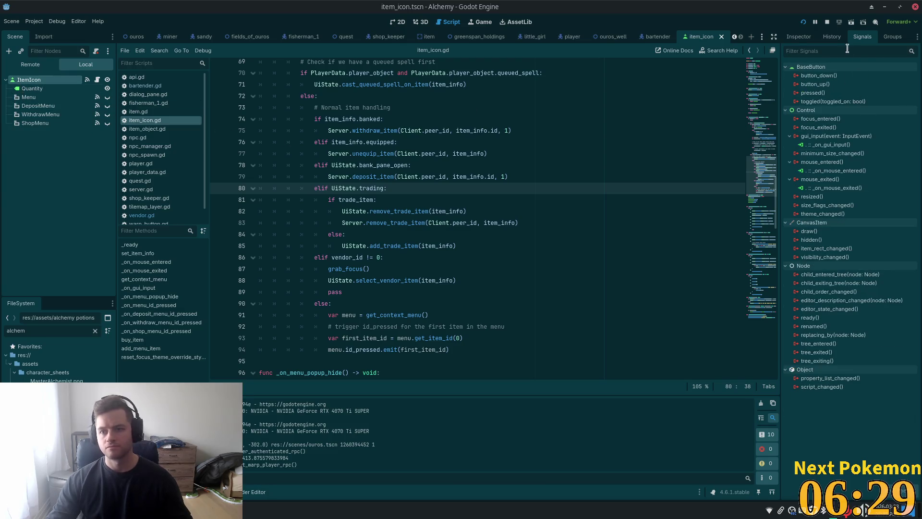
{"action": "left_click", "coordinate": [805, 38]}
{"action": "scroll", "coordinate": [897, 187], "scroll_direction": "down", "scroll_amount": 3}
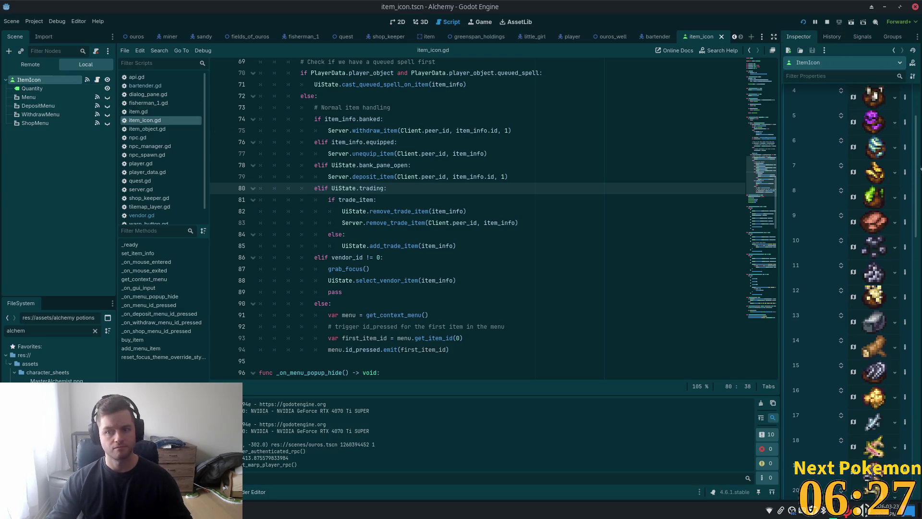
{"action": "left_click_drag", "start_coordinate": [918, 182], "coordinate": [918, 341]}
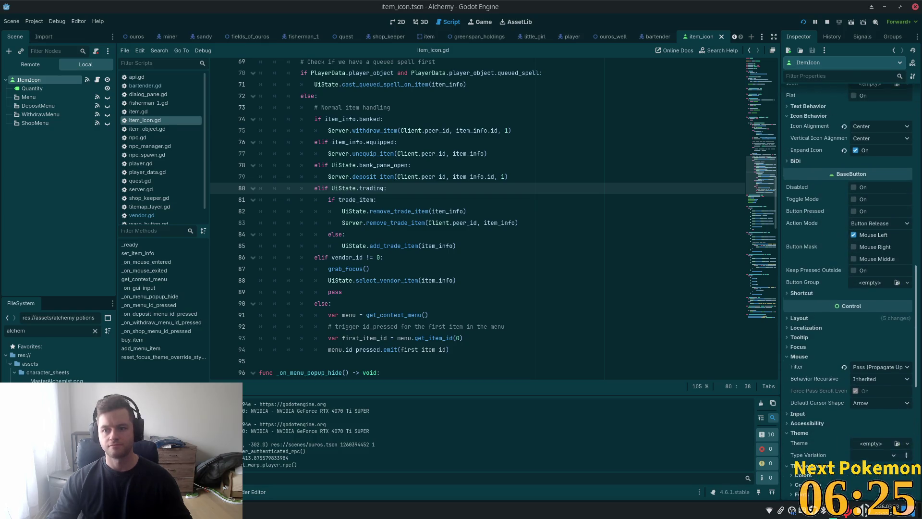
{"action": "mouse_move", "coordinate": [841, 231]}
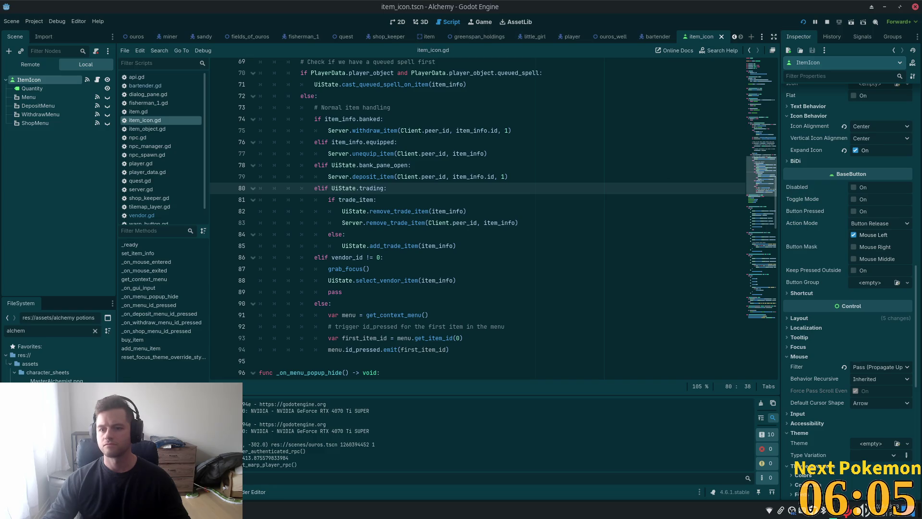
{"action": "scroll", "coordinate": [873, 289], "scroll_direction": "up", "scroll_amount": 8}
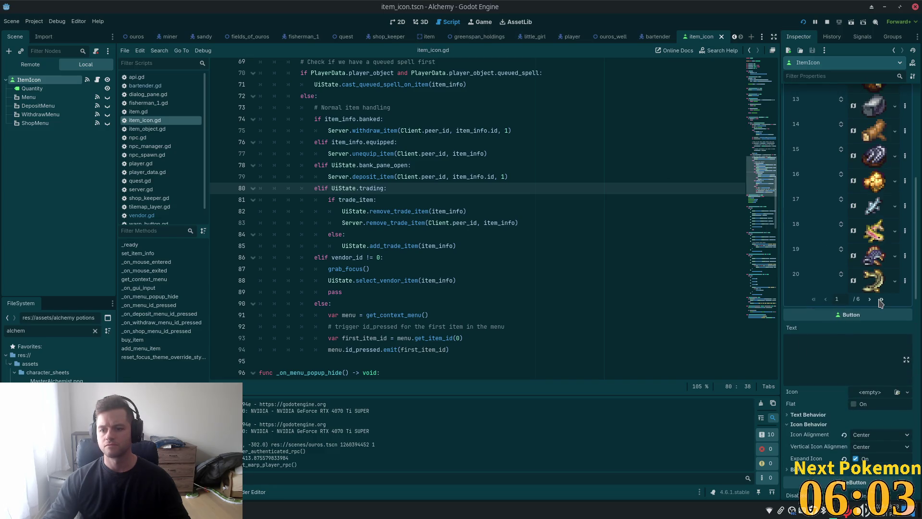
On the Icons list's last page, try changing entry 0's value type, then undo and save.
{"action": "left_click", "coordinate": [881, 298]}
{"action": "scroll", "coordinate": [879, 264], "scroll_direction": "up", "scroll_amount": 5}
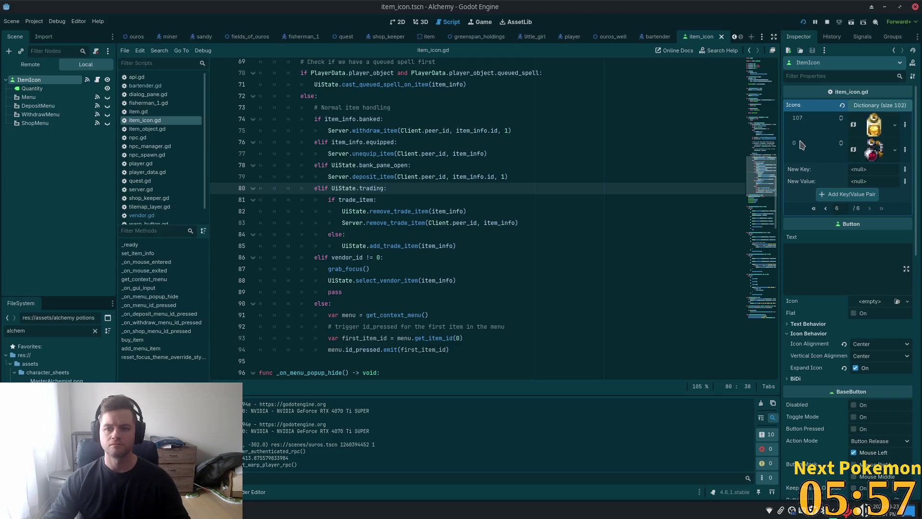
{"action": "left_click", "coordinate": [905, 150]}
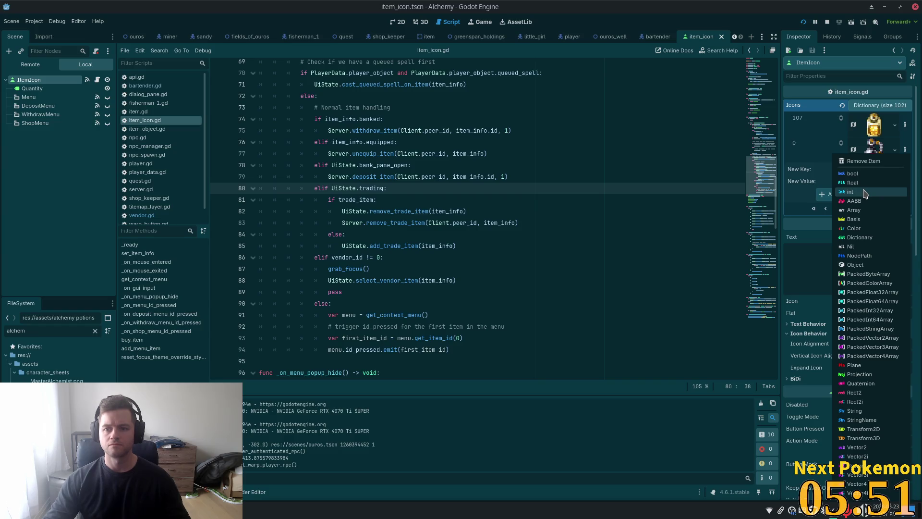
{"action": "left_click", "coordinate": [812, 159]}
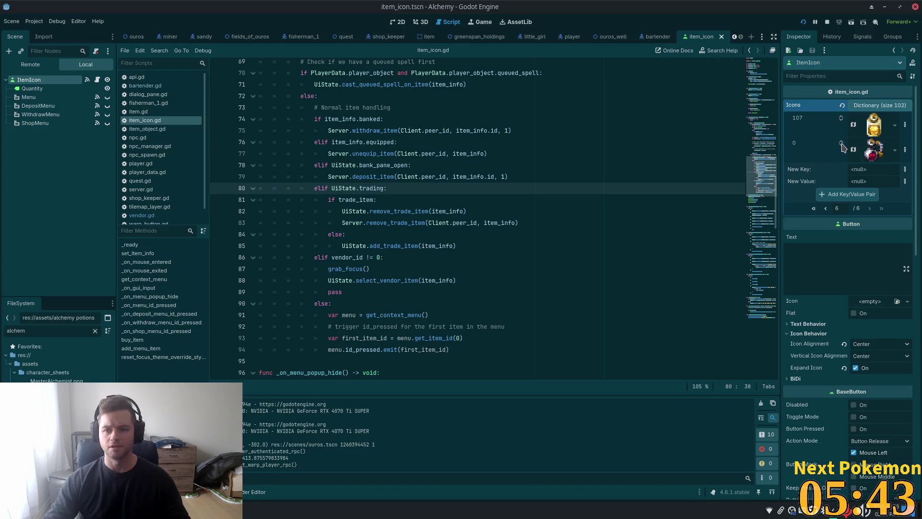
{"action": "left_click", "coordinate": [896, 150]}
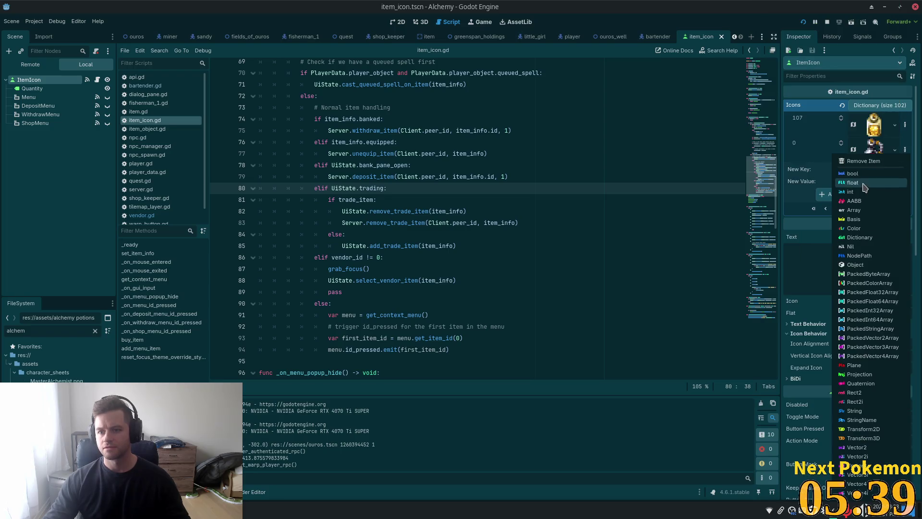
{"action": "left_click", "coordinate": [859, 191]}
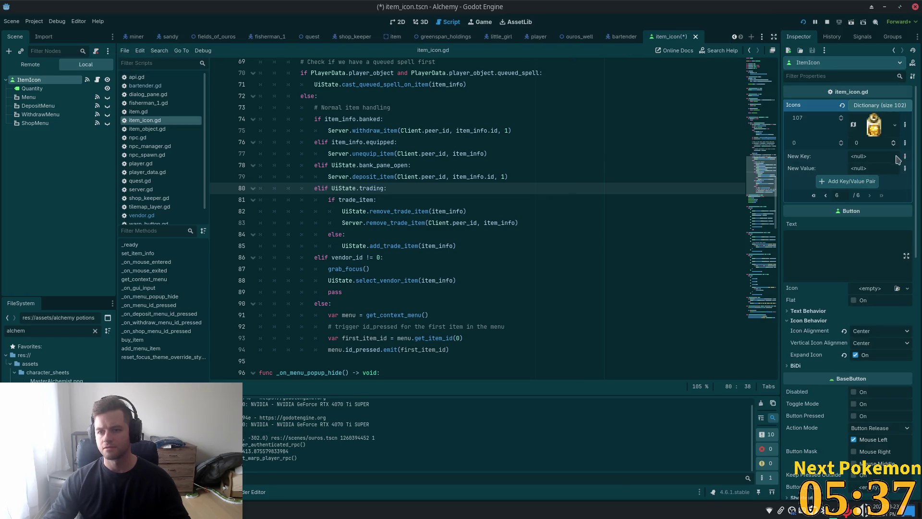
{"action": "left_click", "coordinate": [905, 144]}
{"action": "left_click", "coordinate": [832, 145]}
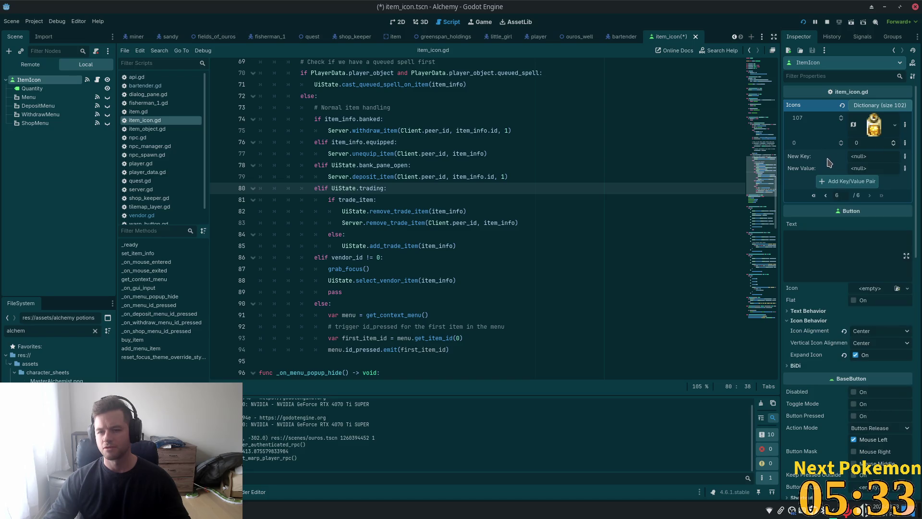
{"action": "key", "text": "ctrl+v"}
{"action": "key", "text": "ctrl+s"}
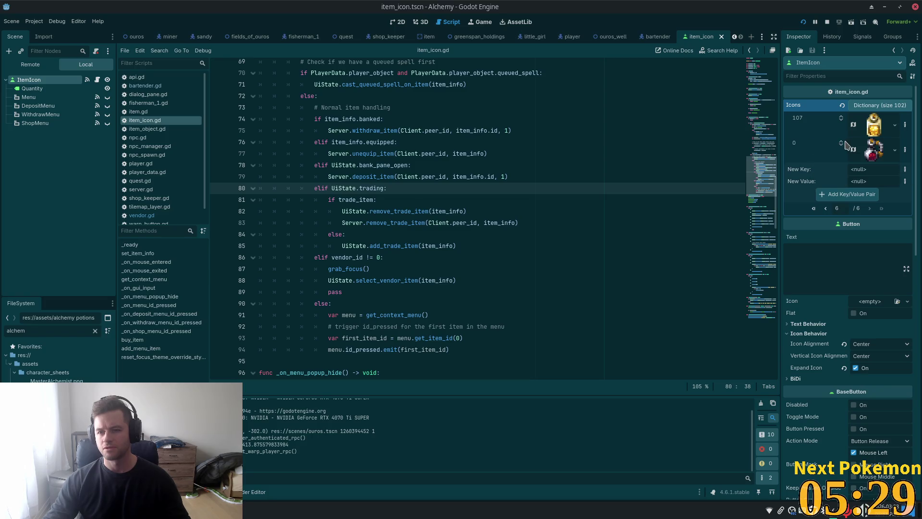
Remove entry 0 from the Icons dictionary through its options menu.
{"action": "left_click", "coordinate": [863, 155]}
{"action": "key", "text": "Escape"}
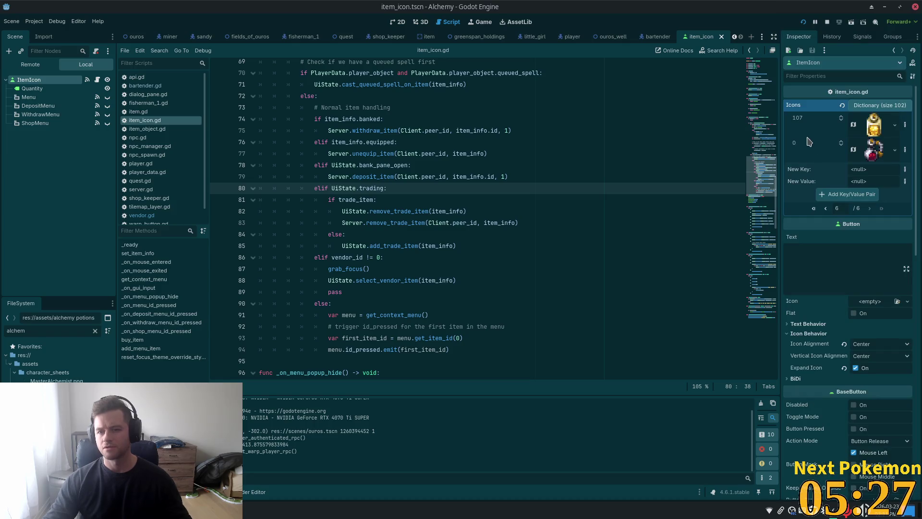
{"action": "left_click", "coordinate": [873, 107]}
{"action": "left_click", "coordinate": [874, 108]}
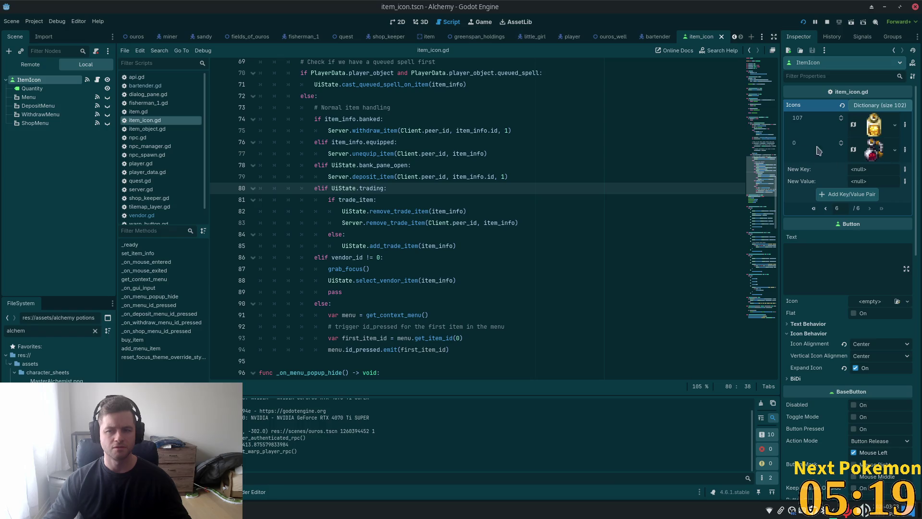
{"action": "left_click", "coordinate": [907, 150]}
{"action": "left_click", "coordinate": [907, 151]}
{"action": "left_click", "coordinate": [908, 150]}
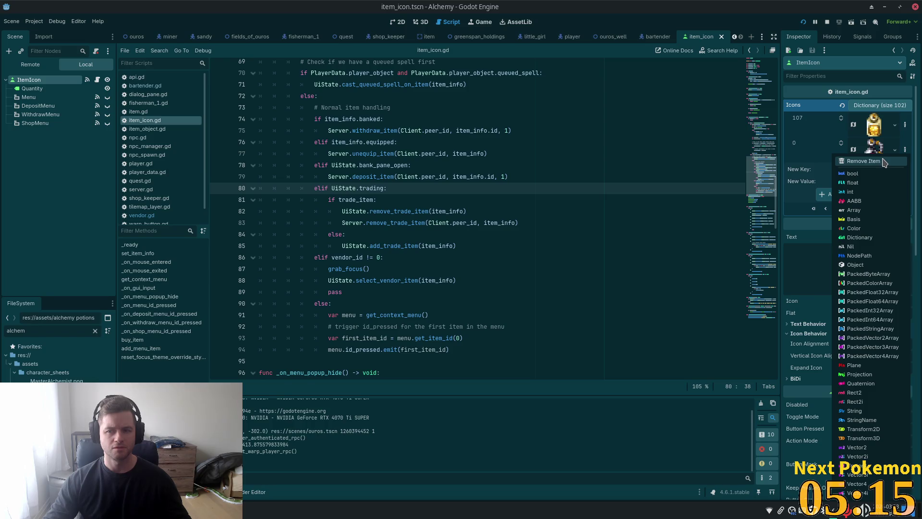
{"action": "left_click", "coordinate": [884, 162]}
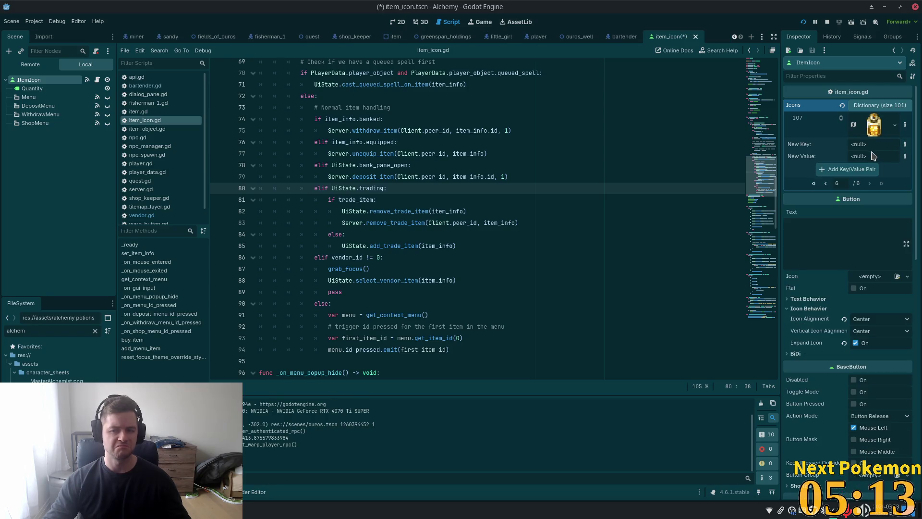
Make the new Icons key an integer, clear its default 0, and save.
{"action": "left_click", "coordinate": [905, 144]}
{"action": "left_click", "coordinate": [867, 184]}
{"action": "left_click", "coordinate": [865, 144]}
{"action": "key", "text": "BackSpace"}
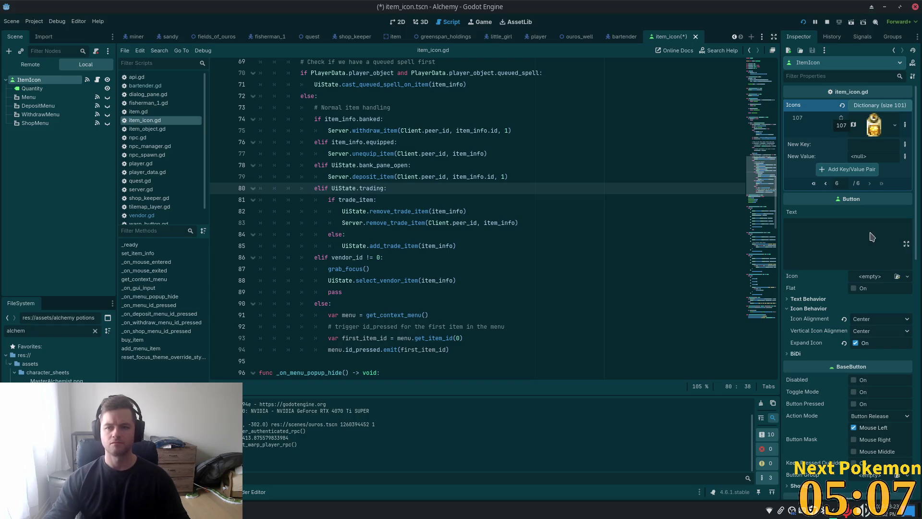
{"action": "key", "text": "Return"}
{"action": "key", "text": "ctrl+s"}
Copy the potion texture resource and remove the stray key 0 entry.
{"action": "left_click", "coordinate": [895, 150]}
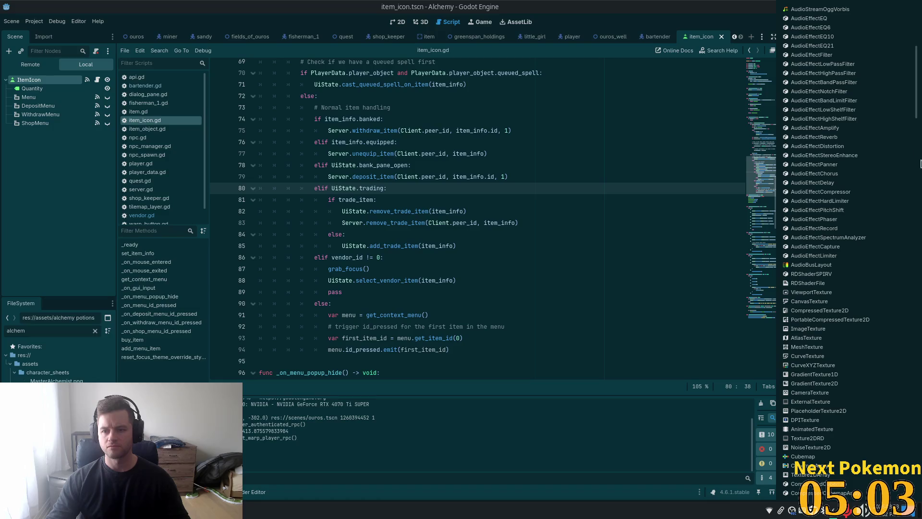
{"action": "left_click_drag", "start_coordinate": [917, 103], "coordinate": [917, 468]}
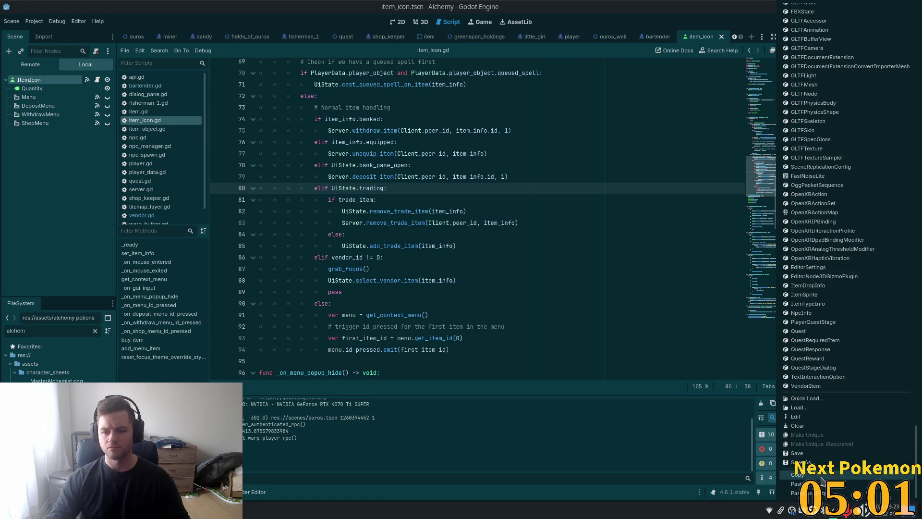
{"action": "left_click", "coordinate": [822, 476]}
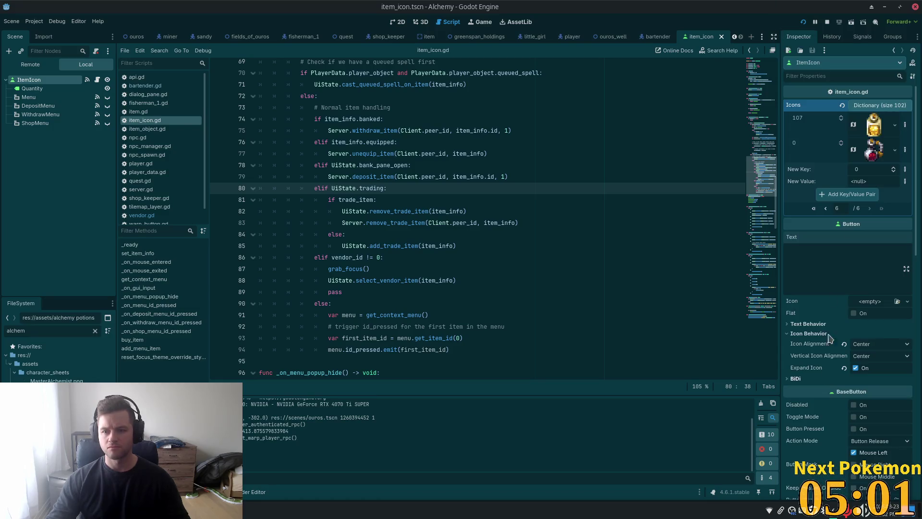
{"action": "left_click", "coordinate": [905, 151]}
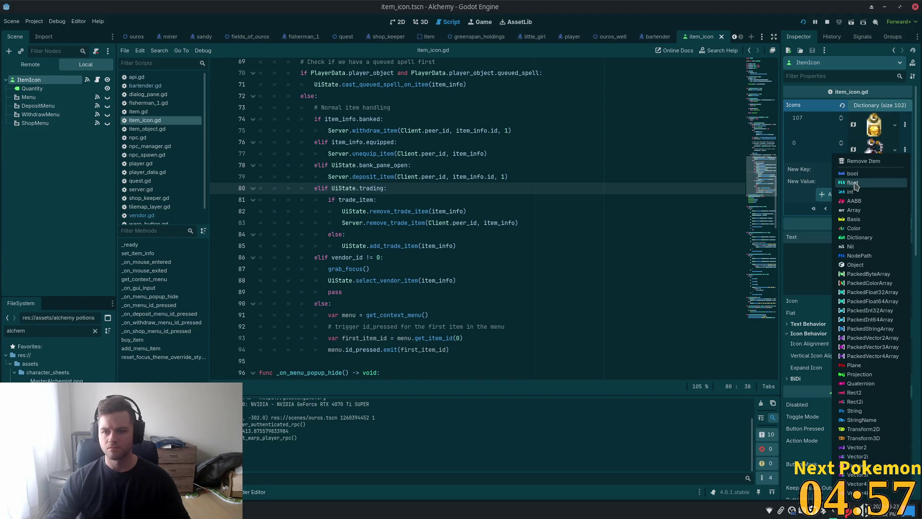
{"action": "left_click", "coordinate": [873, 161]}
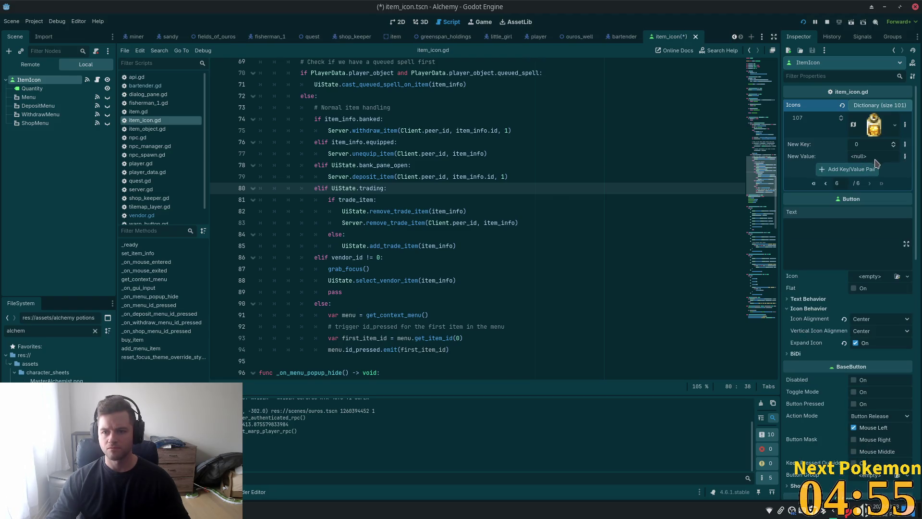
Enter 108 as the new key, pick a value type, and save.
{"action": "left_click", "coordinate": [873, 147]}
{"action": "type", "text": "108"}
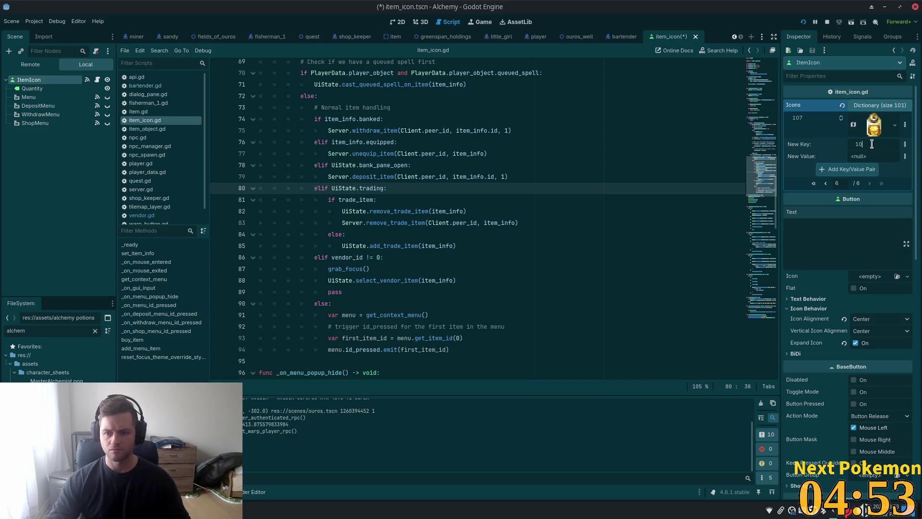
{"action": "key", "text": "Tab"}
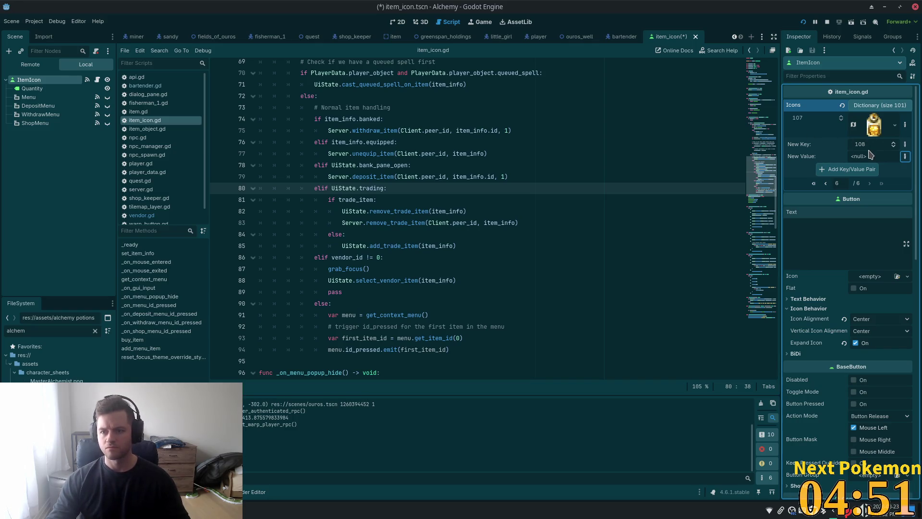
{"action": "left_click", "coordinate": [905, 156]}
{"action": "left_click", "coordinate": [891, 192]}
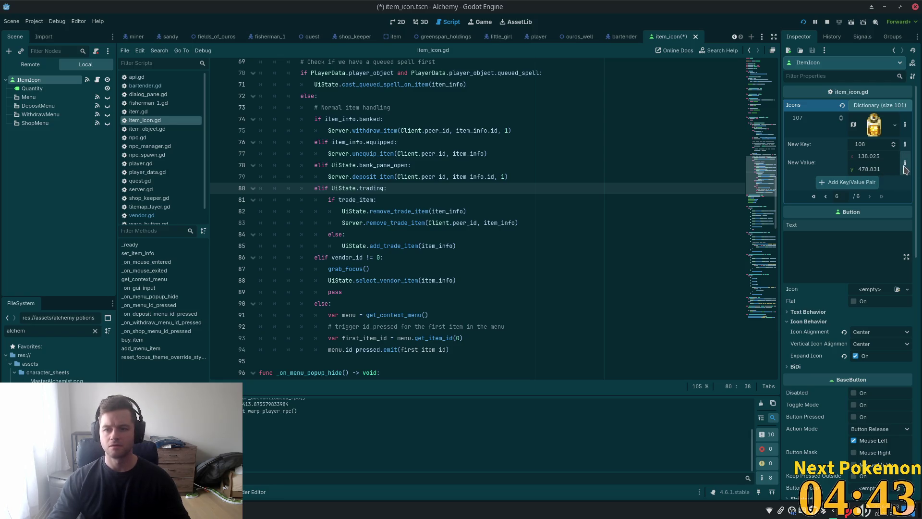
{"action": "key", "text": "ctrl+s"}
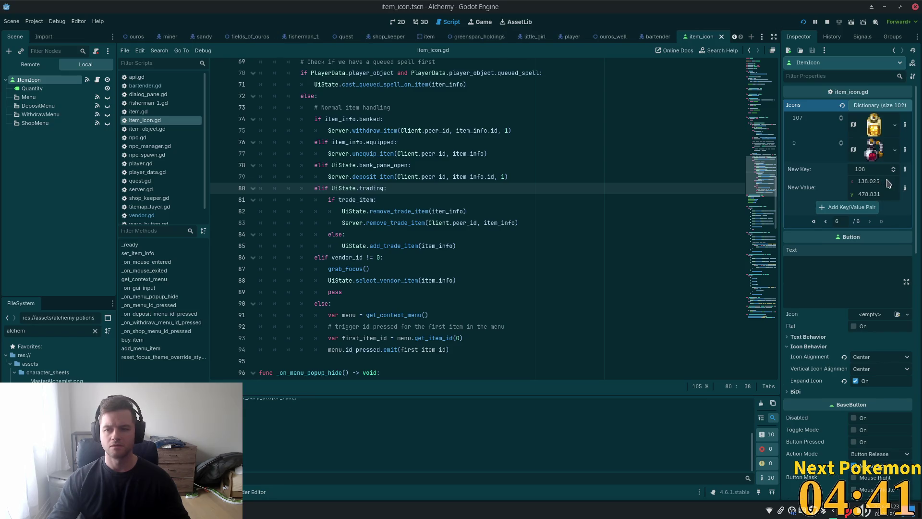
Copy the potion texture and paste it as the new entry's Object value.
{"action": "right_click", "coordinate": [877, 155]}
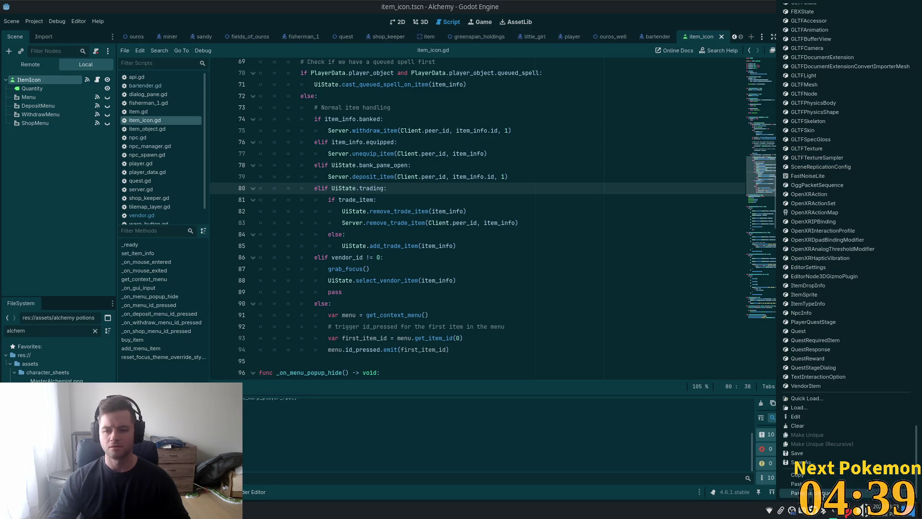
{"action": "left_click", "coordinate": [809, 474]}
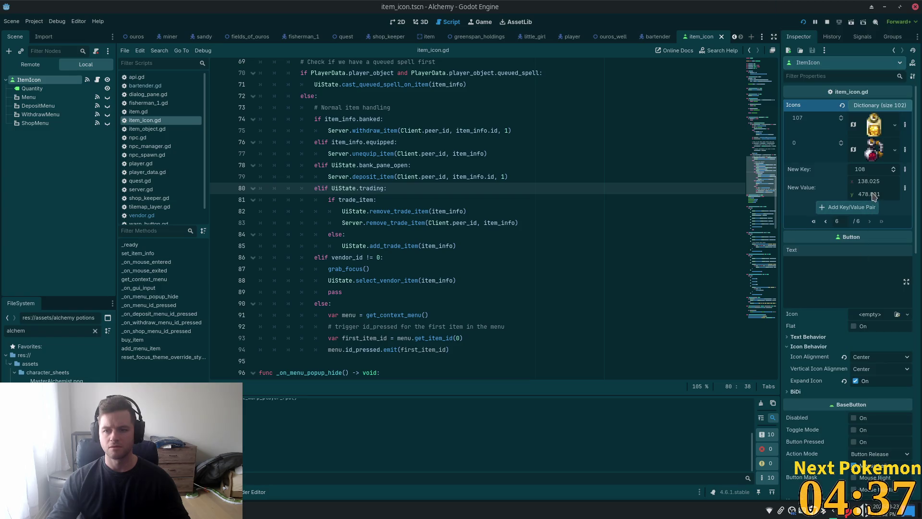
{"action": "left_click", "coordinate": [905, 188]}
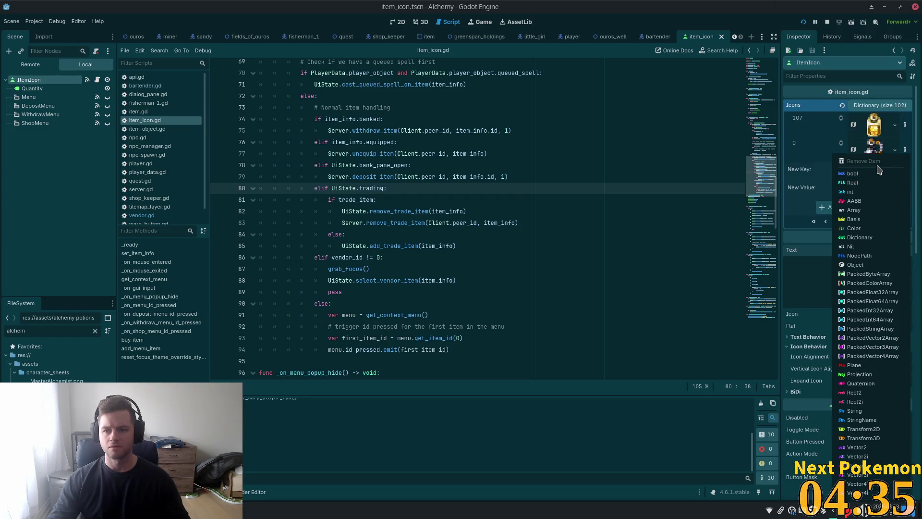
{"action": "left_click", "coordinate": [835, 193]}
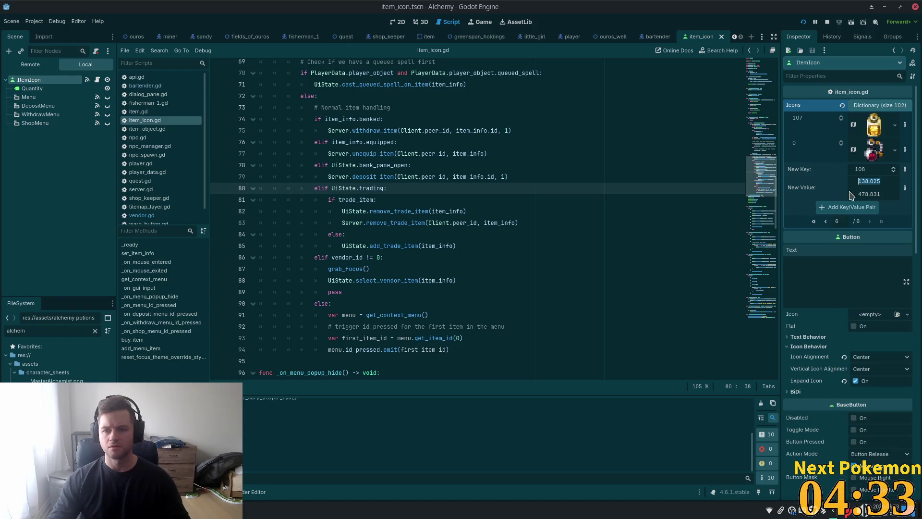
{"action": "left_click", "coordinate": [905, 189]}
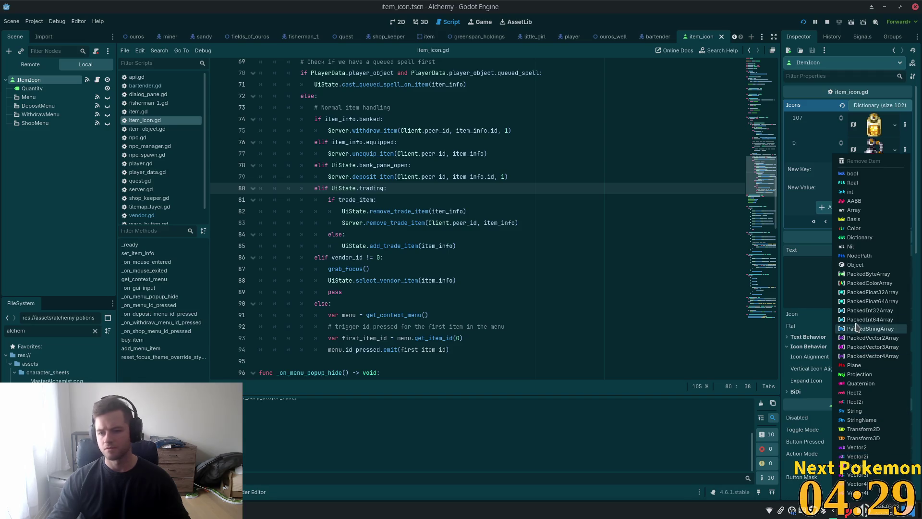
{"action": "left_click", "coordinate": [861, 267]}
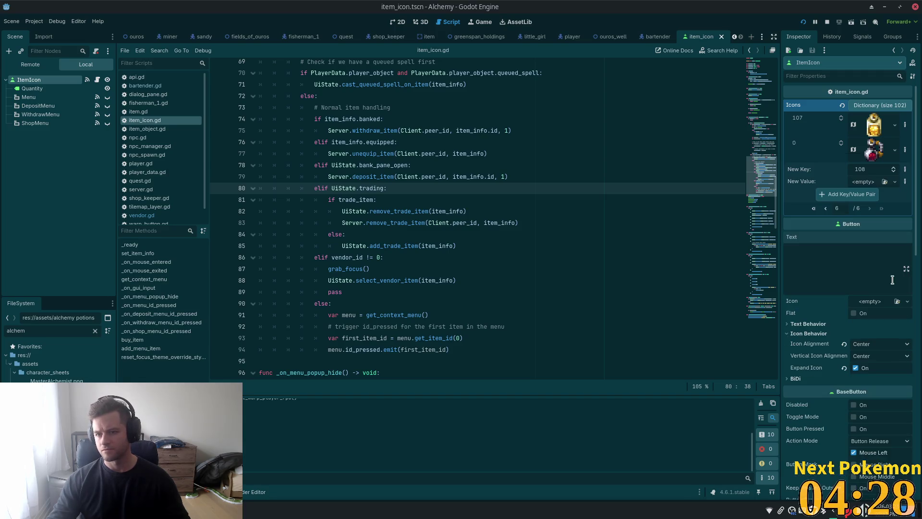
{"action": "left_click", "coordinate": [864, 186]}
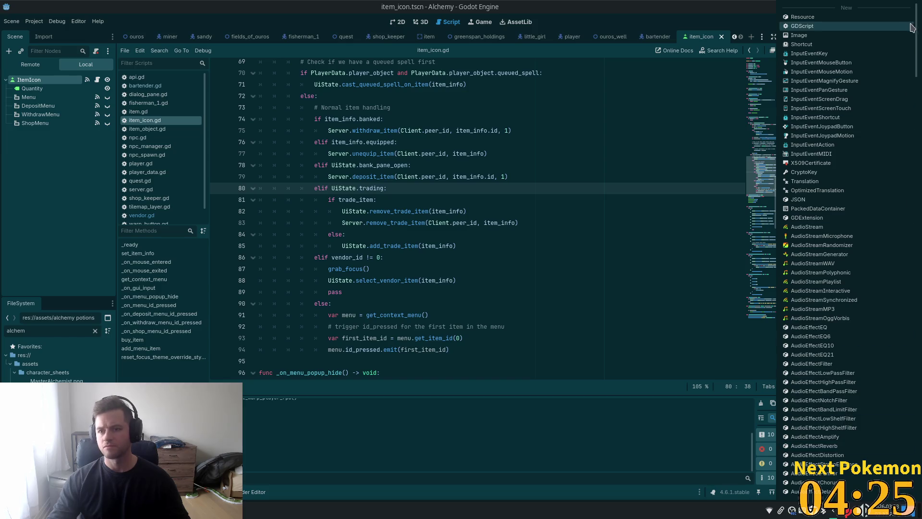
{"action": "scroll", "coordinate": [862, 485], "scroll_direction": "down", "scroll_amount": 10}
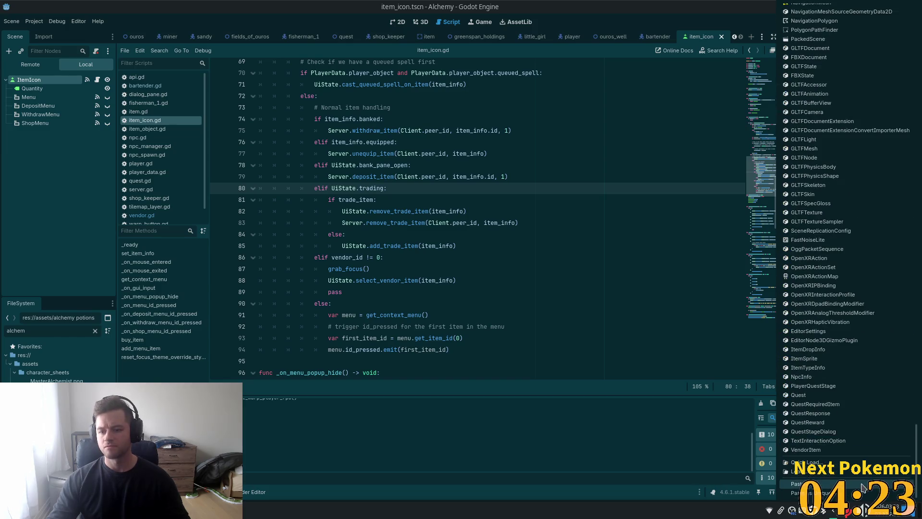
{"action": "left_click", "coordinate": [862, 489]}
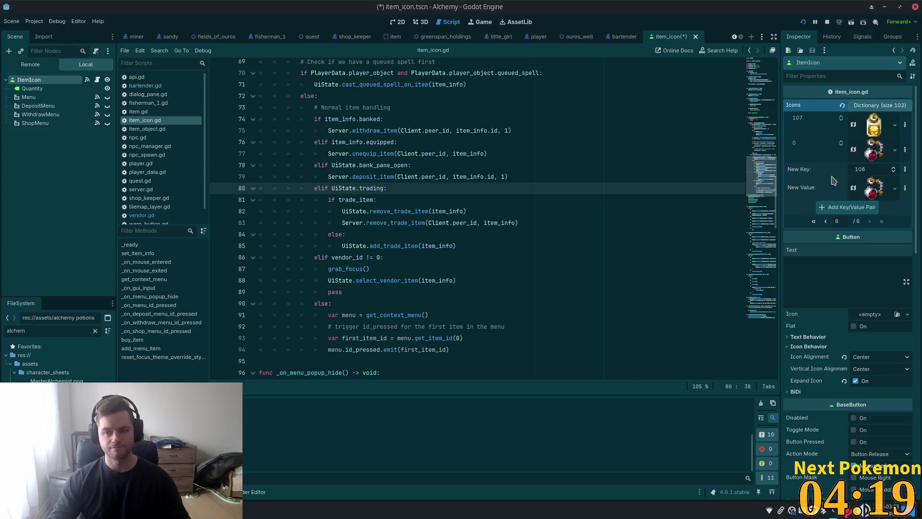
Add the 108 potion entry, remove the leftover key 0, save, and launch a test run.
{"action": "left_click", "coordinate": [838, 211]}
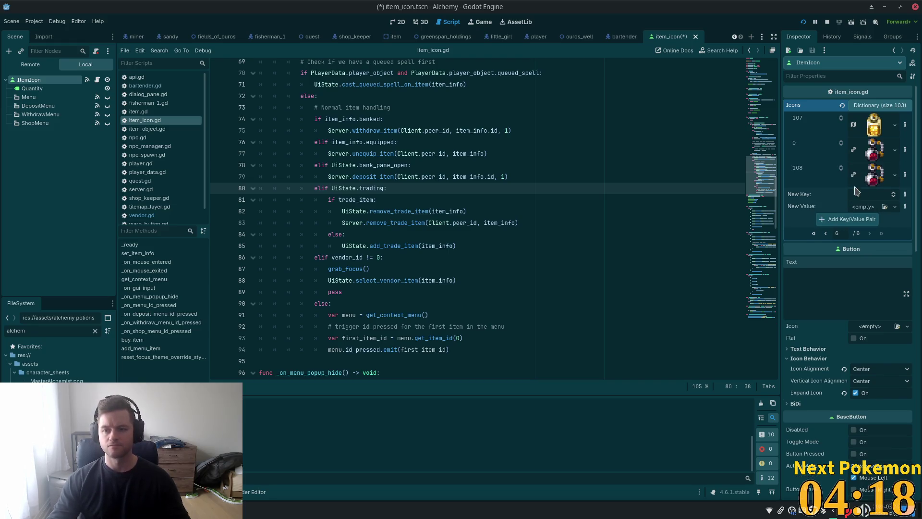
{"action": "left_click", "coordinate": [905, 150]}
{"action": "left_click", "coordinate": [860, 370]}
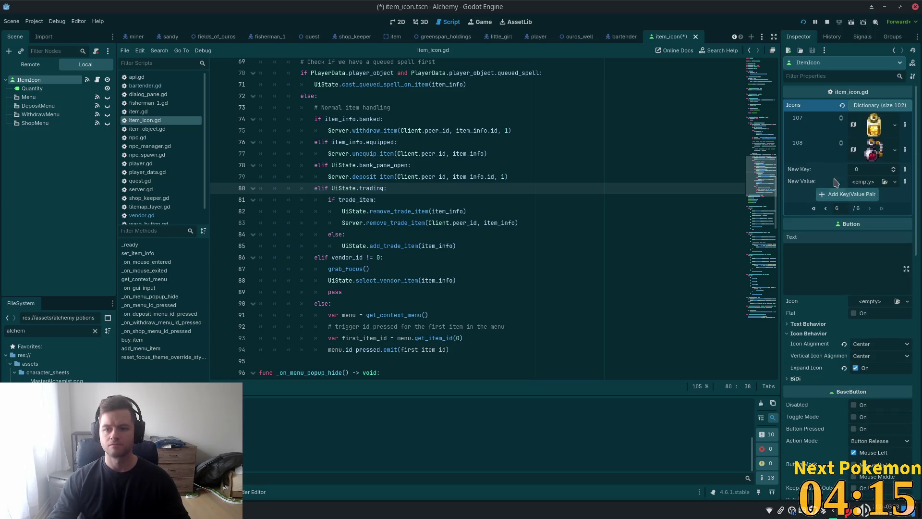
{"action": "key", "text": "ctrl+s"}
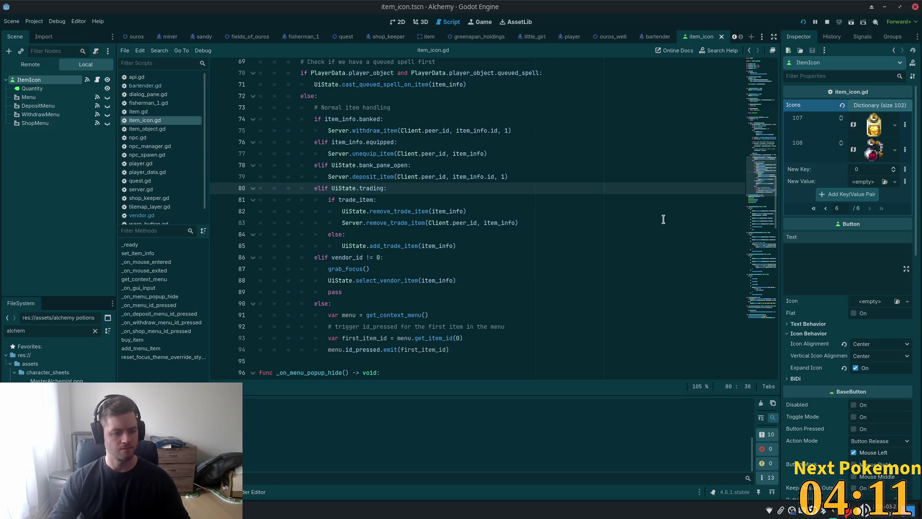
{"action": "left_click", "coordinate": [805, 24]}
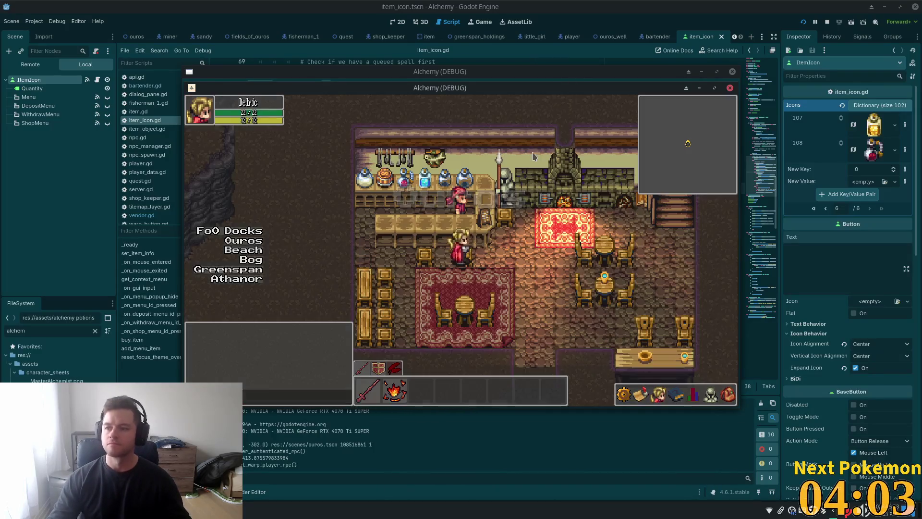
Open the bartender's shop and buy one Wine for 10 gold.
{"action": "left_click", "coordinate": [460, 196]}
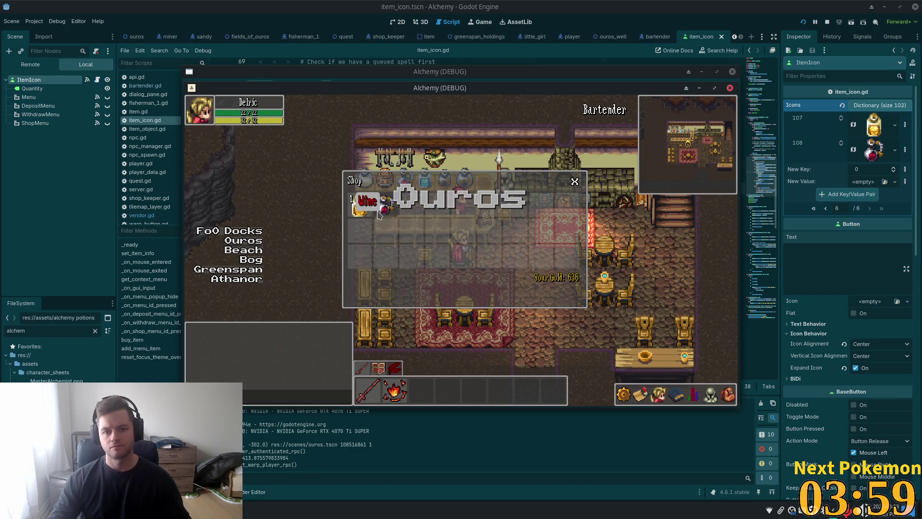
{"action": "left_click", "coordinate": [597, 171]}
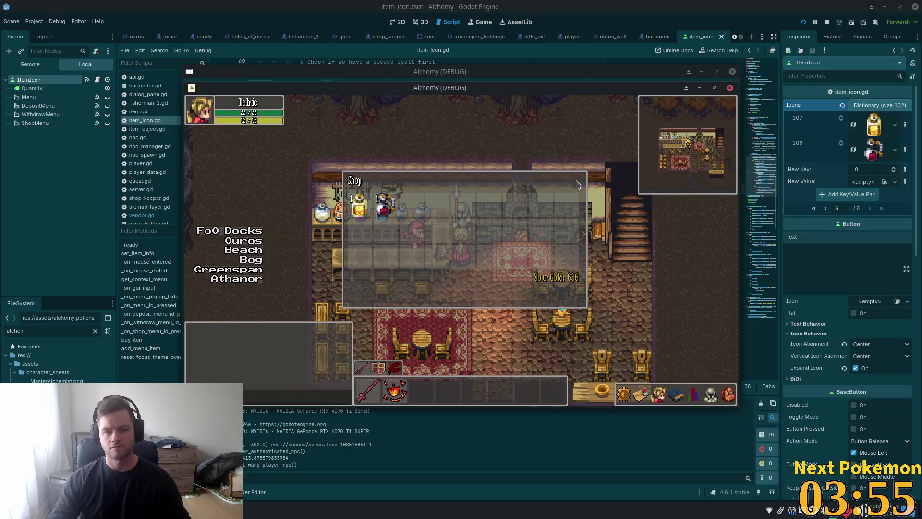
{"action": "left_click", "coordinate": [384, 205]}
{"action": "left_click", "coordinate": [437, 296]}
{"action": "left_click", "coordinate": [575, 182]}
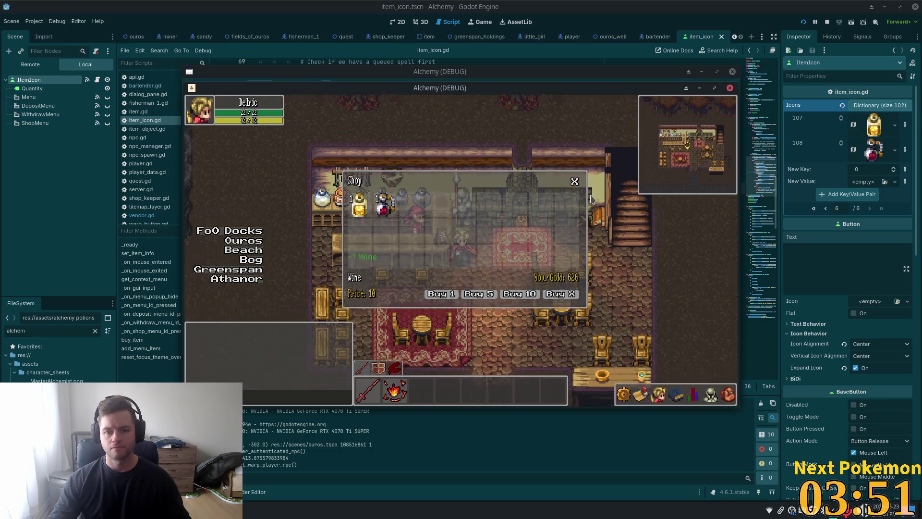
Drop an item from the inventory and check the newly bought Wine.
{"action": "left_click", "coordinate": [711, 395]}
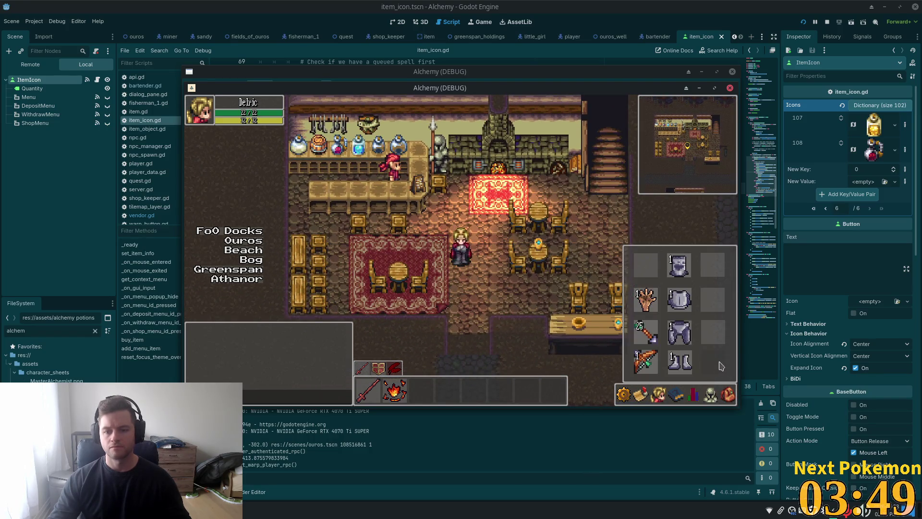
{"action": "left_click", "coordinate": [728, 395]}
{"action": "left_click", "coordinate": [695, 338]}
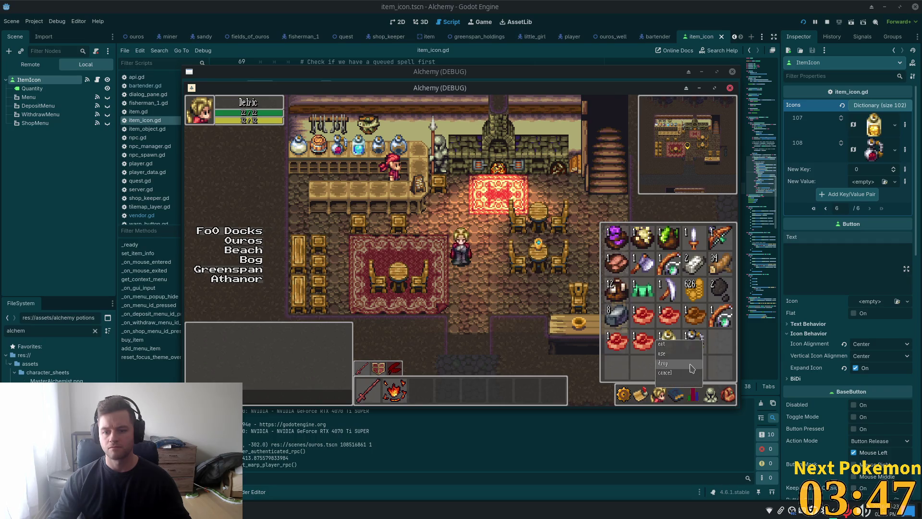
{"action": "left_click", "coordinate": [692, 368]}
{"action": "key", "text": "Left"}
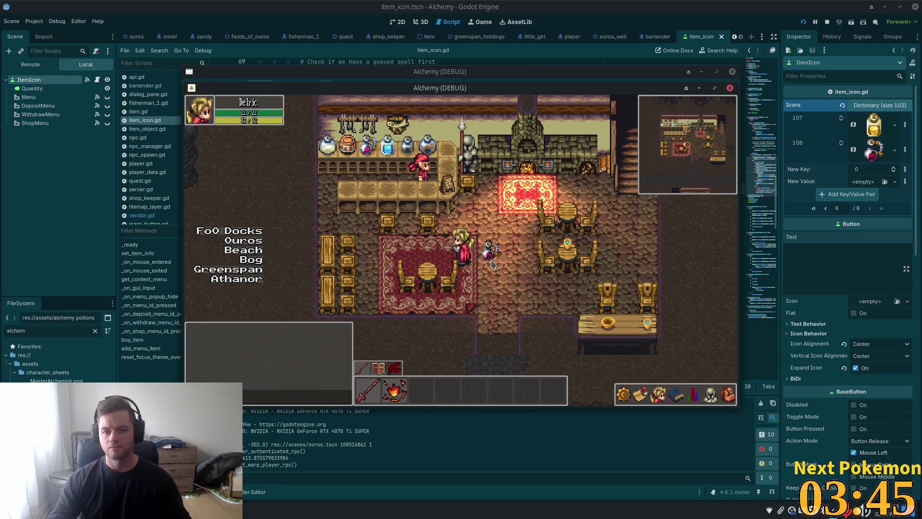
{"action": "key", "text": "Right"}
{"action": "left_click", "coordinate": [710, 394]}
{"action": "left_click", "coordinate": [727, 395]}
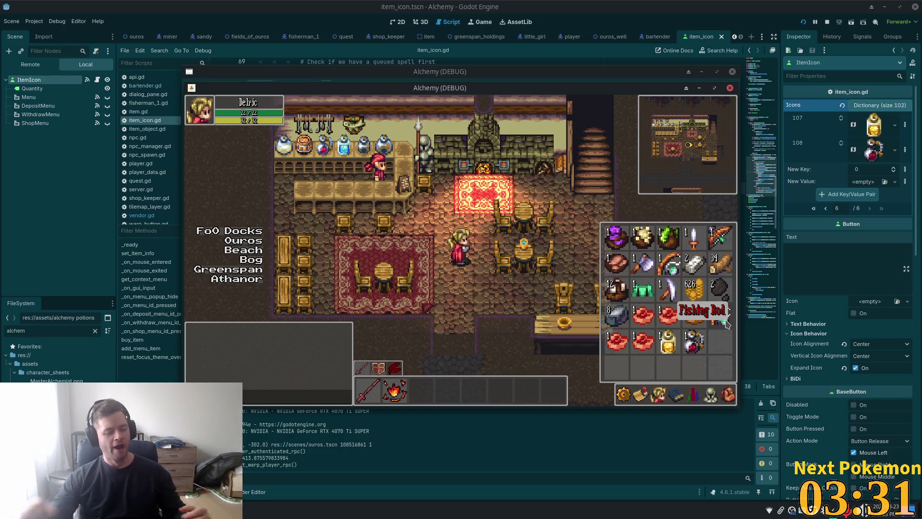
{"action": "key", "text": "Escape"}
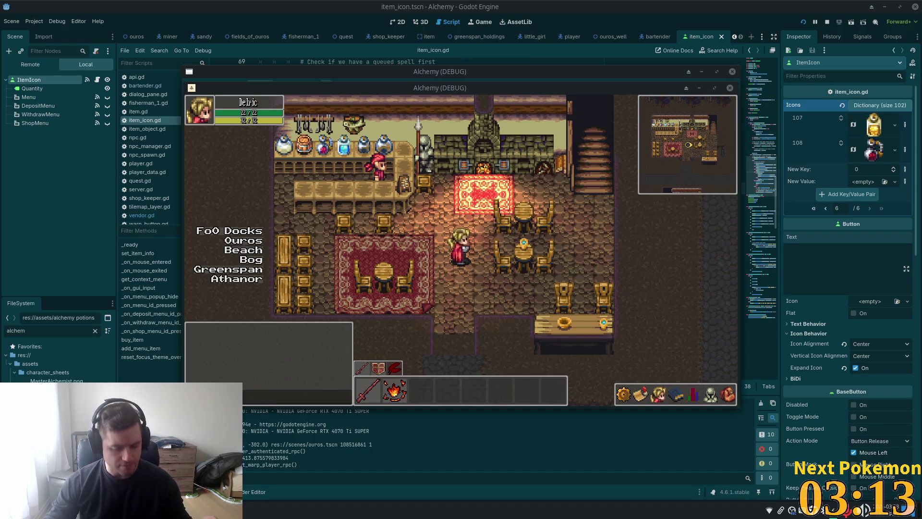
Walk up to the bartender, send a 'hey' chat message, then walk down-right.
{"action": "left_click", "coordinate": [411, 287]}
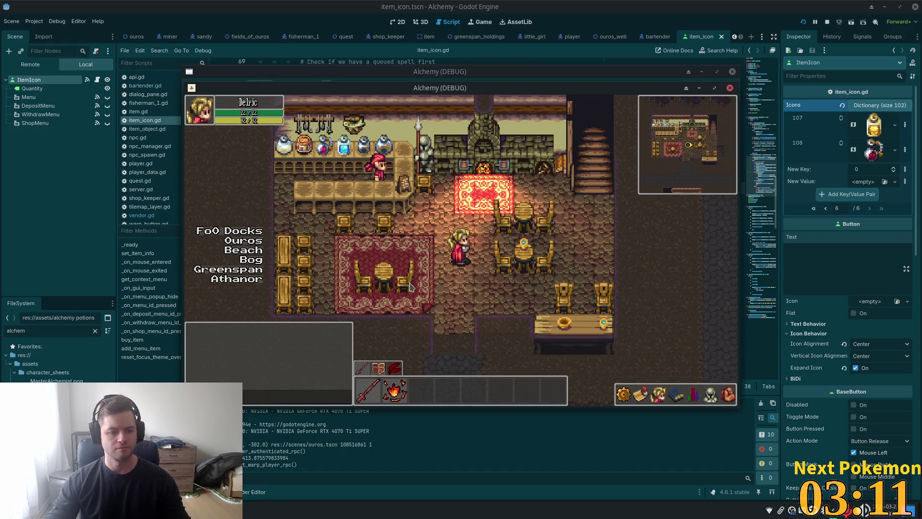
{"action": "key", "text": "Left"}
{"action": "left_click", "coordinate": [479, 180]}
{"action": "key", "text": "Return"}
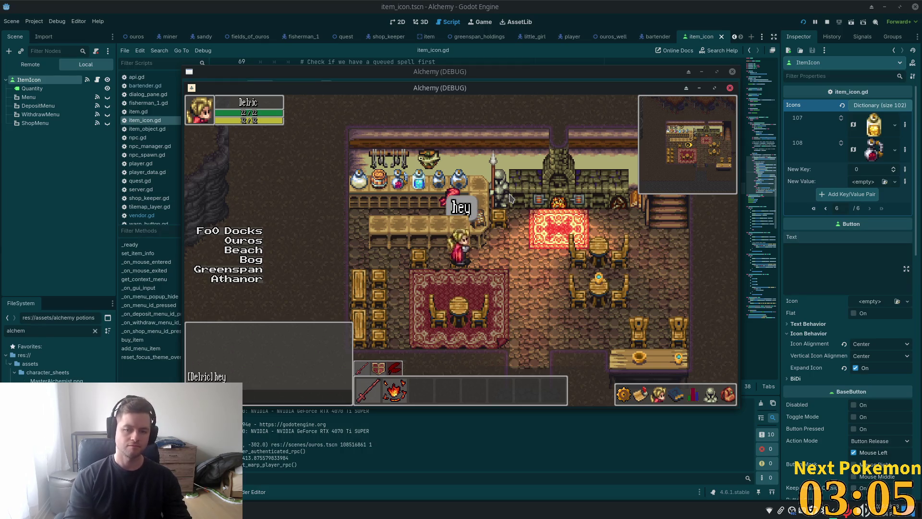
{"action": "key", "text": "Down"}
{"action": "key", "text": "Right"}
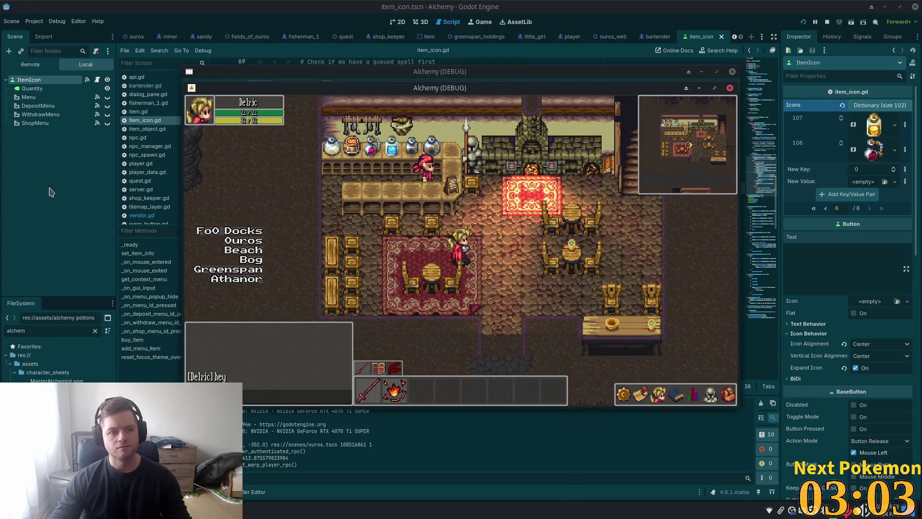
Switch to the bartender scene, inspect its DescriptionMouseover, ChatBubble and ClickRange nodes, and open bartender.gd.
{"action": "left_click", "coordinate": [51, 193]}
{"action": "left_click", "coordinate": [649, 38]}
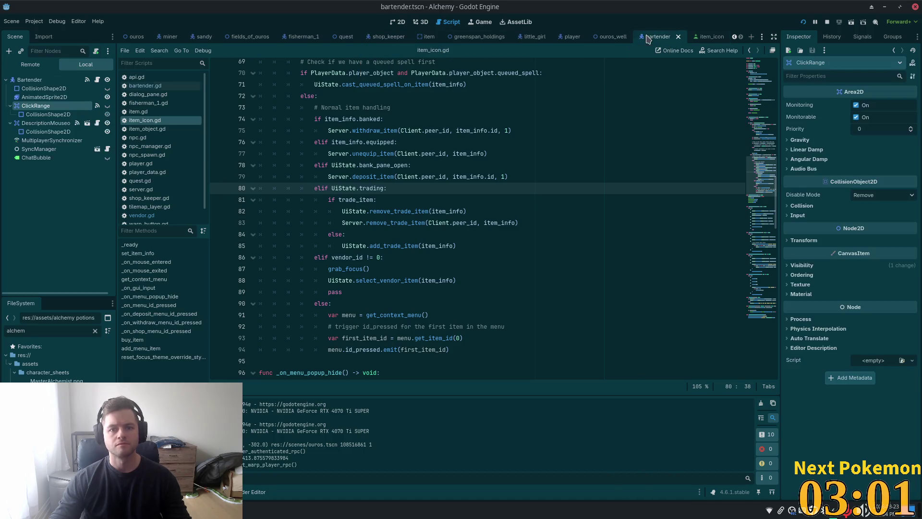
{"action": "left_click", "coordinate": [45, 123]}
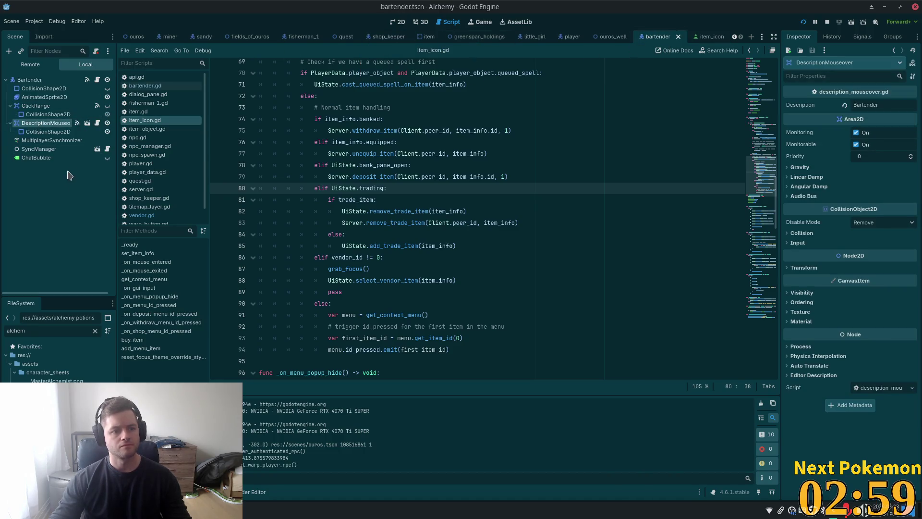
{"action": "left_click", "coordinate": [51, 158]}
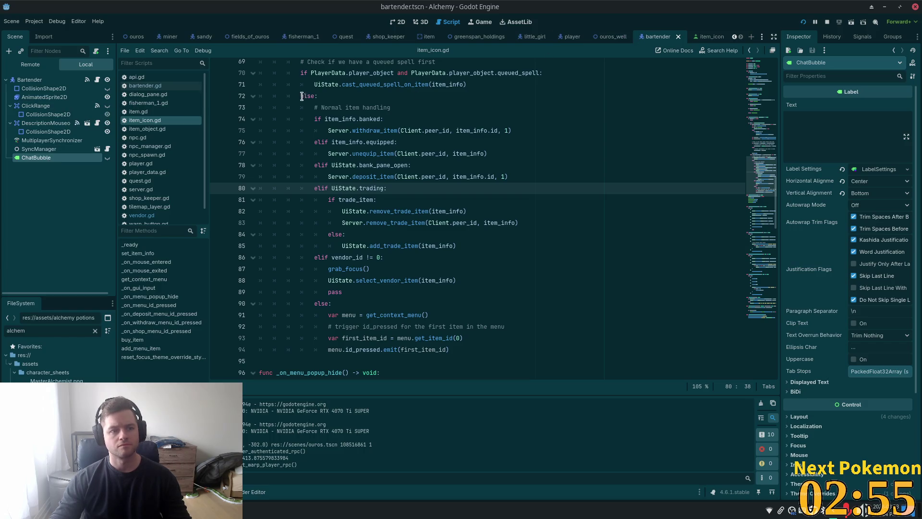
{"action": "left_click", "coordinate": [44, 97]}
{"action": "left_click", "coordinate": [36, 105]}
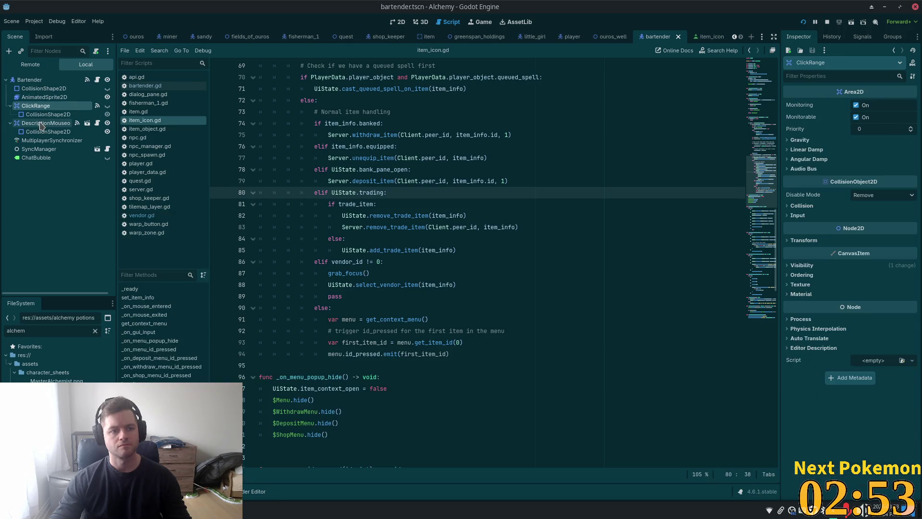
{"action": "left_click", "coordinate": [42, 126]}
{"action": "left_click", "coordinate": [97, 80]}
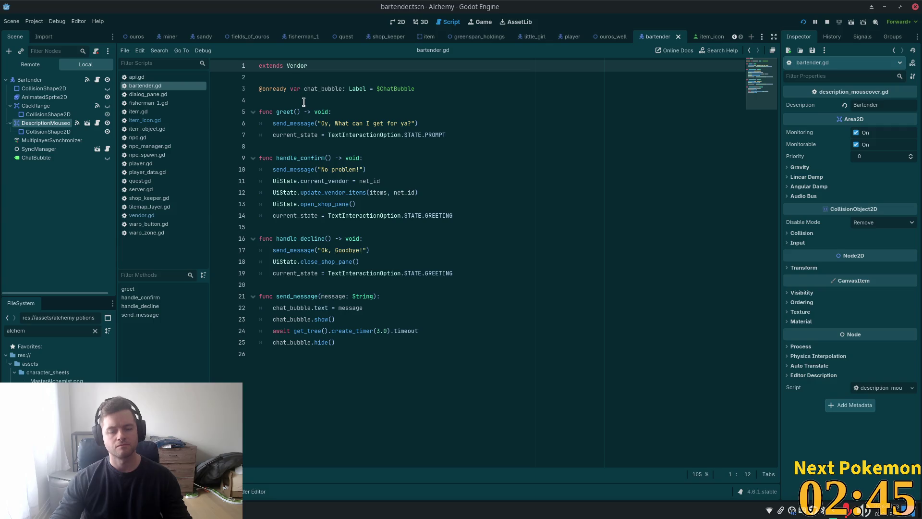
{"action": "mouse_move", "coordinate": [278, 128]}
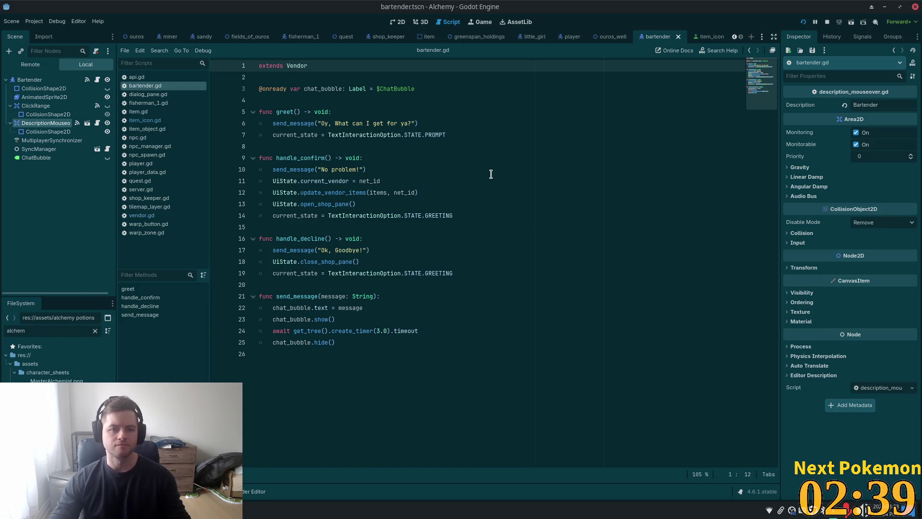
Jump from bartender.gd to vendor.gd and read through its _items_data setter and Initialize code.
{"action": "left_click", "coordinate": [299, 66], "text": "ctrl"}
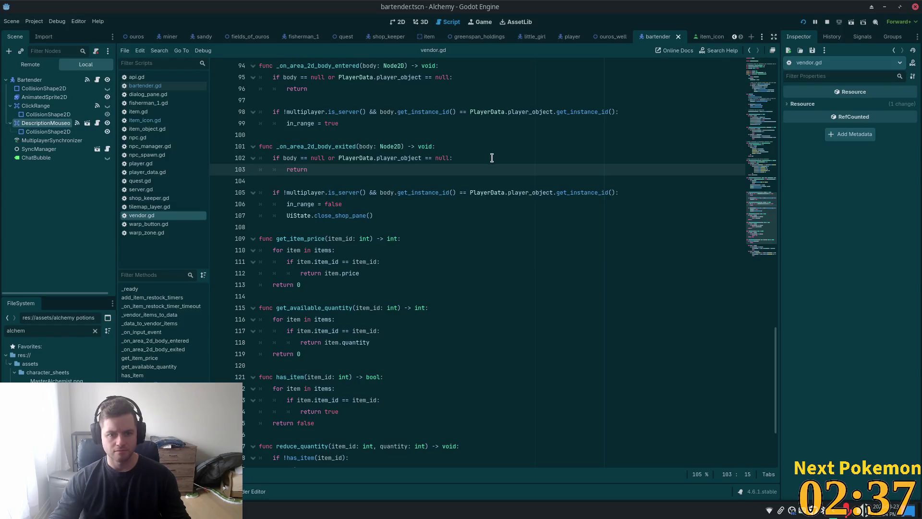
{"action": "scroll", "coordinate": [401, 153], "scroll_direction": "up", "scroll_amount": 6}
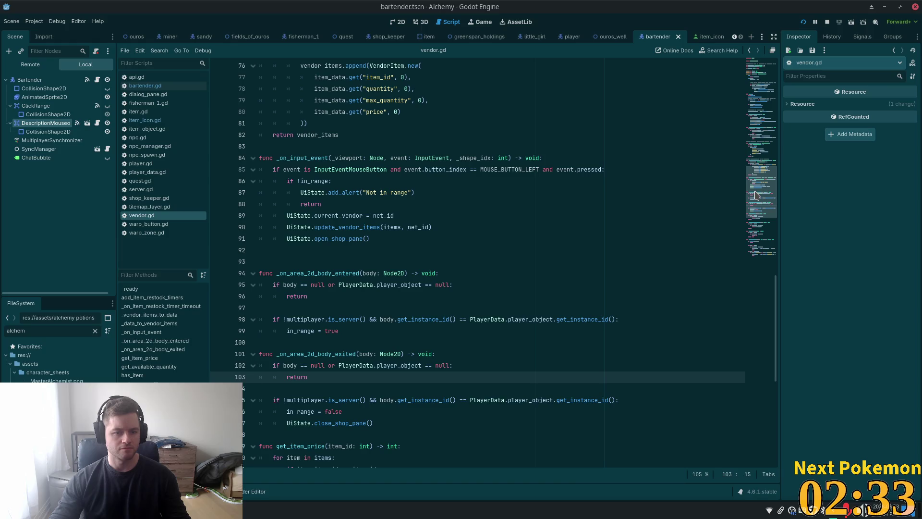
{"action": "key", "text": "alt+Tab"}
{"action": "key", "text": "alt+Tab"}
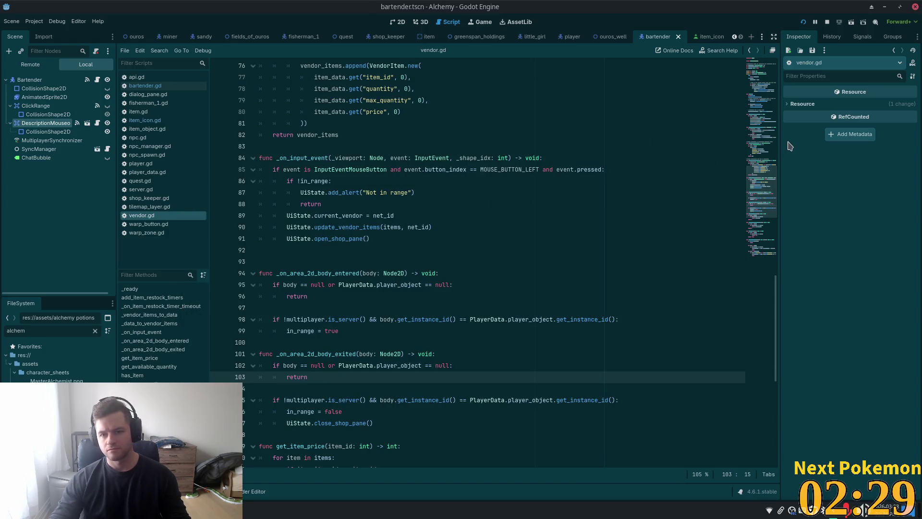
{"action": "left_click_drag", "start_coordinate": [770, 172], "coordinate": [766, 91]}
{"action": "scroll", "coordinate": [763, 71], "scroll_direction": "up", "scroll_amount": 1}
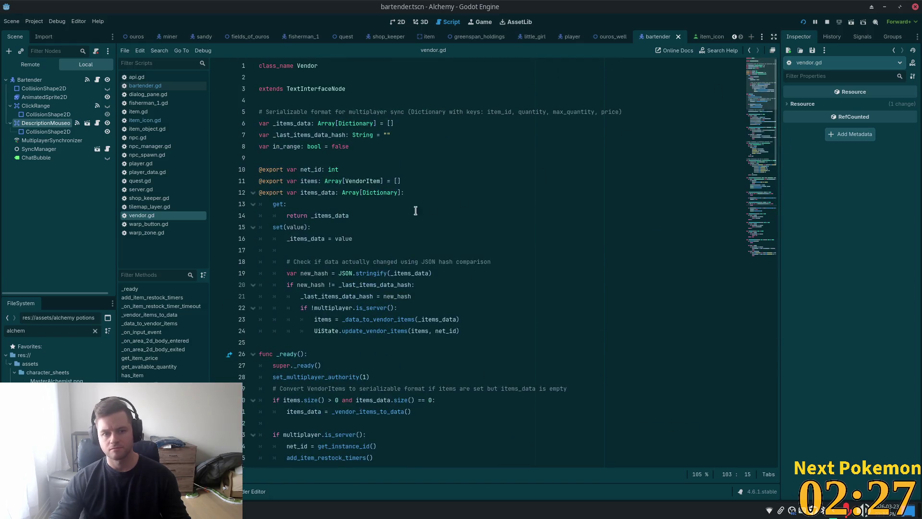
{"action": "left_click", "coordinate": [329, 297]}
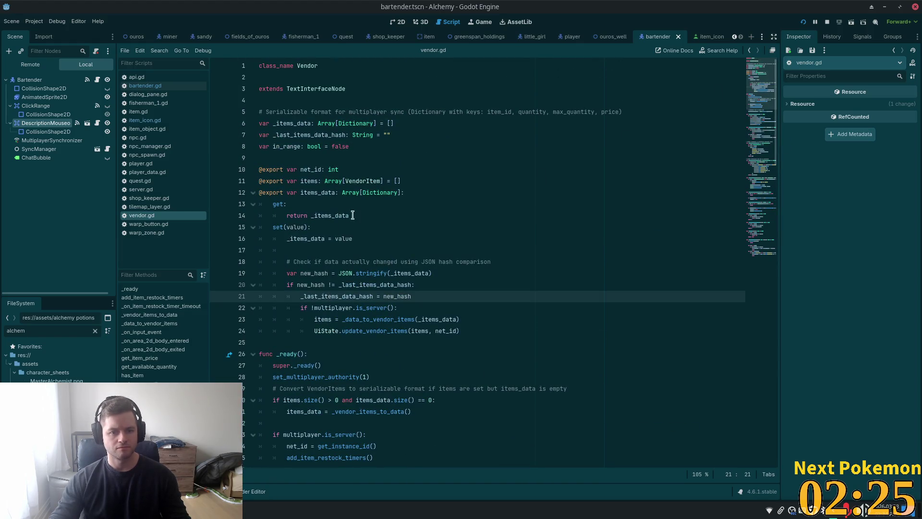
{"action": "double_click", "coordinate": [303, 238]}
{"action": "scroll", "coordinate": [336, 288], "scroll_direction": "down", "scroll_amount": 5}
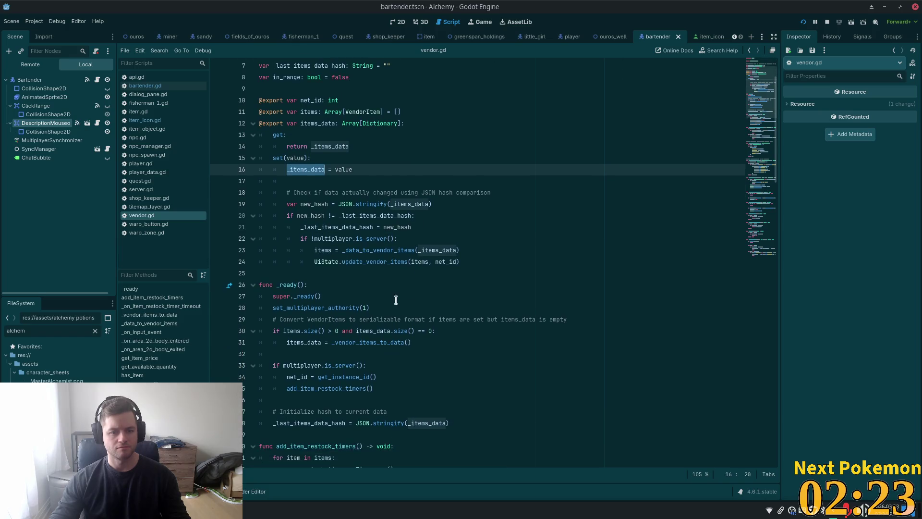
{"action": "double_click", "coordinate": [298, 274]}
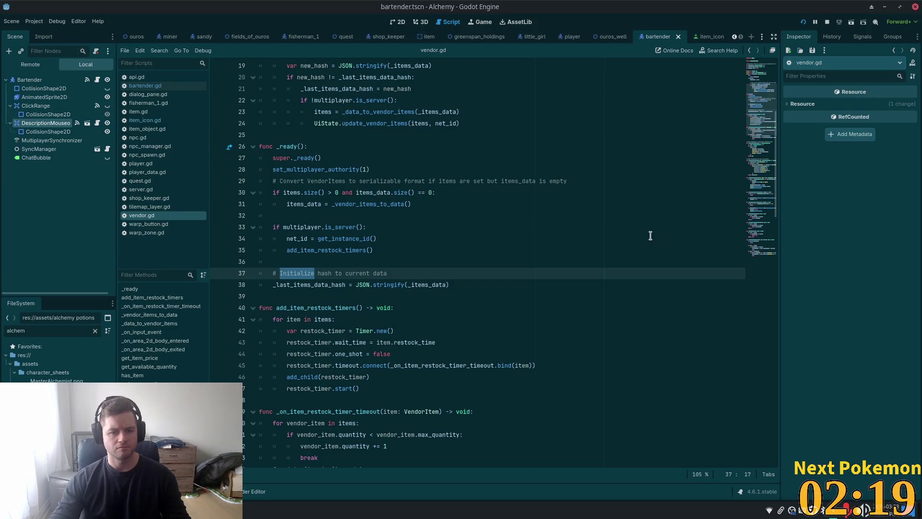
{"action": "scroll", "coordinate": [756, 154], "scroll_direction": "down", "scroll_amount": 8}
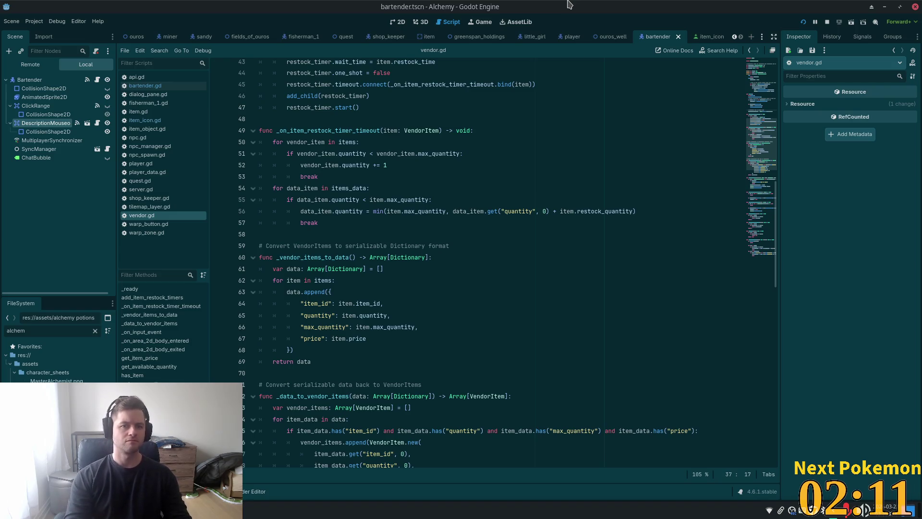
{"action": "key", "text": "alt+shift+o"}
Open shop_keeper.tscn, select ShopKeeper, and expand its four dialogue Options in the Inspector.
{"action": "type", "text": "sh"}
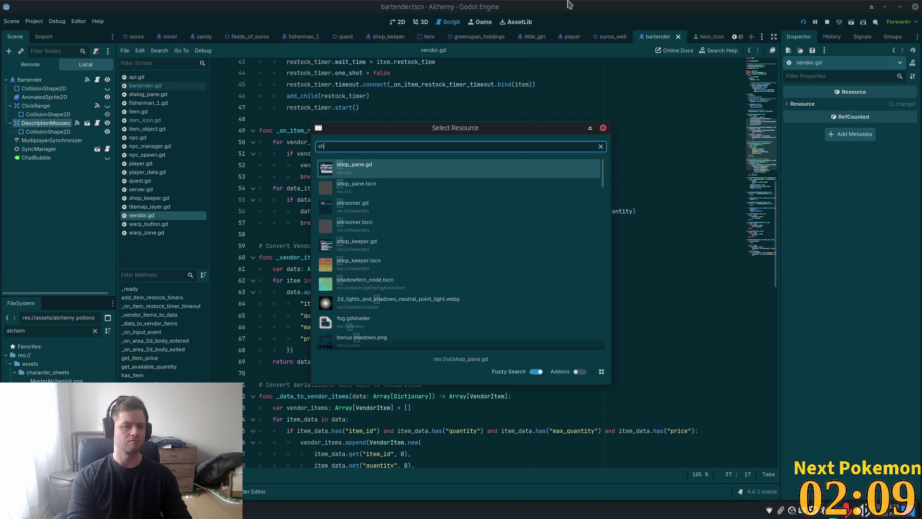
{"action": "type", "text": "opkeepo"}
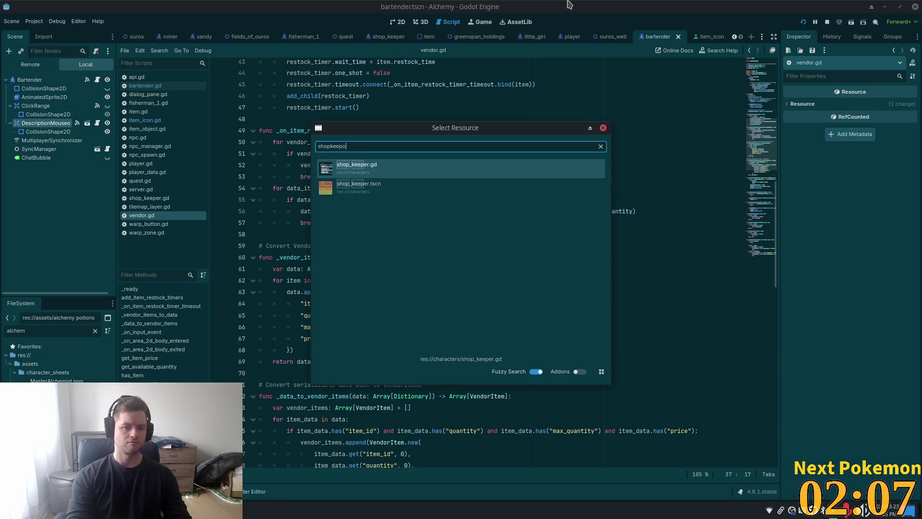
{"action": "double_click", "coordinate": [367, 189]}
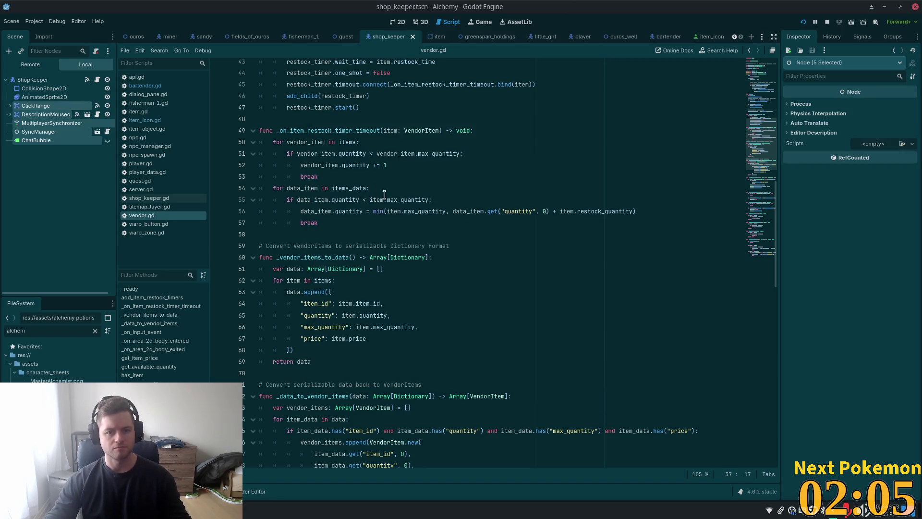
{"action": "left_click", "coordinate": [53, 80]}
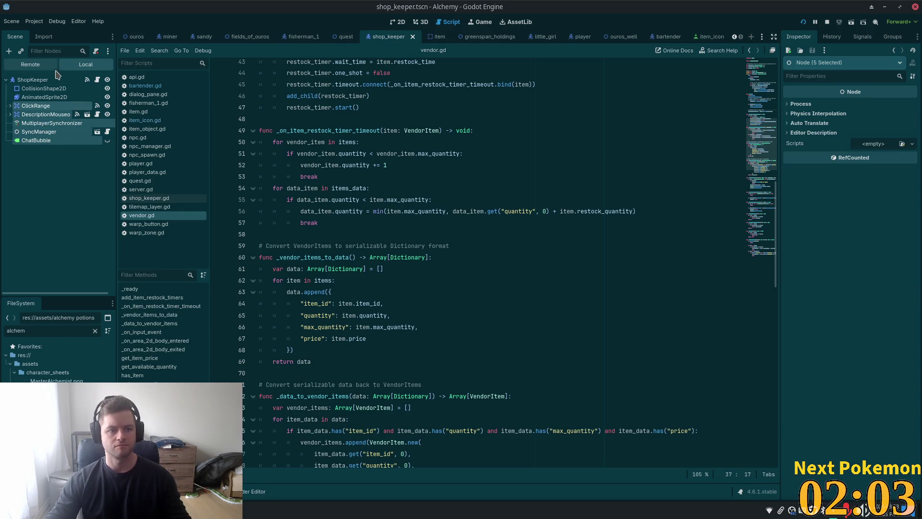
{"action": "left_click", "coordinate": [863, 38]}
{"action": "left_click", "coordinate": [799, 38]}
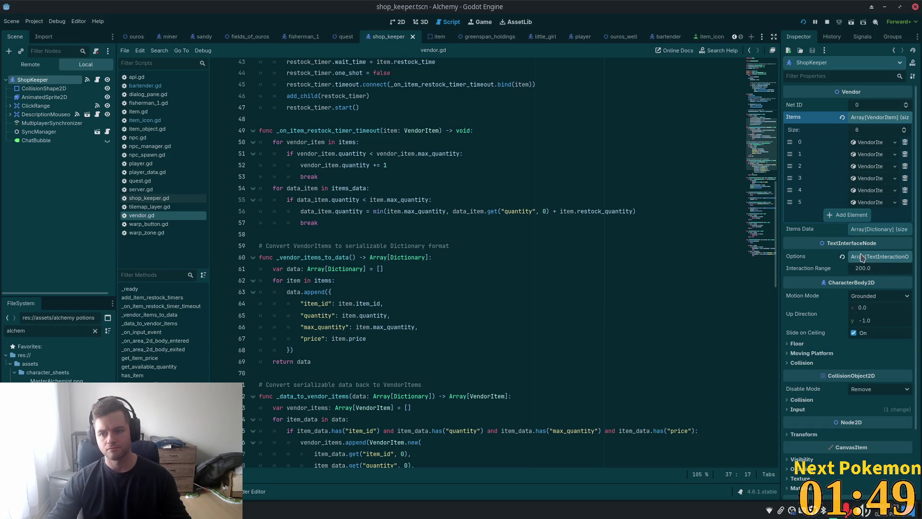
{"action": "left_click", "coordinate": [888, 257]}
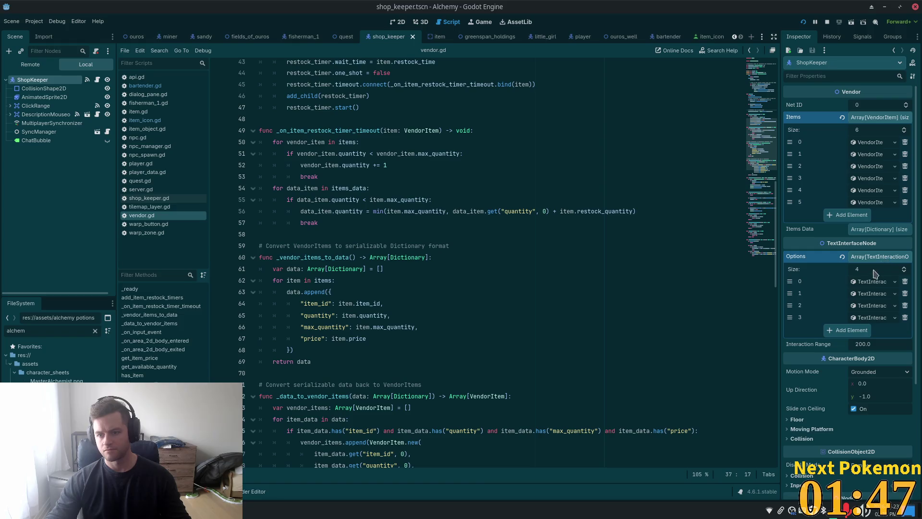
{"action": "left_click", "coordinate": [873, 287]}
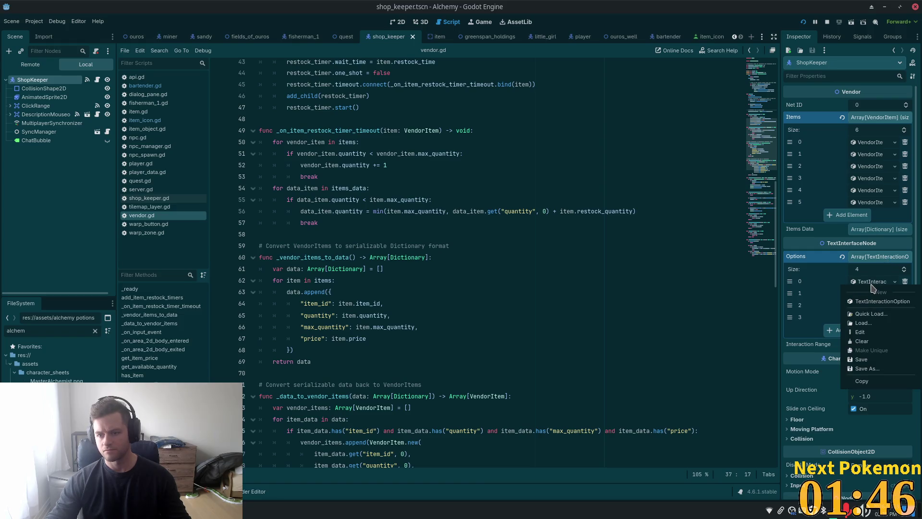
Copy the ShopKeeper's dialogue Options property value.
{"action": "left_click", "coordinate": [852, 284]}
{"action": "left_click", "coordinate": [865, 283]}
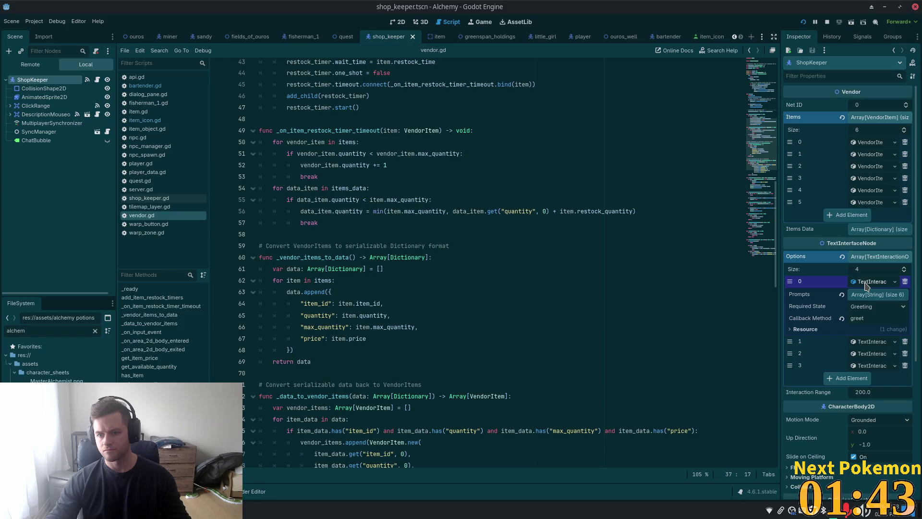
{"action": "left_click", "coordinate": [869, 284]}
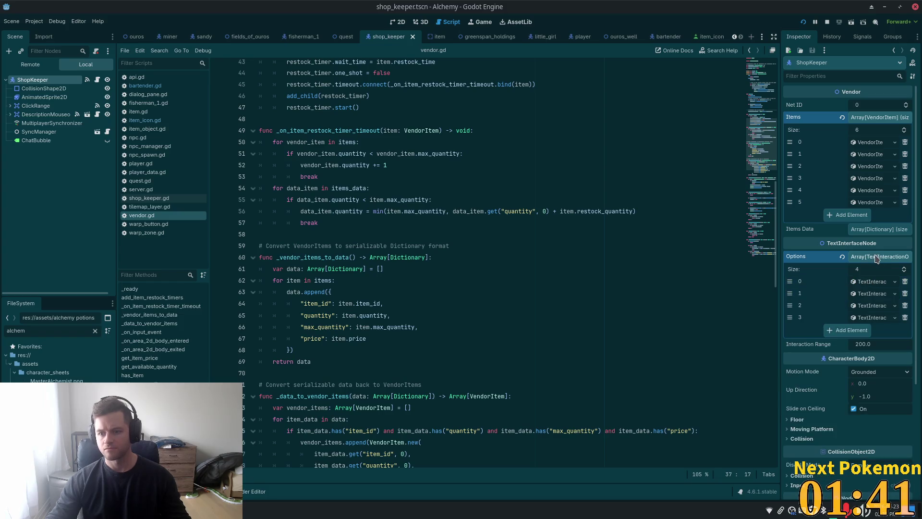
{"action": "right_click", "coordinate": [827, 257]}
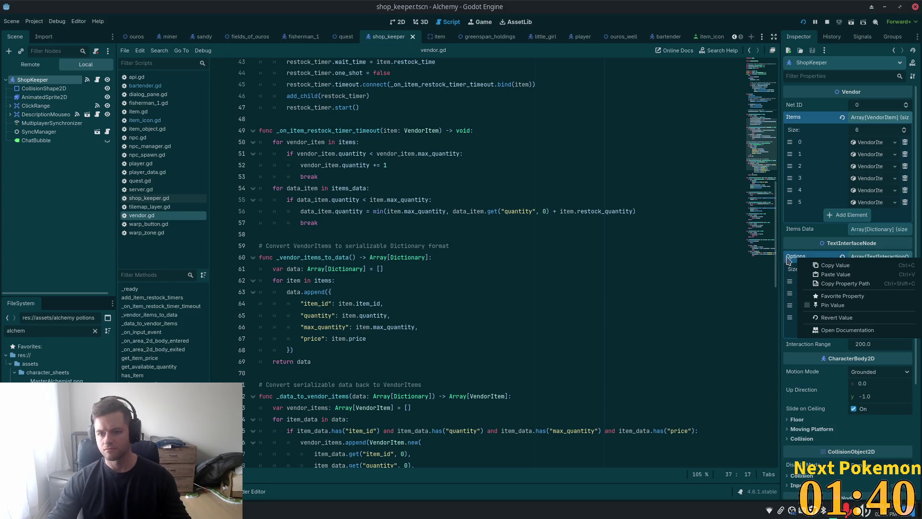
{"action": "left_click", "coordinate": [854, 267]}
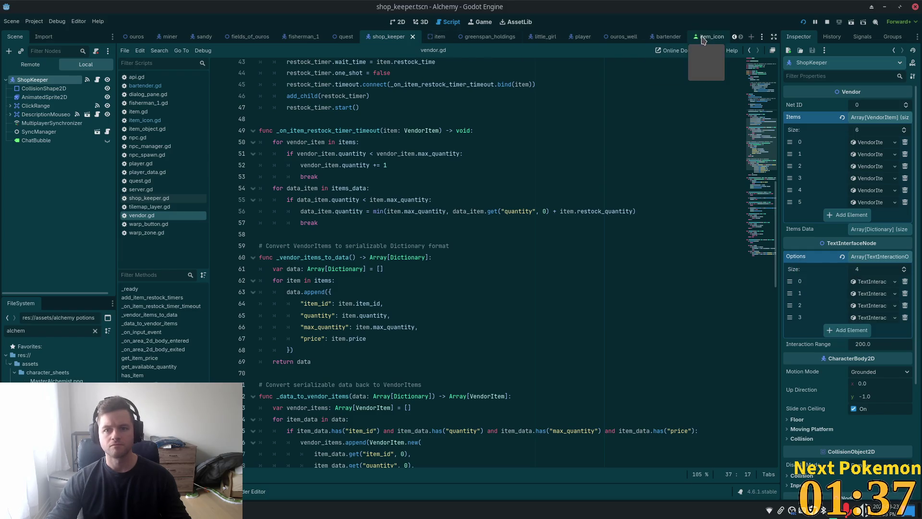
Paste the options onto the Bartender node and save the bartender scene.
{"action": "left_click", "coordinate": [658, 43]}
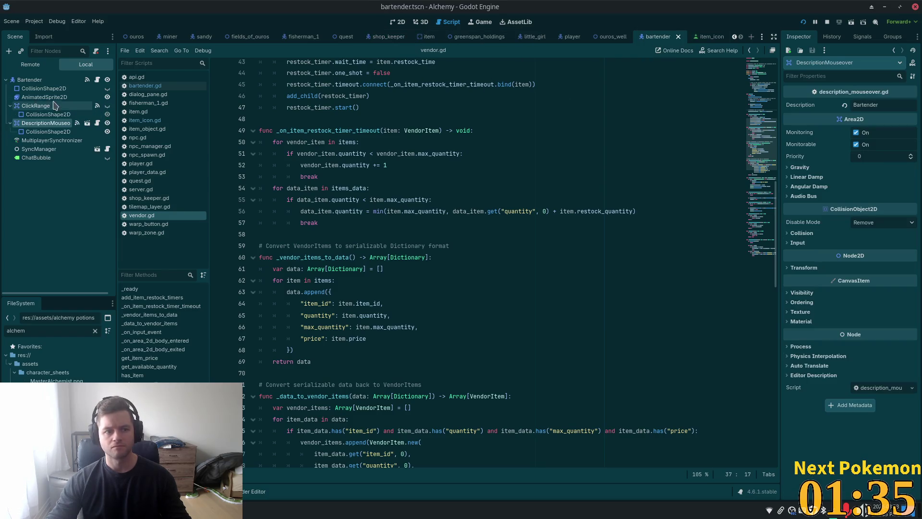
{"action": "left_click", "coordinate": [30, 80]}
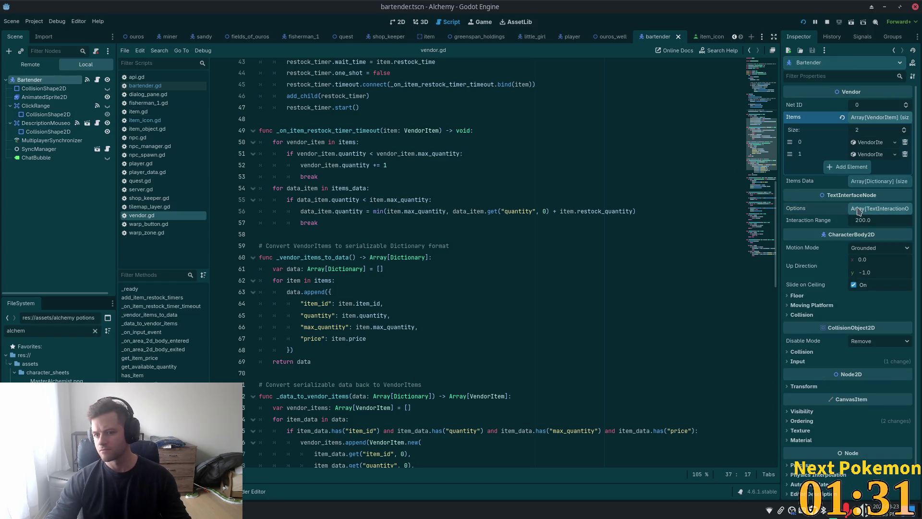
{"action": "right_click", "coordinate": [797, 210]}
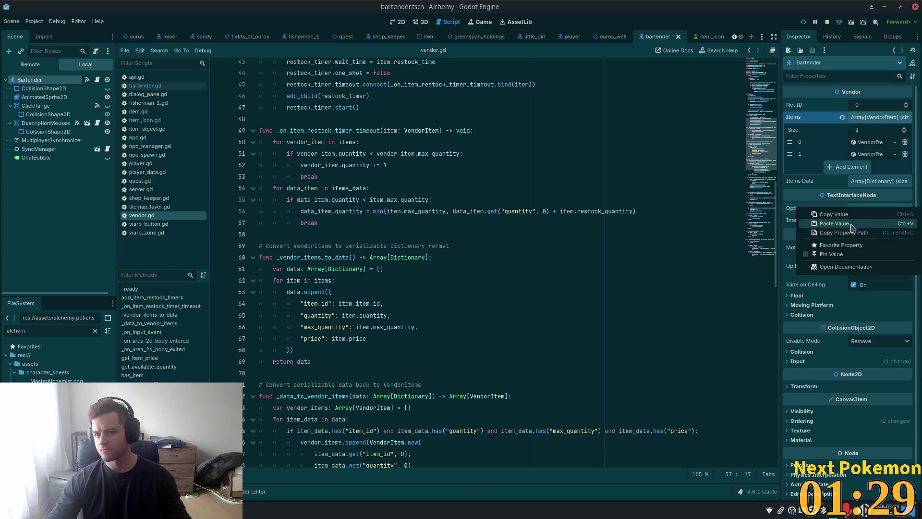
{"action": "left_click", "coordinate": [835, 223]}
{"action": "left_click", "coordinate": [875, 210]}
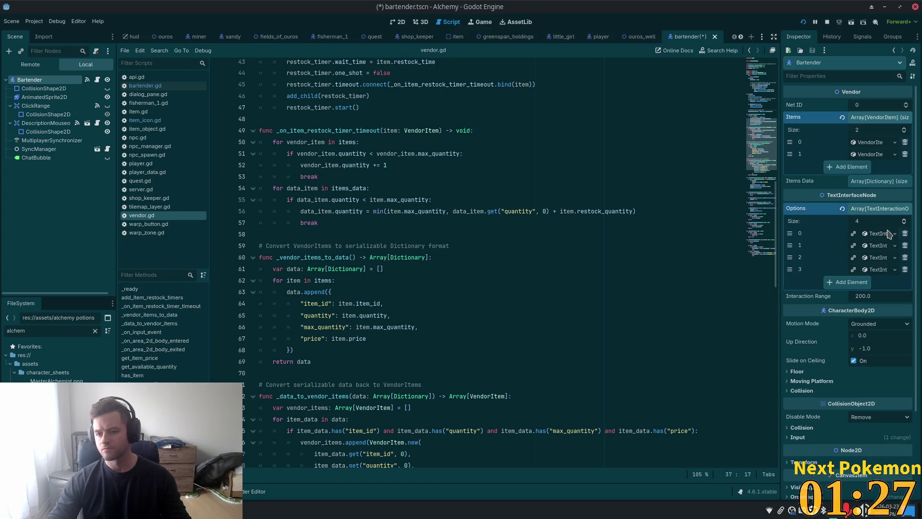
{"action": "key", "text": "ctrl+s"}
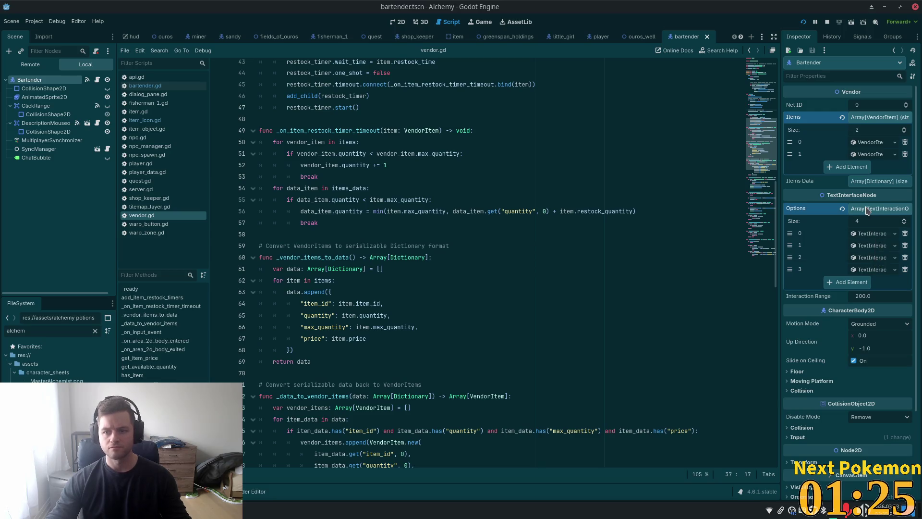
Favorite the Options property, fold its four entries, save, then unfavorite all properties.
{"action": "right_click", "coordinate": [809, 209]}
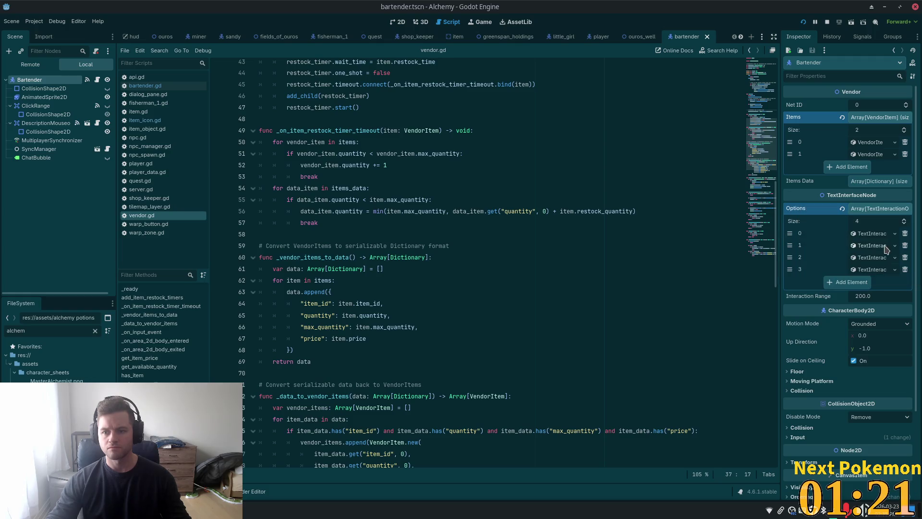
{"action": "right_click", "coordinate": [796, 213]}
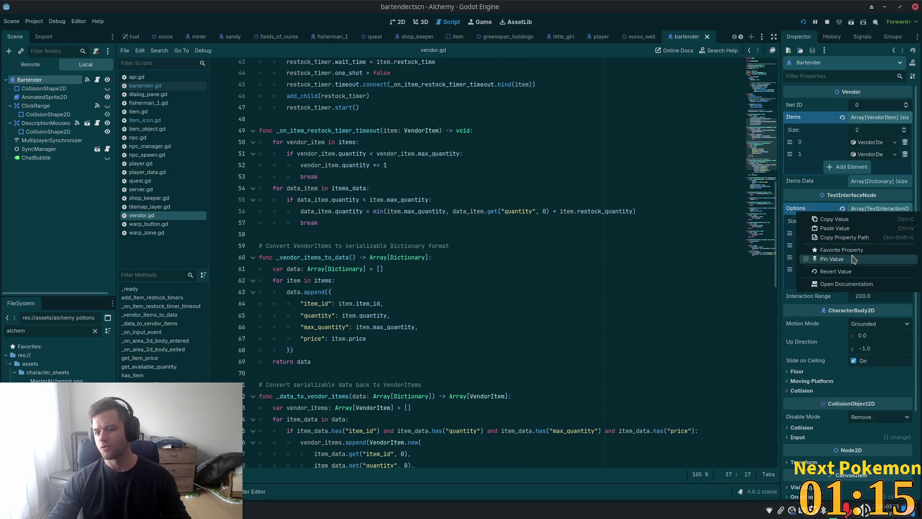
{"action": "left_click", "coordinate": [860, 250]}
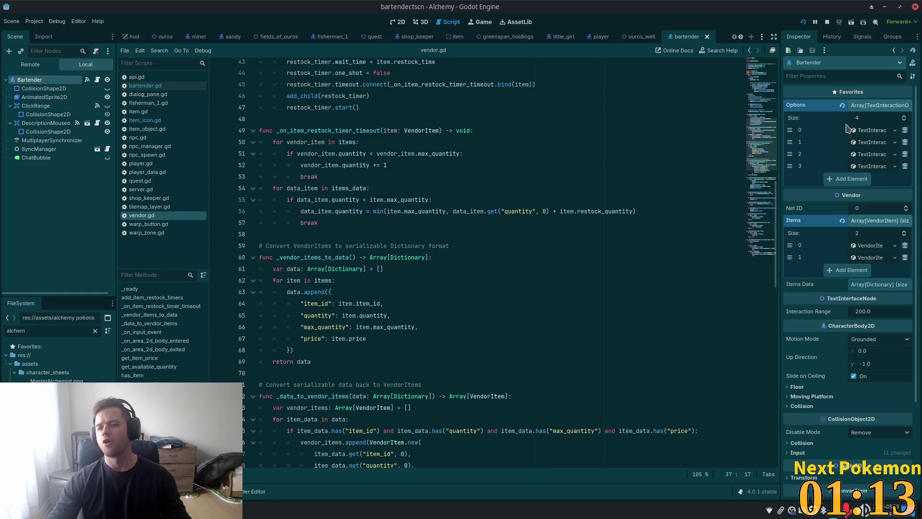
{"action": "left_click", "coordinate": [882, 105]}
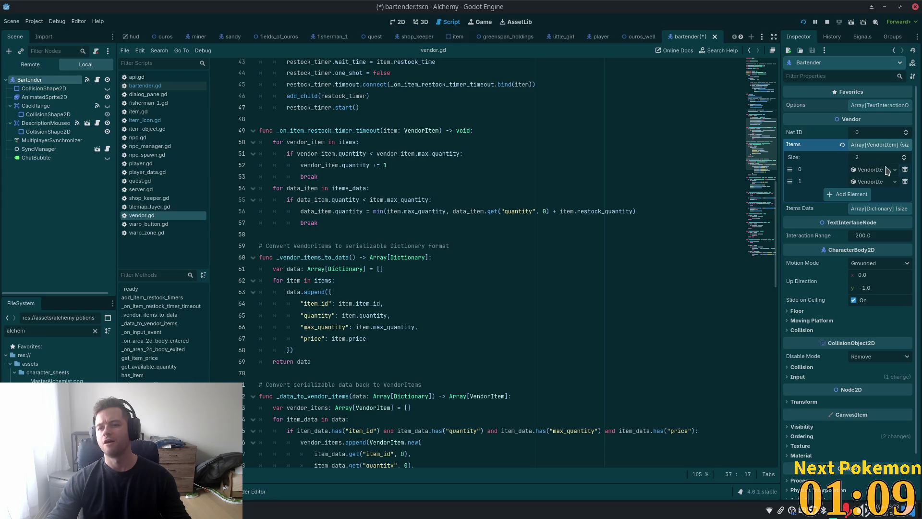
{"action": "key", "text": "ctrl+s"}
{"action": "right_click", "coordinate": [839, 97]}
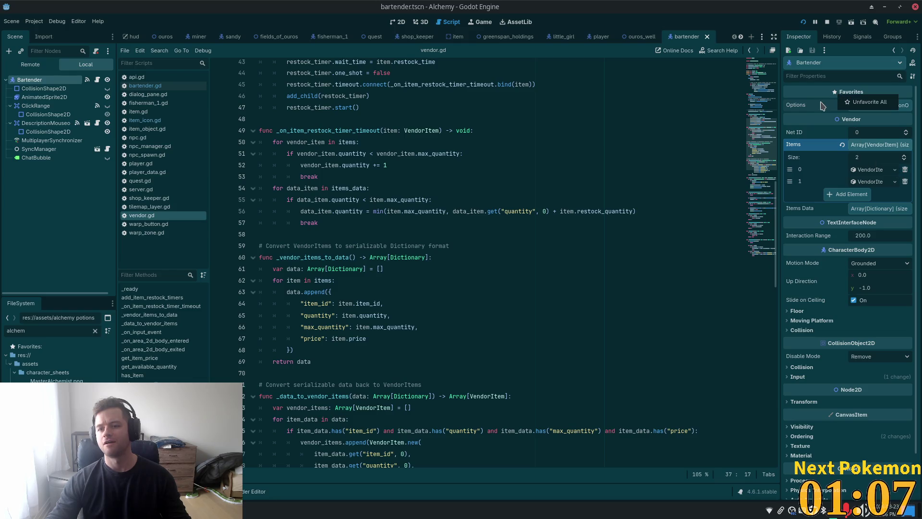
{"action": "left_click", "coordinate": [860, 102]}
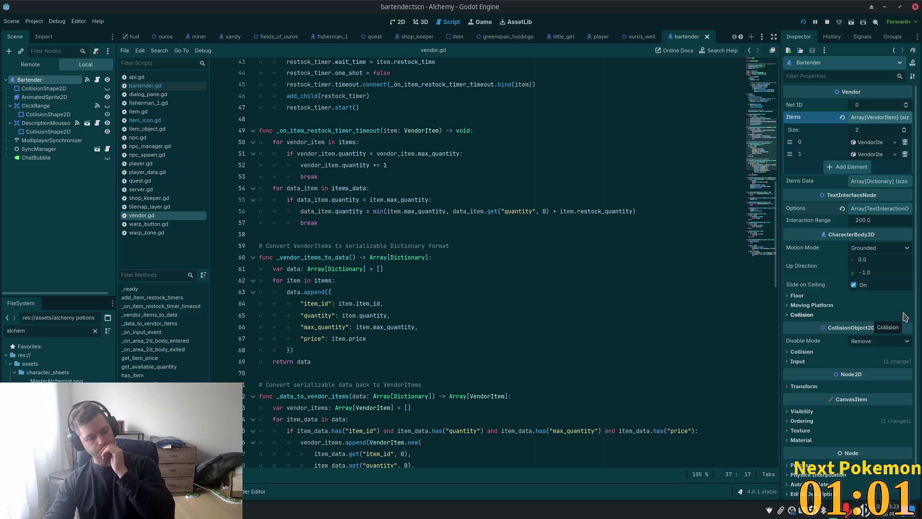
{"action": "mouse_move", "coordinate": [899, 335]}
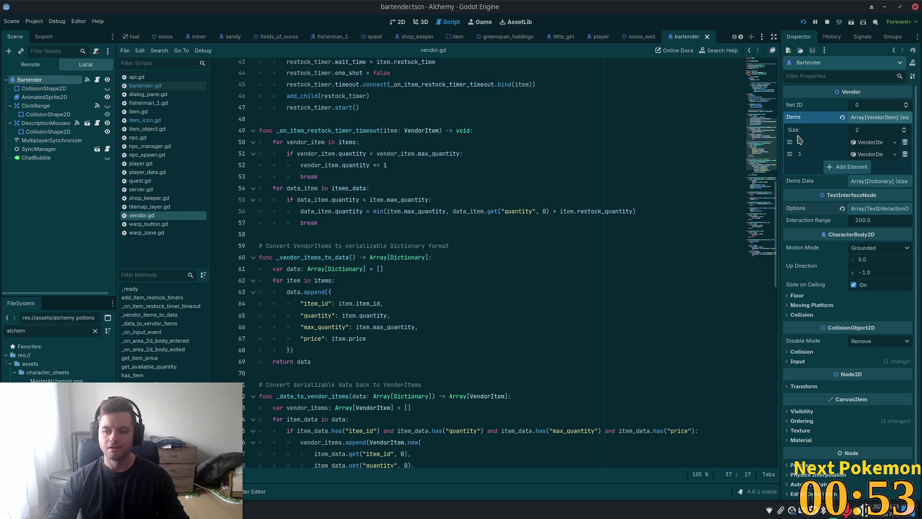
{"action": "right_click", "coordinate": [805, 111]}
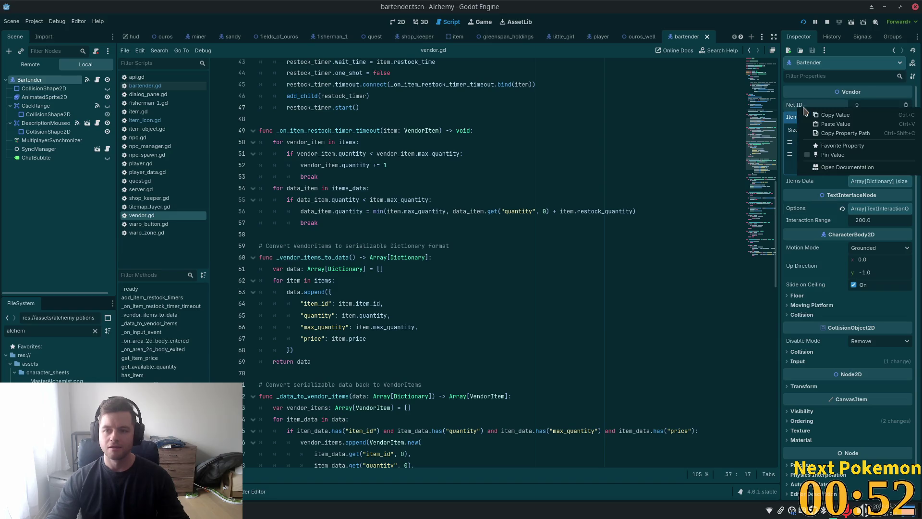
Expand the CharacterBody2D Collision settings showing Safe Margin 0.08, then bring up the Twitch window.
{"action": "right_click", "coordinate": [796, 212]}
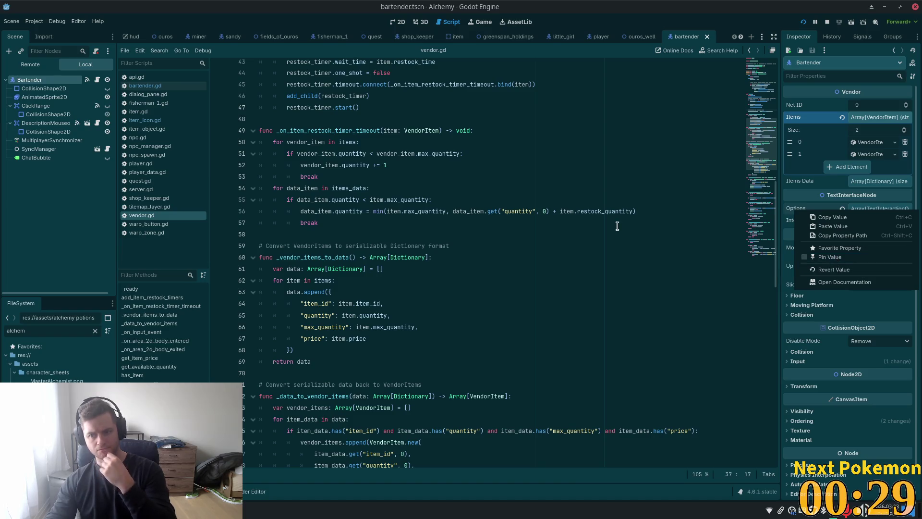
{"action": "left_click", "coordinate": [847, 330]}
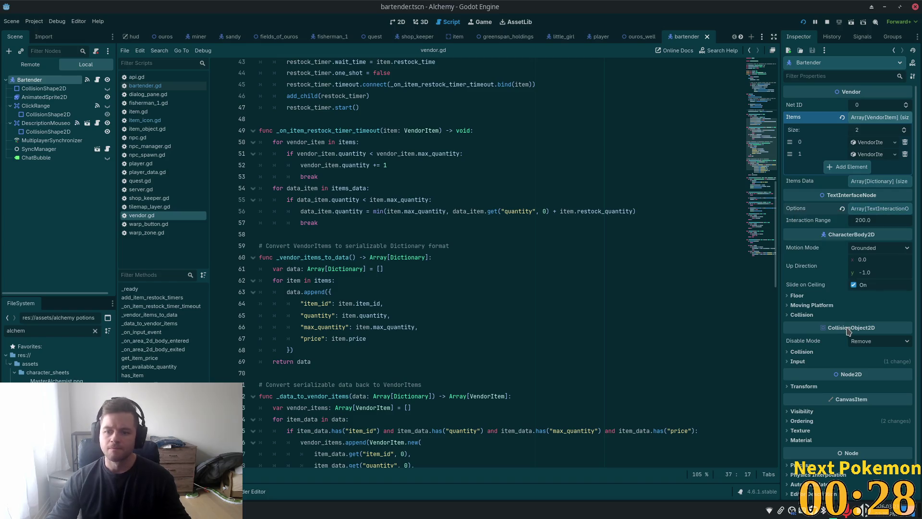
{"action": "left_click", "coordinate": [807, 314]}
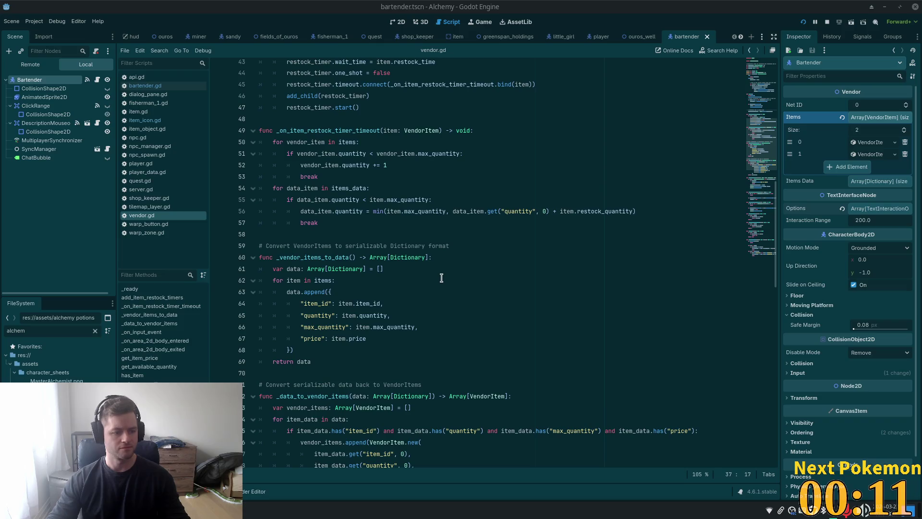
{"action": "mouse_move", "coordinate": [411, 203]}
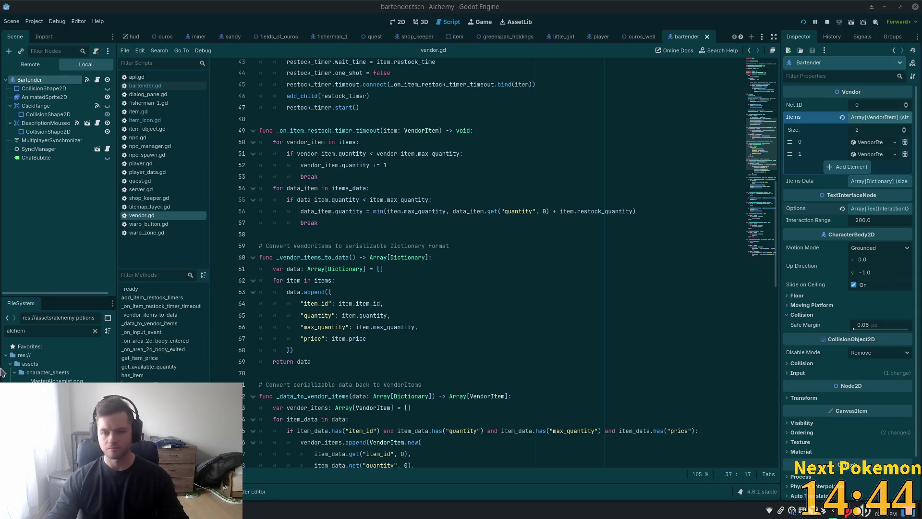
{"action": "key", "text": "alt+Tab"}
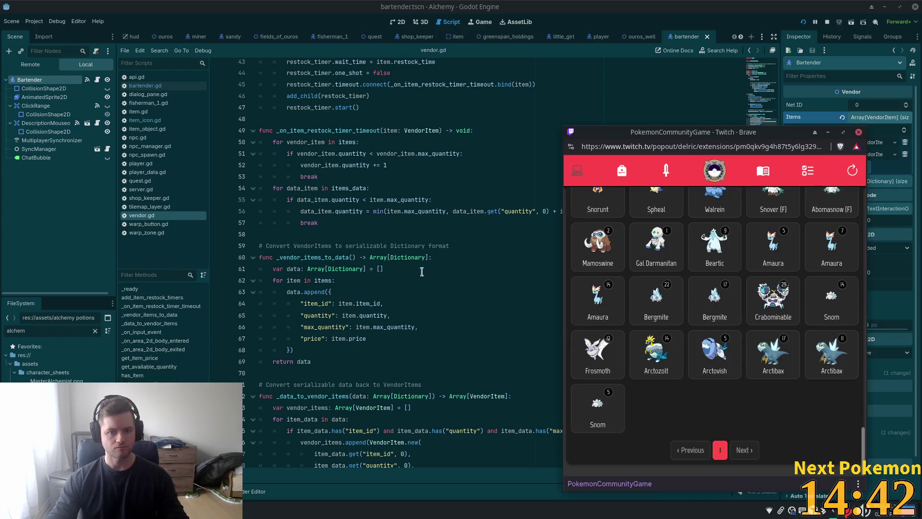
Search the Twitch Pokémon collection popup for 'spido' to find Spidops.
{"action": "scroll", "coordinate": [691, 342], "scroll_direction": "up", "scroll_amount": 1}
{"action": "key", "text": "alt+Tab"}
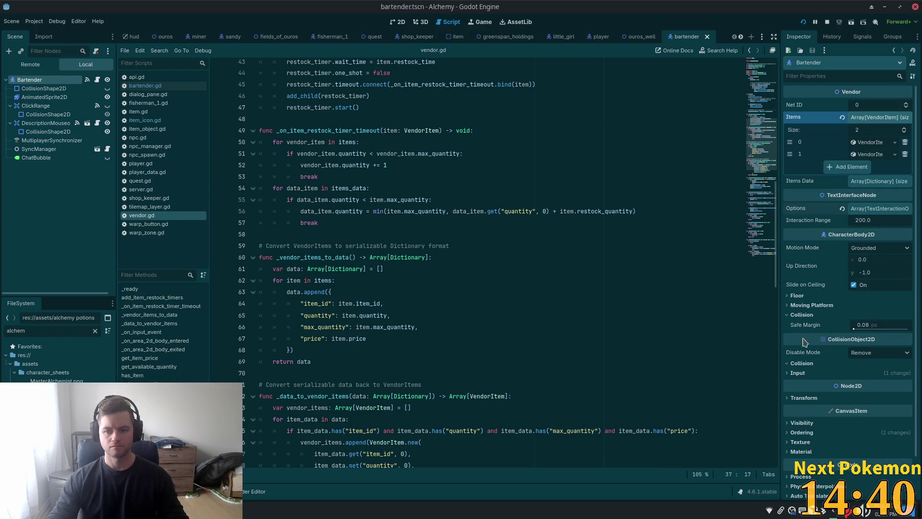
{"action": "key", "text": "alt+Tab"}
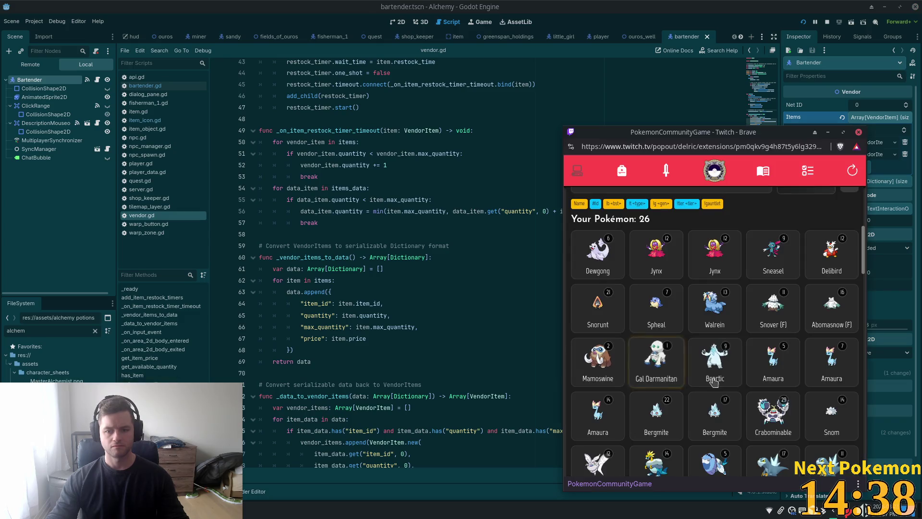
{"action": "type", "text": "lt ice"}
{"action": "triple_click", "coordinate": [685, 208]}
{"action": "type", "text": "spido"}
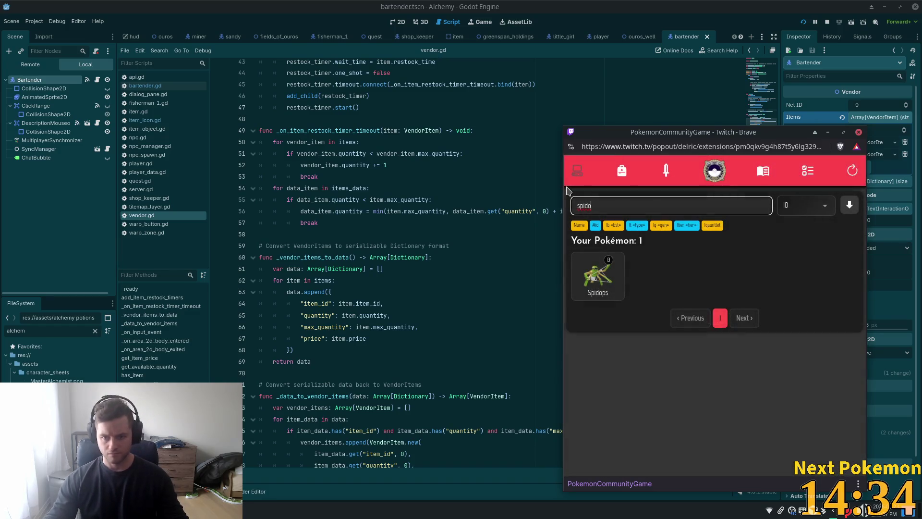
Clear the Pokémon search filter to show all 623 again, and return to Godot.
{"action": "key", "text": "ctrl+a"}
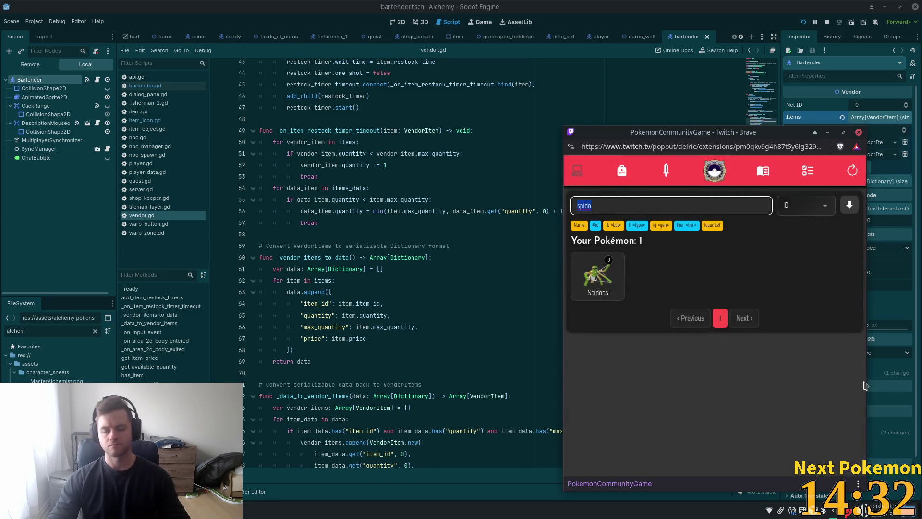
{"action": "key", "text": "BackSpace"}
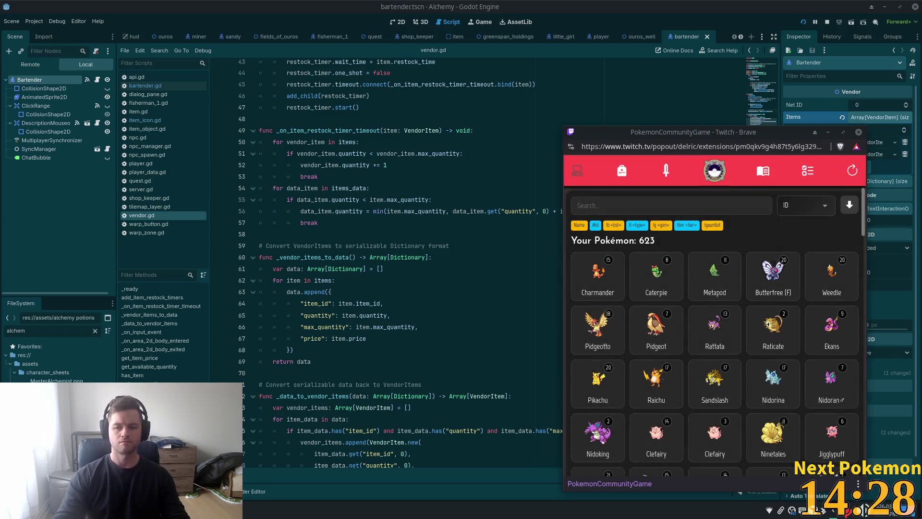
{"action": "left_click", "coordinate": [671, 11]}
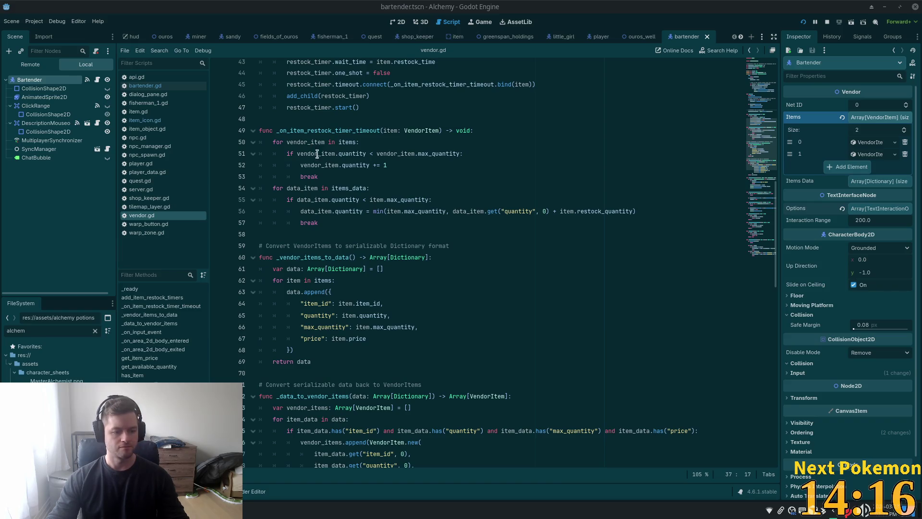
Review line 56 of vendor.gd, the DescriptionMouseover and ClickRange areas, and Bartender, then run the project.
{"action": "left_click", "coordinate": [404, 211]}
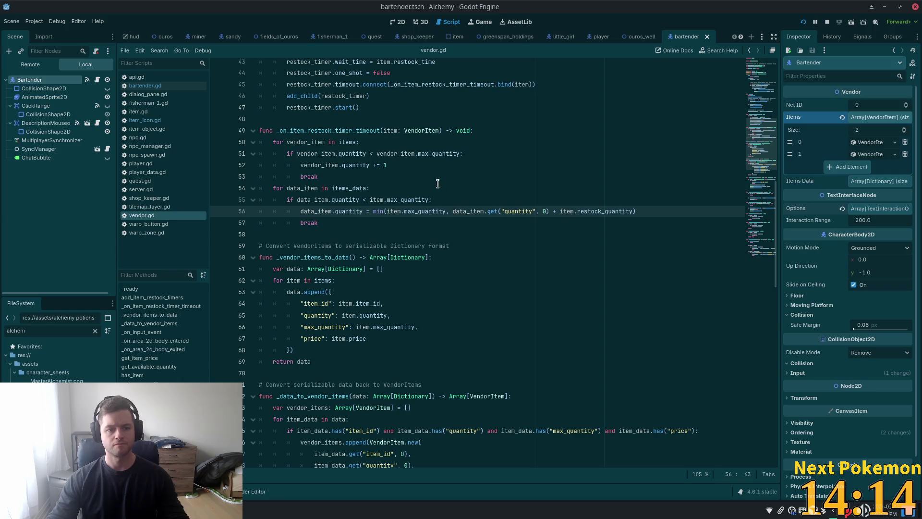
{"action": "left_click", "coordinate": [43, 123]}
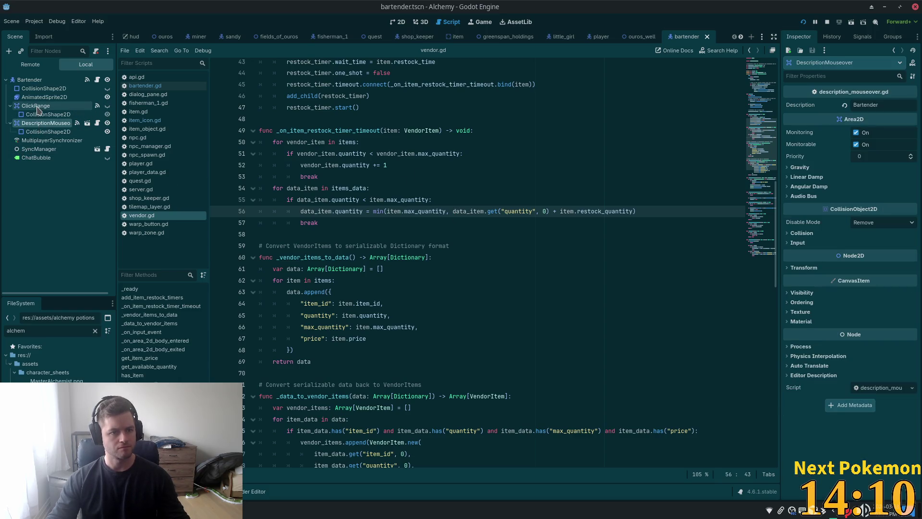
{"action": "left_click", "coordinate": [36, 107]}
{"action": "left_click", "coordinate": [37, 80]}
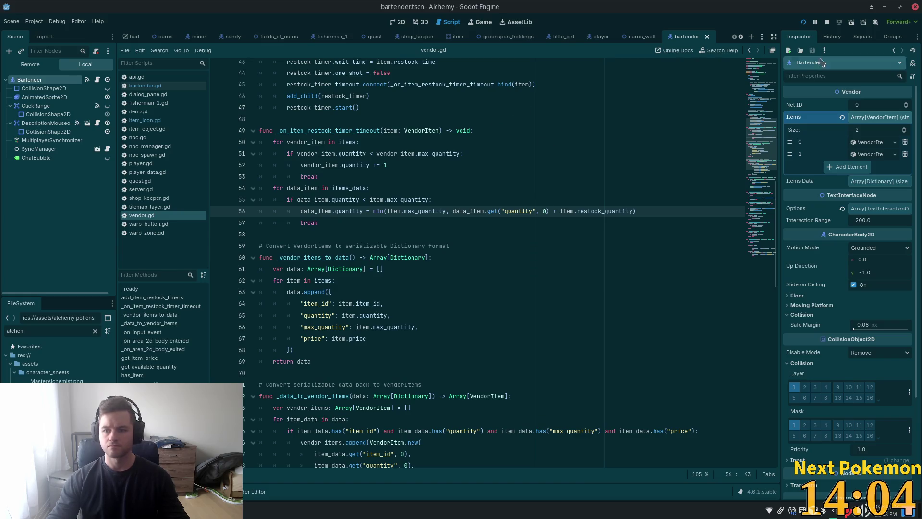
{"action": "left_click", "coordinate": [802, 24]}
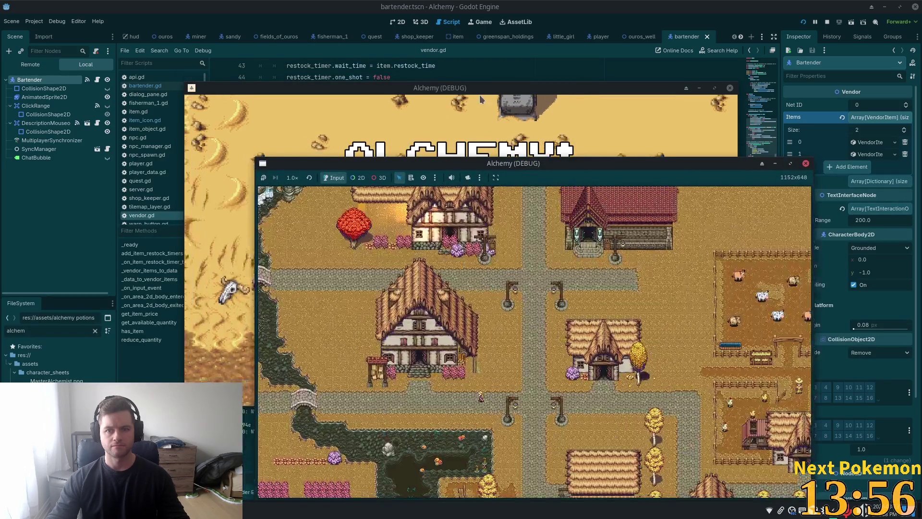
In the game, enter the Ouros tavern, greet the bartender with 'hey', then answer 'yes'.
{"action": "left_click", "coordinate": [479, 95]}
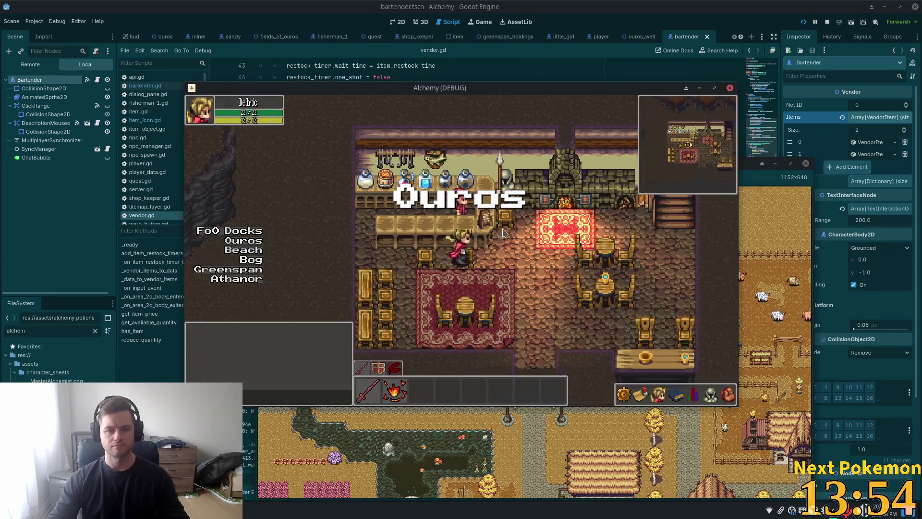
{"action": "type", "text": "hey"}
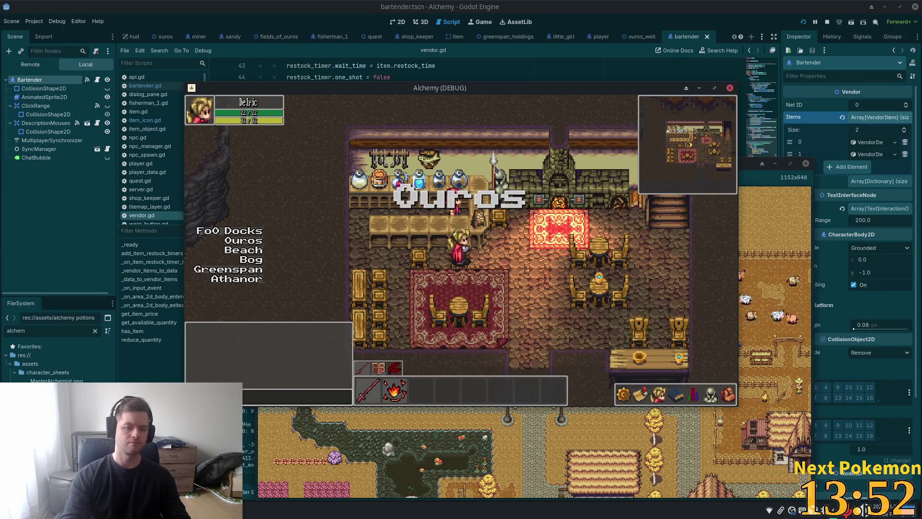
{"action": "key", "text": "Return"}
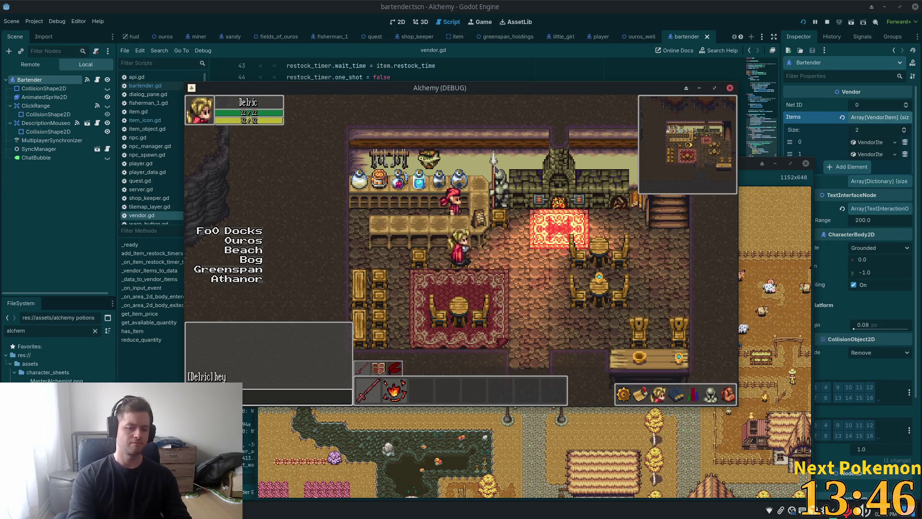
{"action": "type", "text": "yes"}
{"action": "key", "text": "Return"}
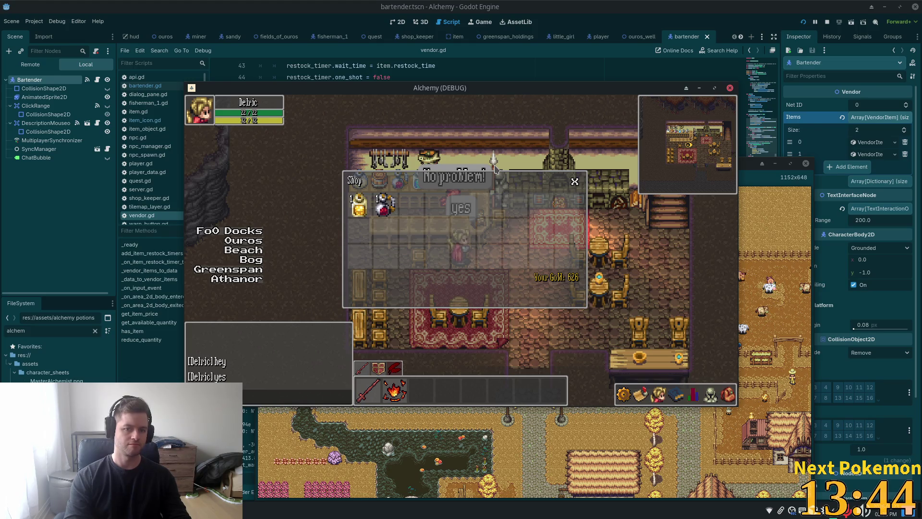